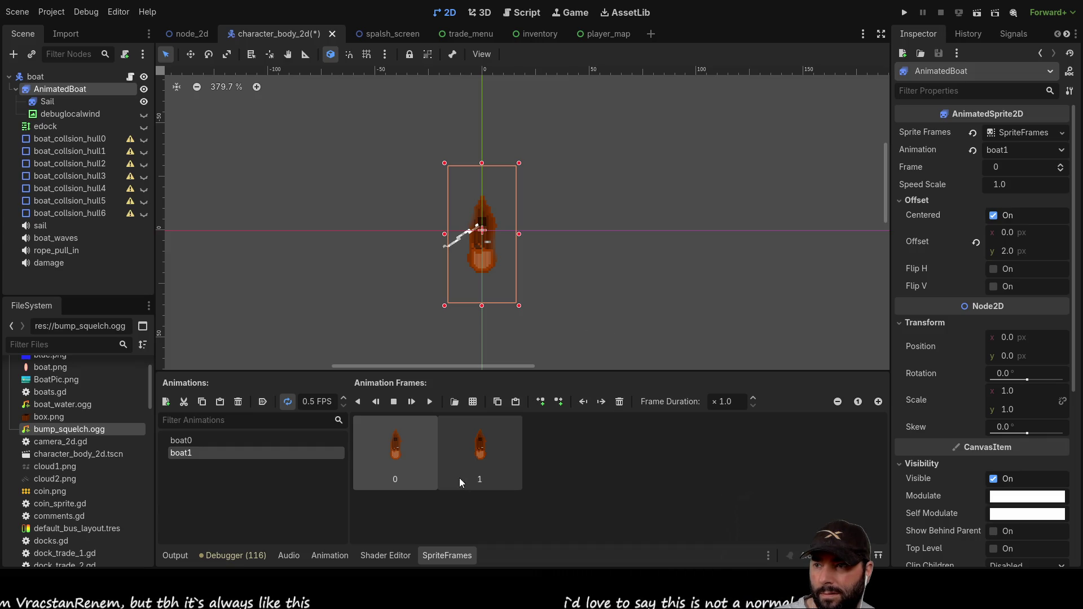
Step: Compare the frames of the existing boat0 and boat1 animations
{"action": "left_click", "coordinate": [194, 442]}
{"action": "left_click", "coordinate": [194, 449]}
{"action": "left_click", "coordinate": [192, 446]}
{"action": "left_click", "coordinate": [188, 452]}
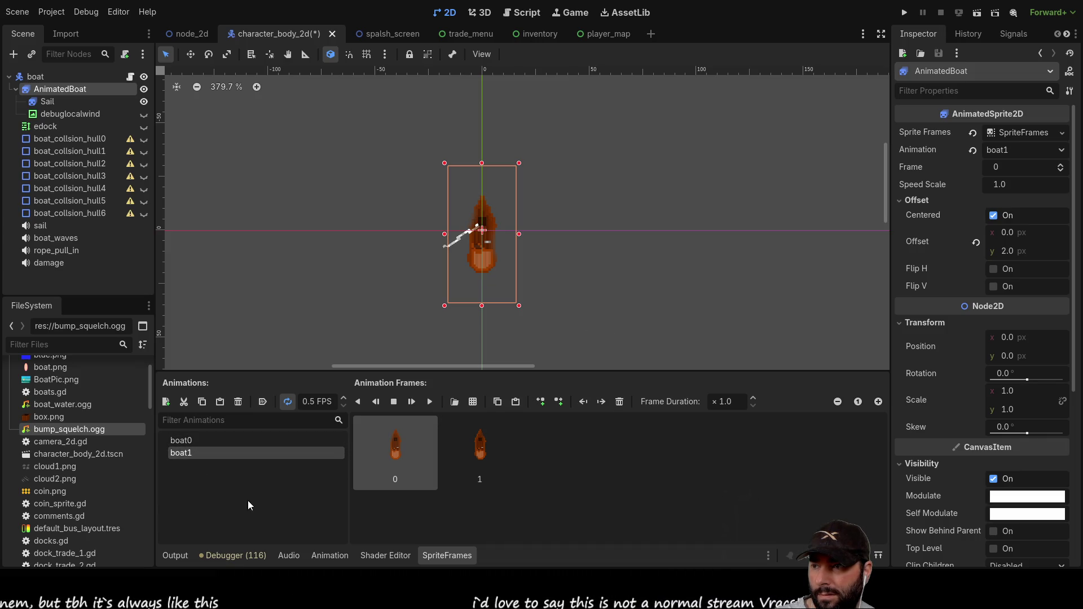
Step: Add a new animation named boat2 and leave it selected
{"action": "left_click", "coordinate": [167, 402]}
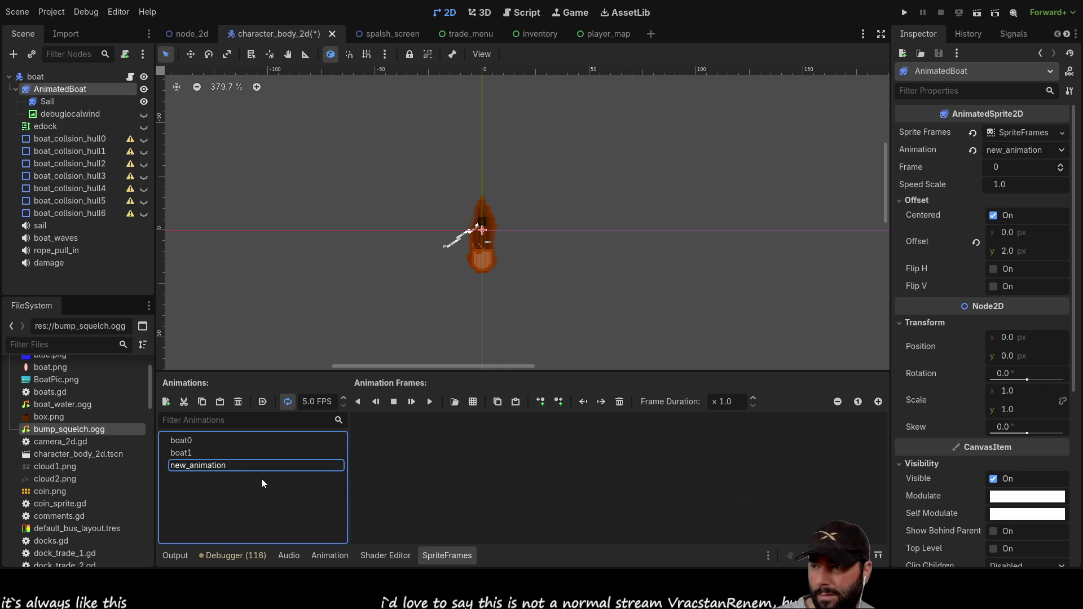
{"action": "key", "text": "Up"}
{"action": "key", "text": "Up"}
{"action": "key", "text": "Down"}
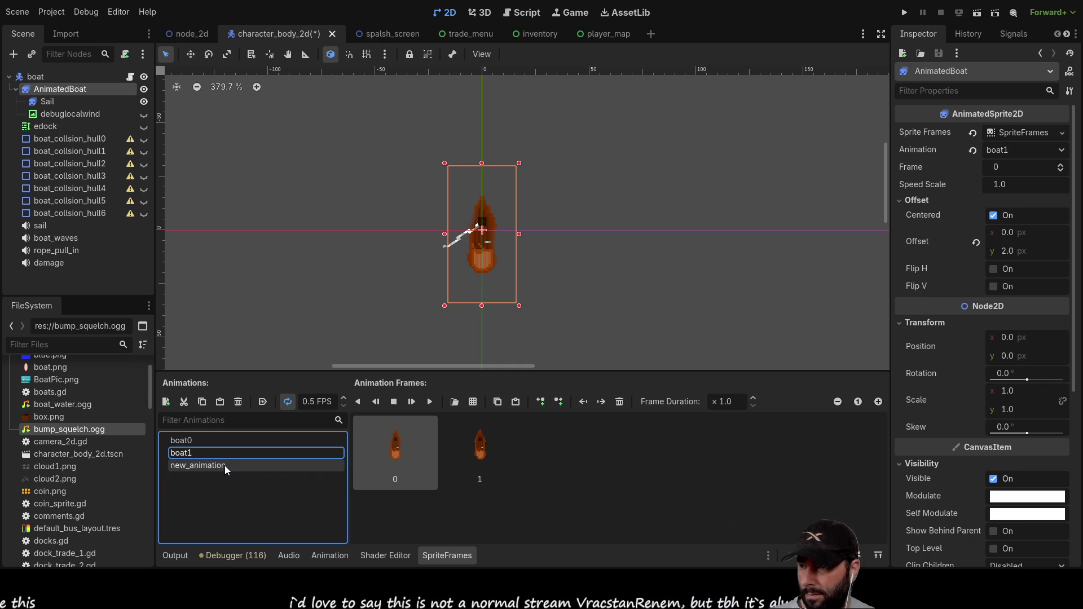
{"action": "left_click", "coordinate": [222, 465]}
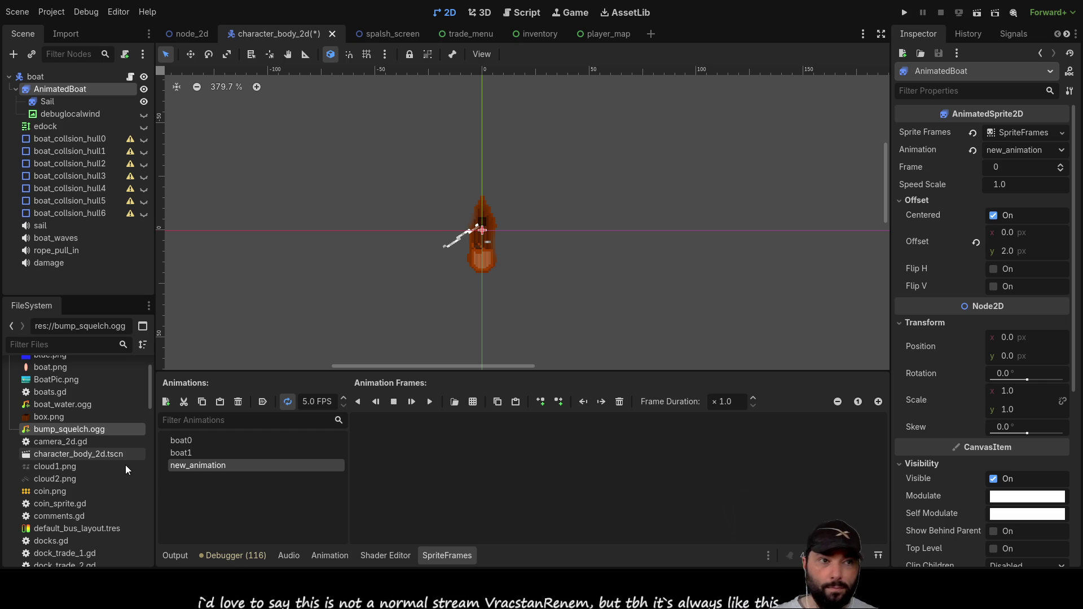
{"action": "type", "text": "boat2"}
{"action": "key", "text": "Return"}
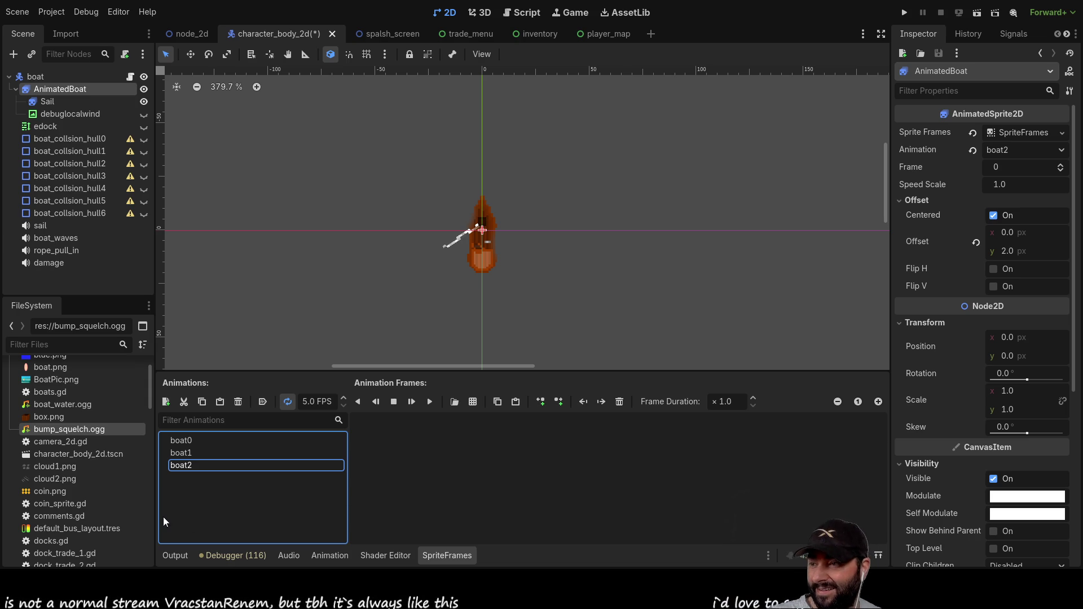
{"action": "left_click", "coordinate": [189, 441]}
{"action": "left_click", "coordinate": [187, 461]}
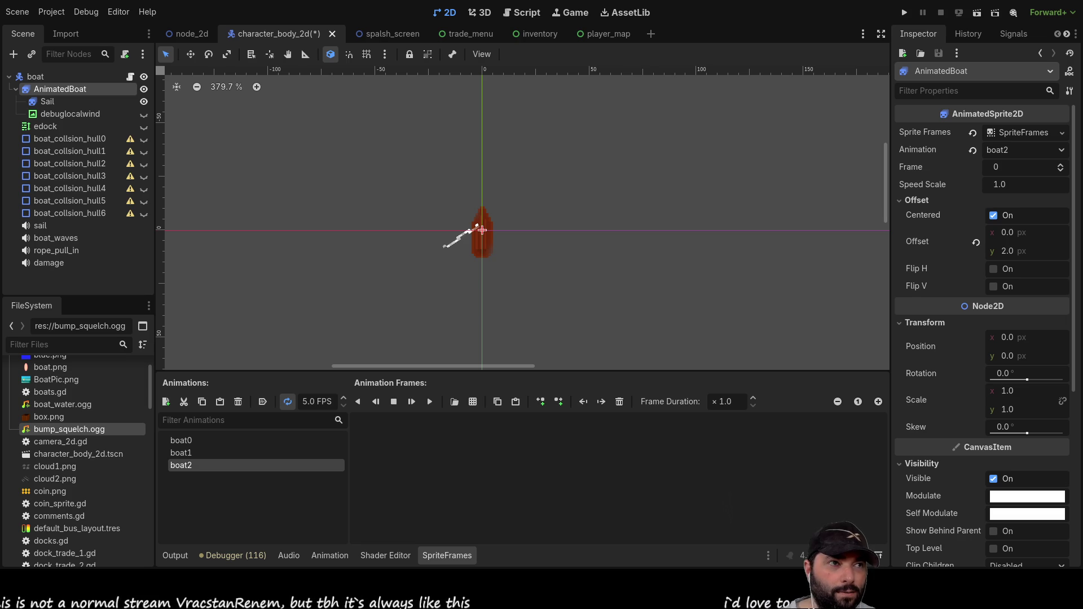
Step: Switch from Godot to the Ships.pdn sprite sheet in Paint.NET
{"action": "key", "text": "alt+Tab"}
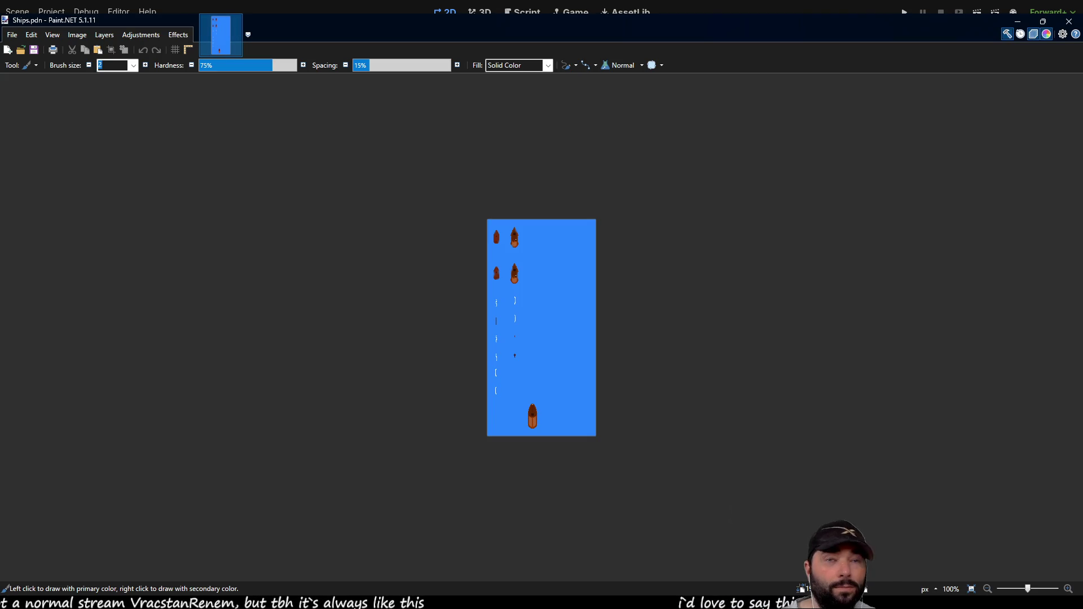
Step: Zoom in on the large bottom ship and erase the stray pixels above its bow
{"action": "scroll", "coordinate": [545, 454], "scroll_direction": "up", "scroll_amount": 6}
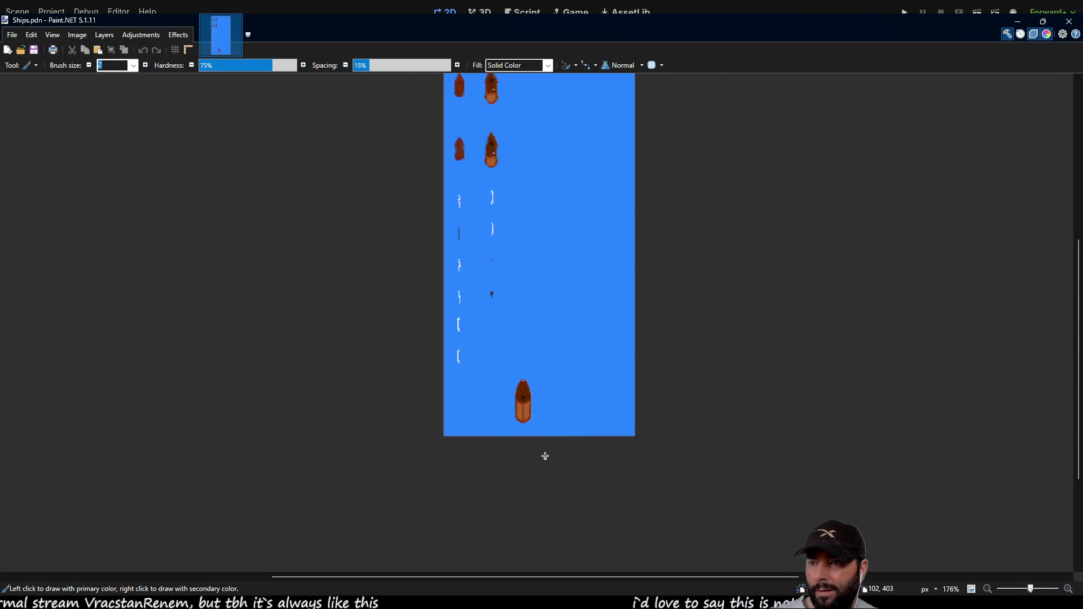
{"action": "scroll", "coordinate": [511, 368], "scroll_direction": "down", "scroll_amount": 5}
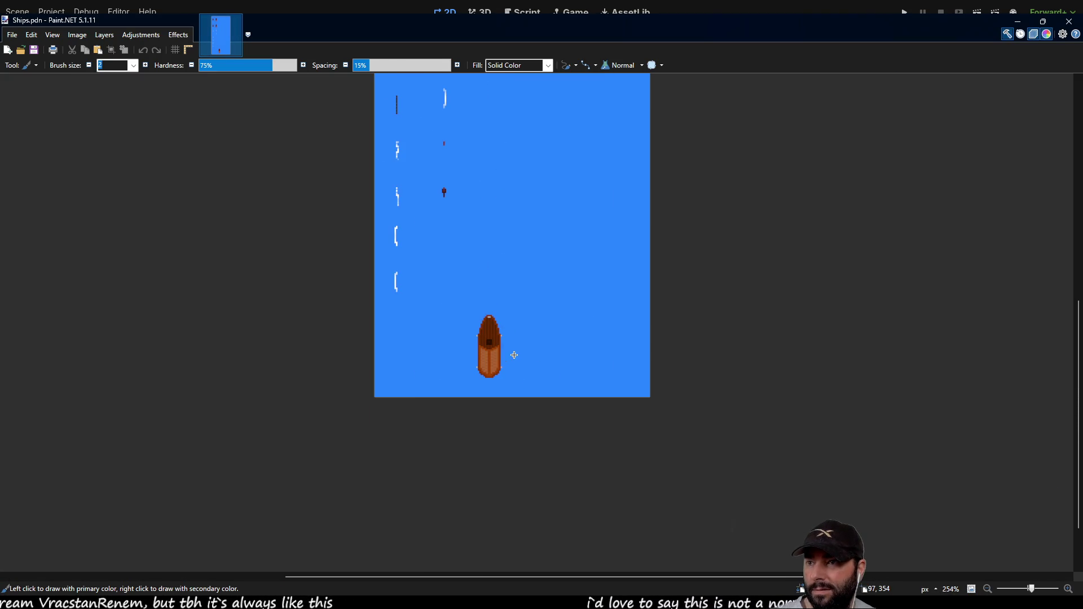
{"action": "scroll", "coordinate": [516, 353], "scroll_direction": "up", "scroll_amount": 4}
{"action": "scroll", "coordinate": [515, 353], "scroll_direction": "up", "scroll_amount": 1}
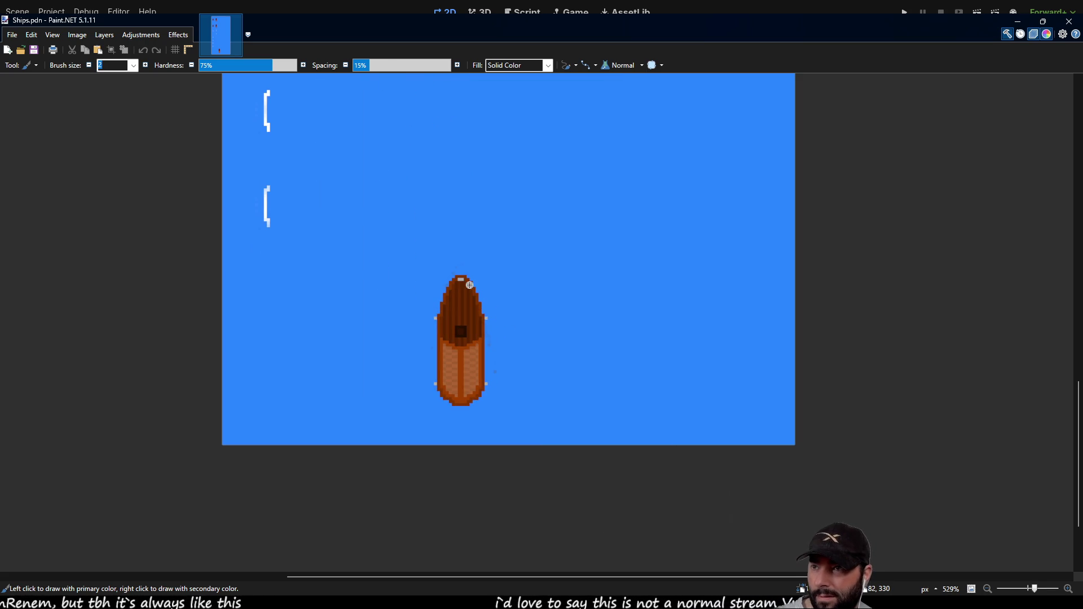
{"action": "scroll", "coordinate": [445, 264], "scroll_direction": "up", "scroll_amount": 3}
{"action": "scroll", "coordinate": [451, 279], "scroll_direction": "down", "scroll_amount": 2}
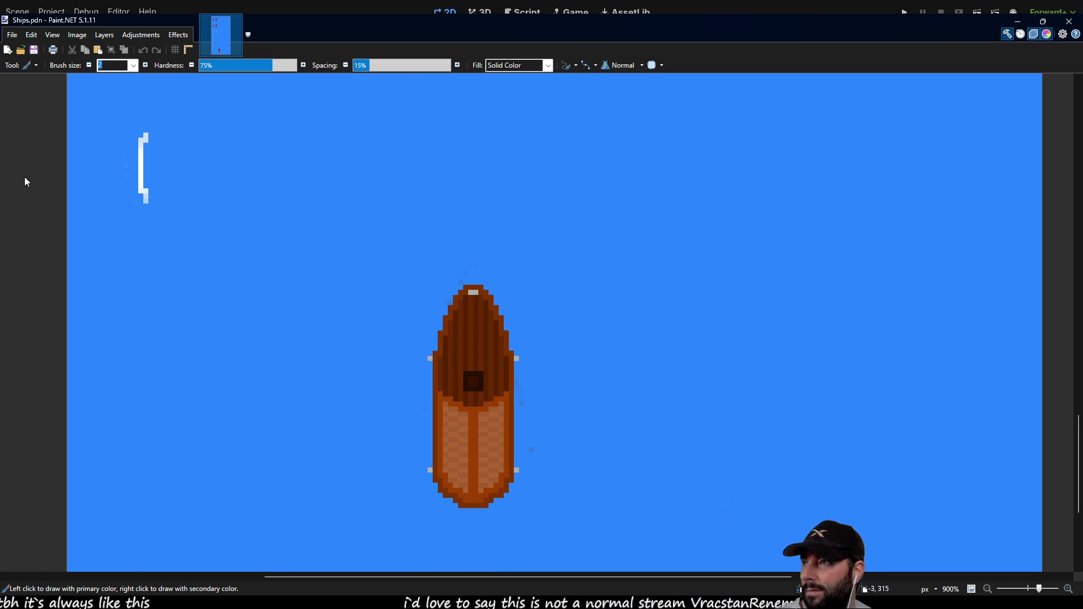
{"action": "key", "text": "e"}
{"action": "scroll", "coordinate": [460, 283], "scroll_direction": "up", "scroll_amount": 6}
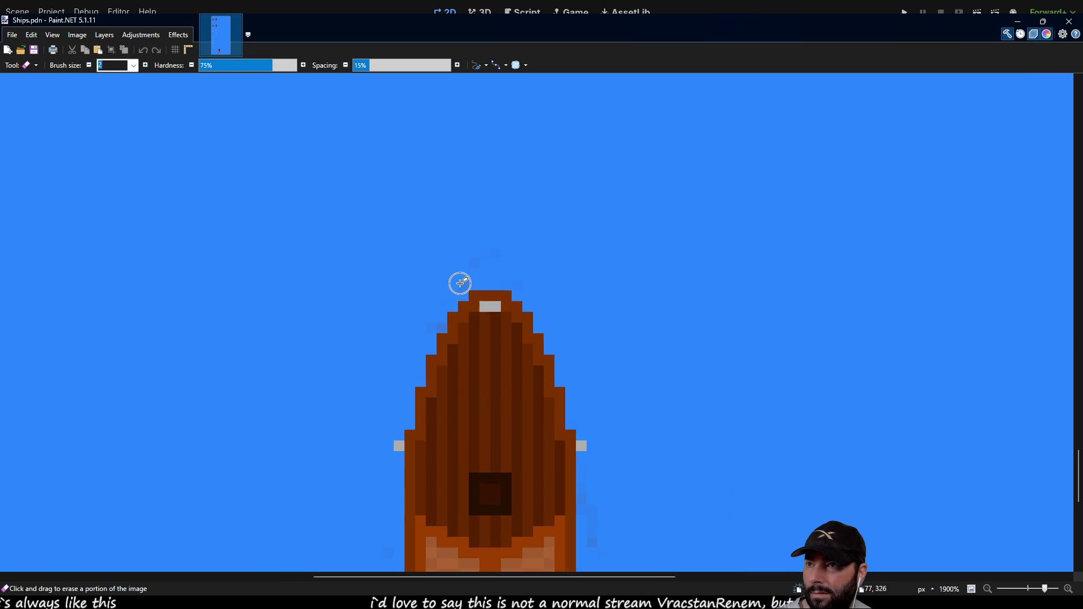
{"action": "left_click", "coordinate": [481, 244]}
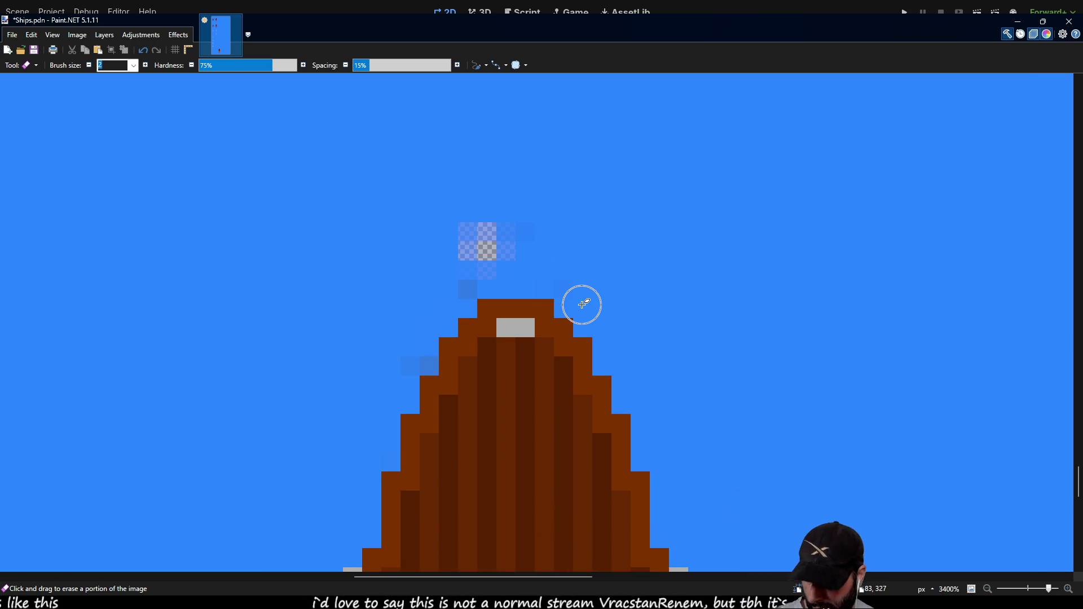
{"action": "key", "text": "ctrl+z"}
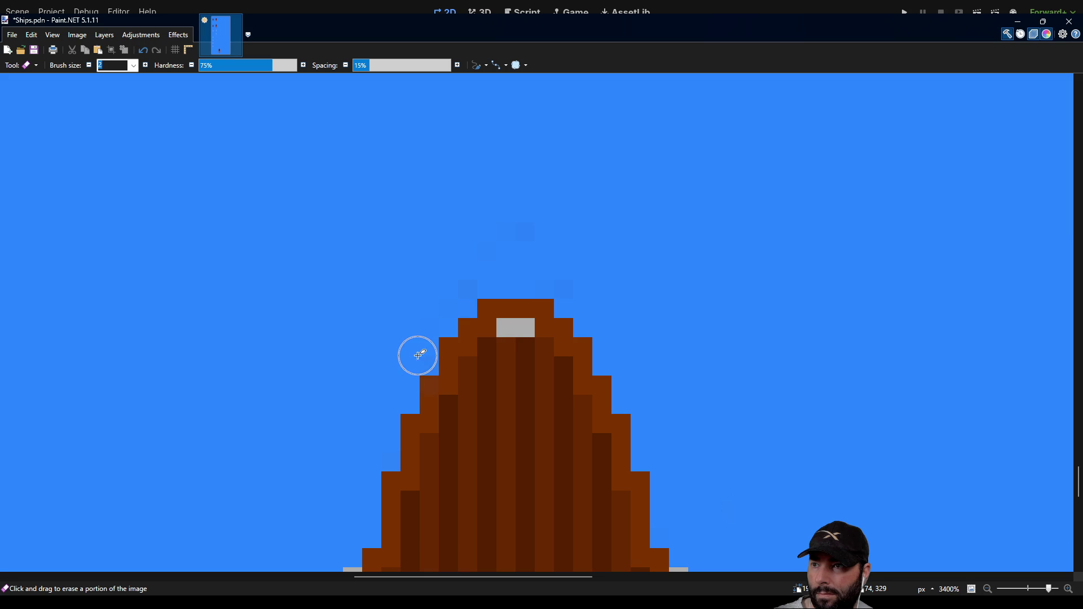
Step: Zoom back out and switch to the Rectangle Select tool
{"action": "scroll", "coordinate": [646, 282], "scroll_direction": "down", "scroll_amount": 2}
{"action": "scroll", "coordinate": [646, 282], "scroll_direction": "down", "scroll_amount": 1}
{"action": "scroll", "coordinate": [578, 268], "scroll_direction": "up", "scroll_amount": 2}
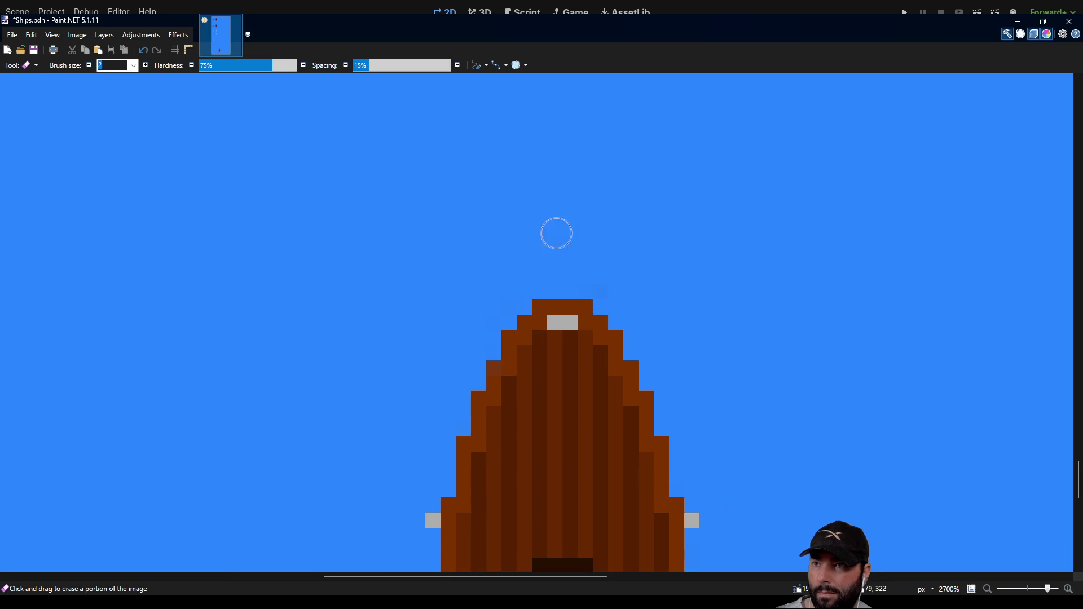
{"action": "scroll", "coordinate": [569, 230], "scroll_direction": "down", "scroll_amount": 8}
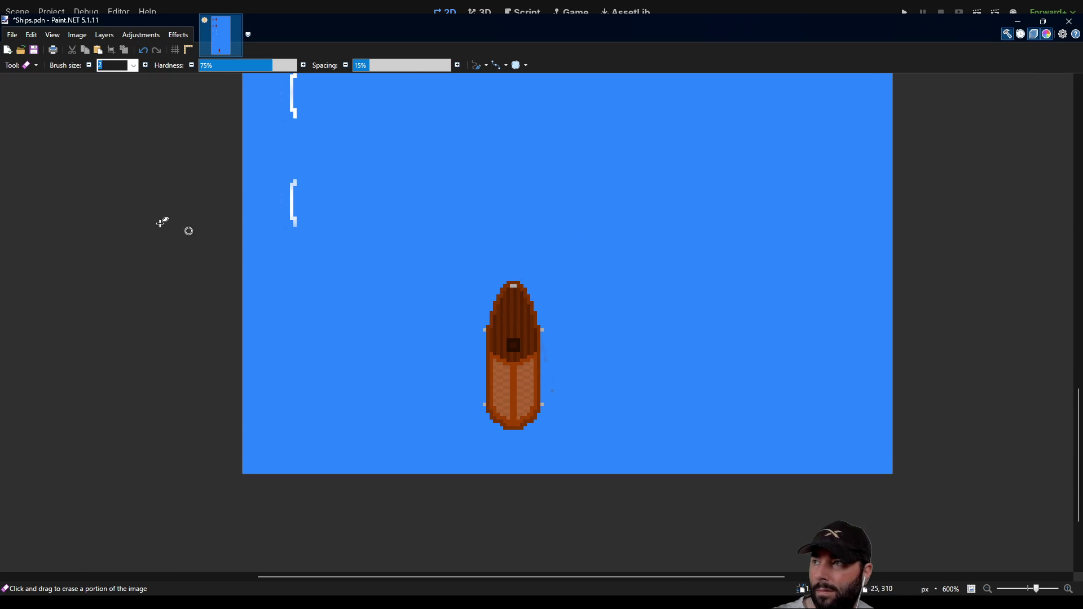
{"action": "key", "text": "s"}
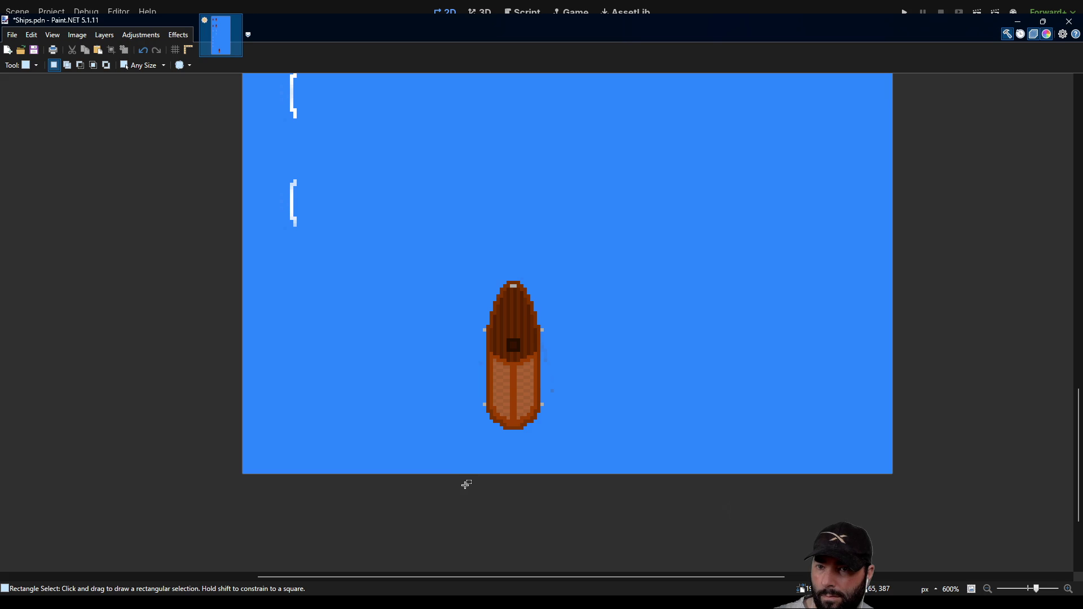
Step: Select the large bottom ship and move it up into the top row
{"action": "mouse_move", "coordinate": [462, 485]}
{"action": "left_mouse_down"}
{"action": "mouse_move", "coordinate": [580, 236]}
{"action": "mouse_move", "coordinate": [566, 239]}
{"action": "mouse_move", "coordinate": [565, 255]}
{"action": "left_mouse_up"}
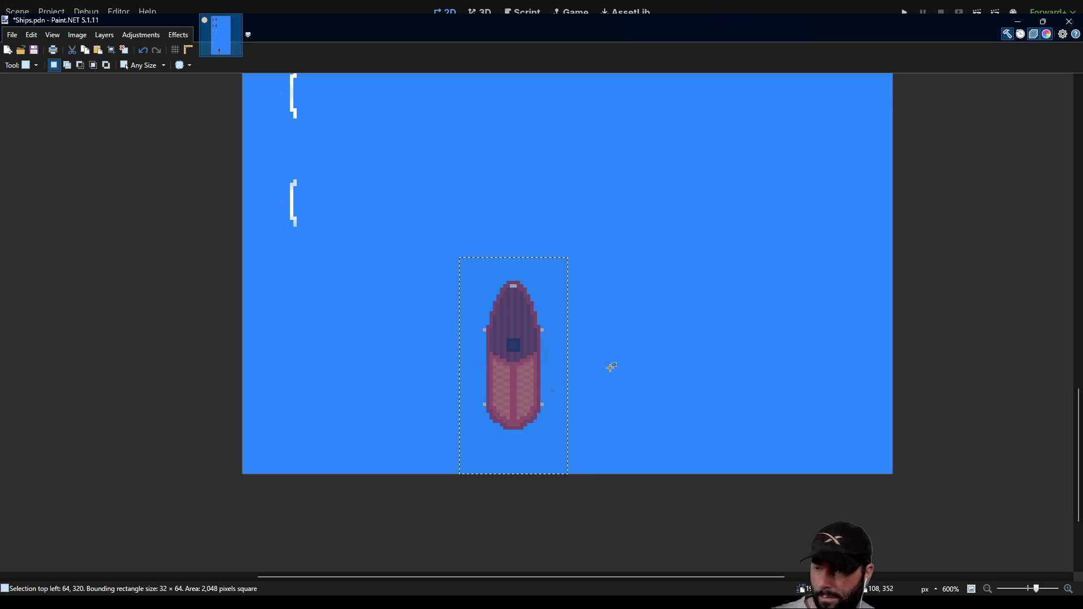
{"action": "scroll", "coordinate": [581, 312], "scroll_direction": "down", "scroll_amount": 3}
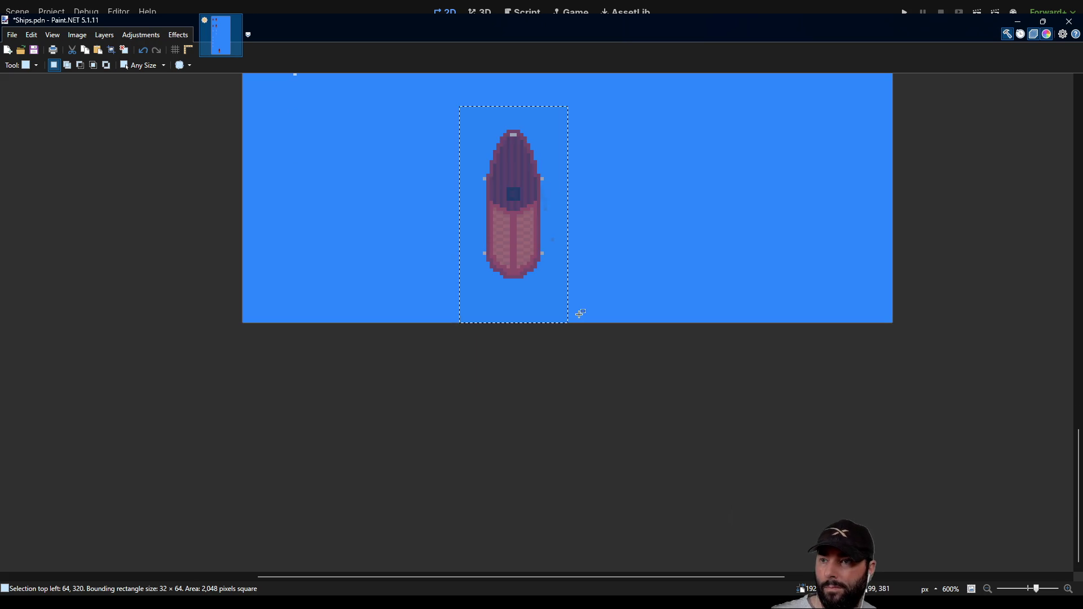
{"action": "key", "text": "m"}
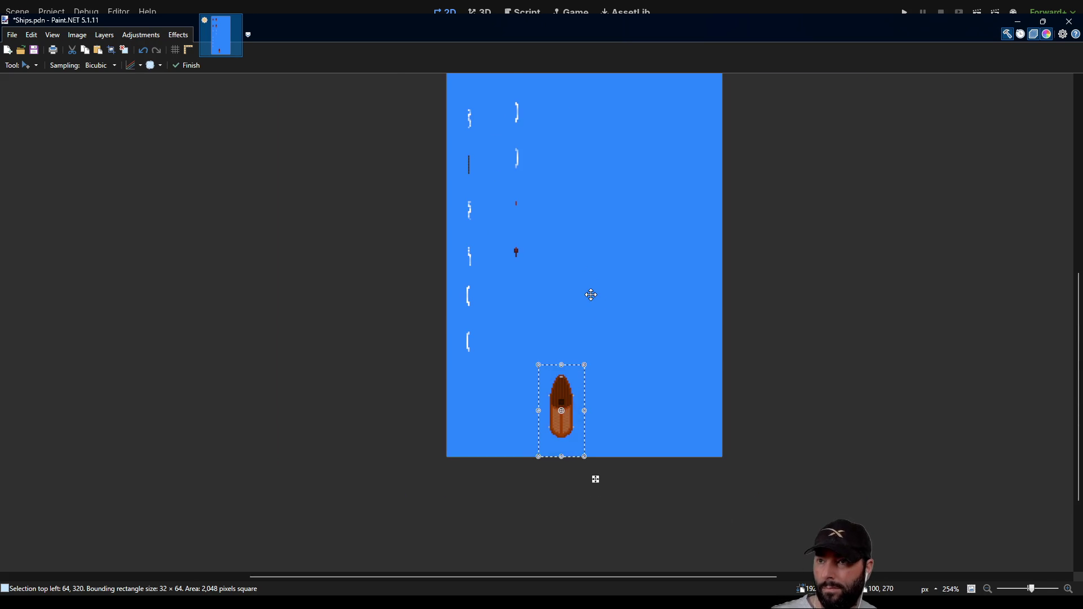
{"action": "scroll", "coordinate": [583, 292], "scroll_direction": "up", "scroll_amount": 3}
{"action": "mouse_move", "coordinate": [556, 505]}
{"action": "left_mouse_down"}
{"action": "mouse_move", "coordinate": [579, 317]}
{"action": "mouse_move", "coordinate": [558, 144]}
{"action": "left_mouse_up"}
{"action": "scroll", "coordinate": [569, 371], "scroll_direction": "up", "scroll_amount": 3}
{"action": "mouse_move", "coordinate": [540, 372]}
{"action": "left_mouse_down"}
{"action": "mouse_move", "coordinate": [538, 265]}
{"action": "mouse_move", "coordinate": [524, 260]}
{"action": "left_mouse_up"}
Step: Place a copy of the large ship in the second row and deselect
{"action": "mouse_move", "coordinate": [531, 223]}
{"action": "left_mouse_down"}
{"action": "mouse_move", "coordinate": [526, 322]}
{"action": "mouse_move", "coordinate": [528, 308]}
{"action": "left_mouse_up"}
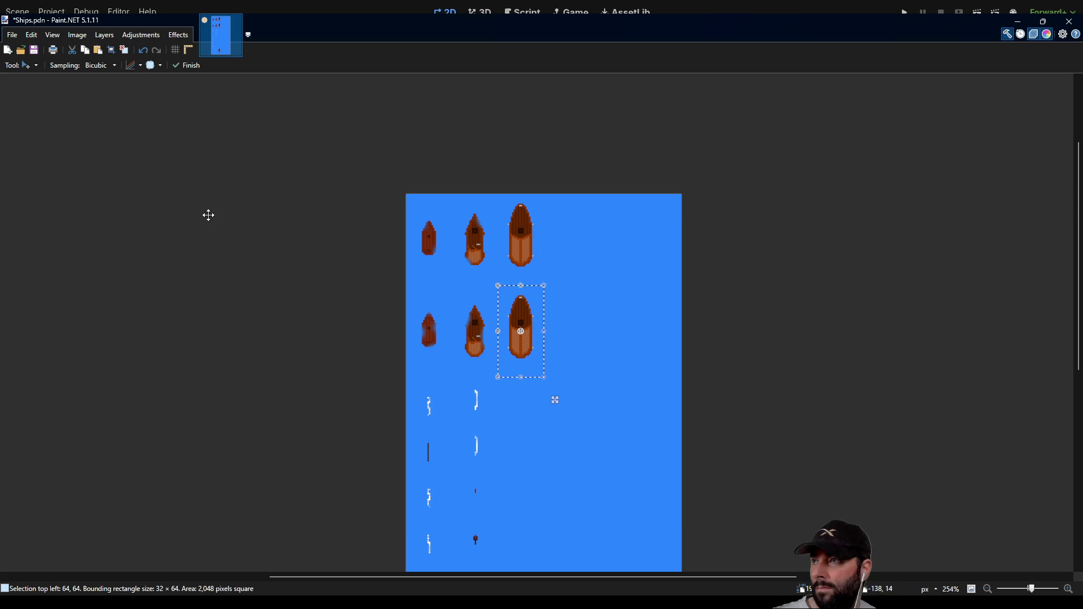
{"action": "key", "text": "s"}
{"action": "key", "text": "ctrl+d"}
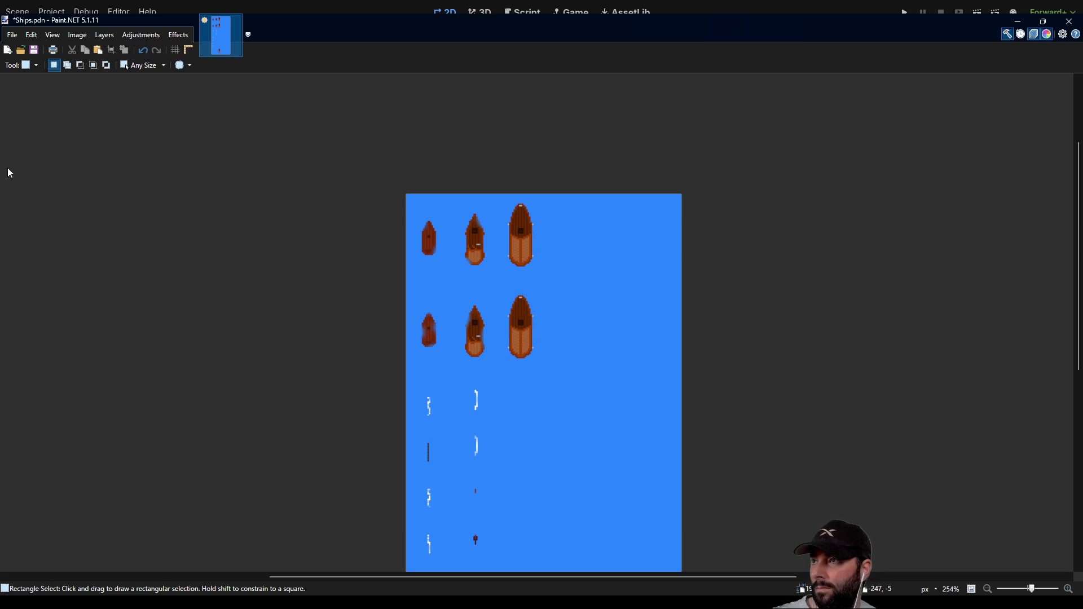
Step: Erase stray pixels along the large ship's bow and right edge
{"action": "key", "text": "e"}
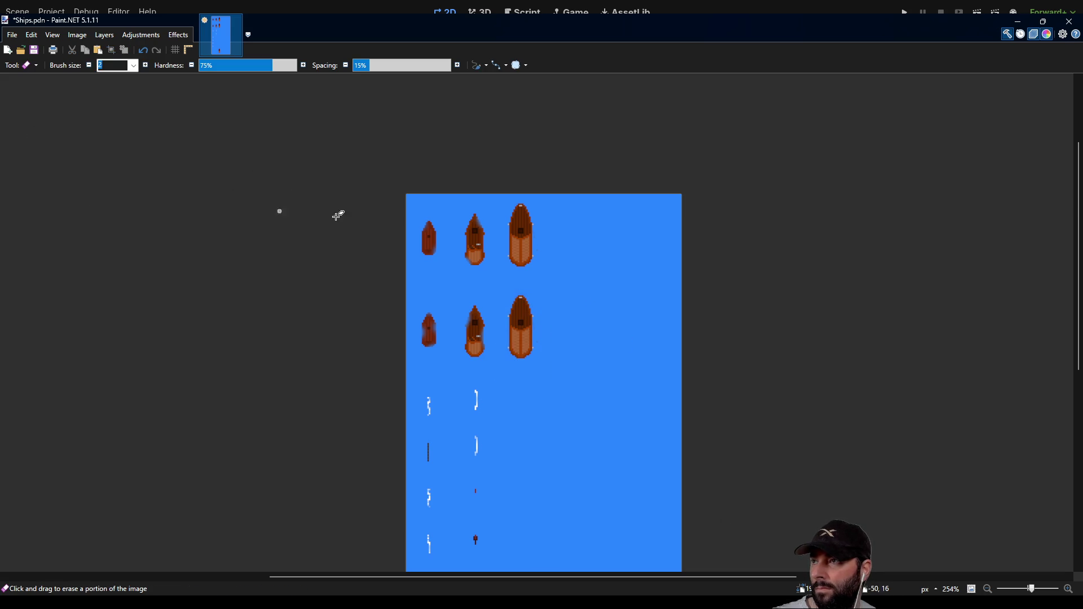
{"action": "scroll", "coordinate": [590, 225], "scroll_direction": "up", "scroll_amount": 4}
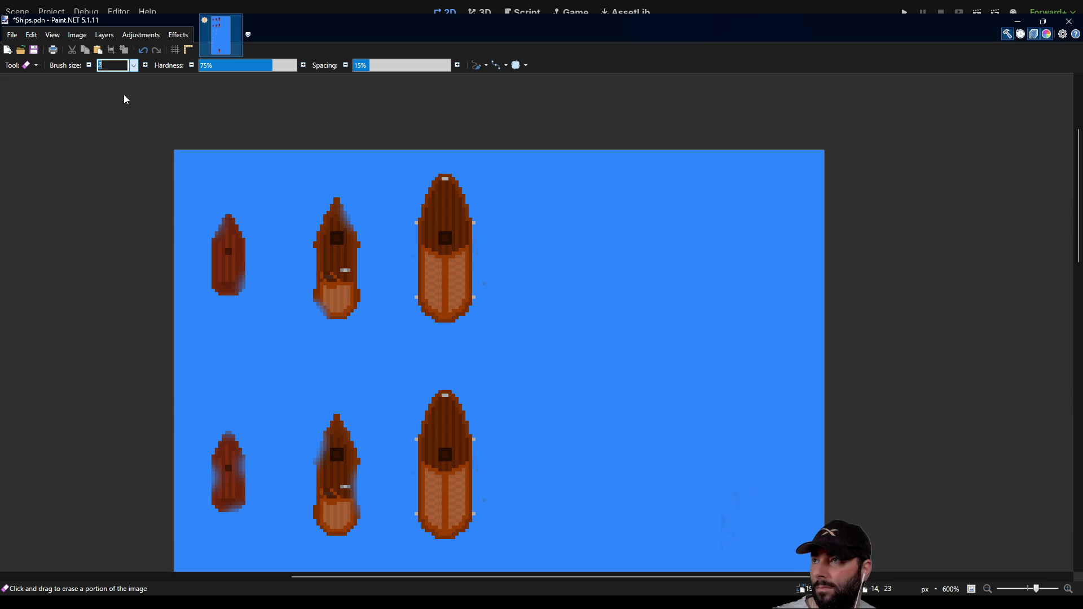
{"action": "scroll", "coordinate": [451, 174], "scroll_direction": "up", "scroll_amount": 2}
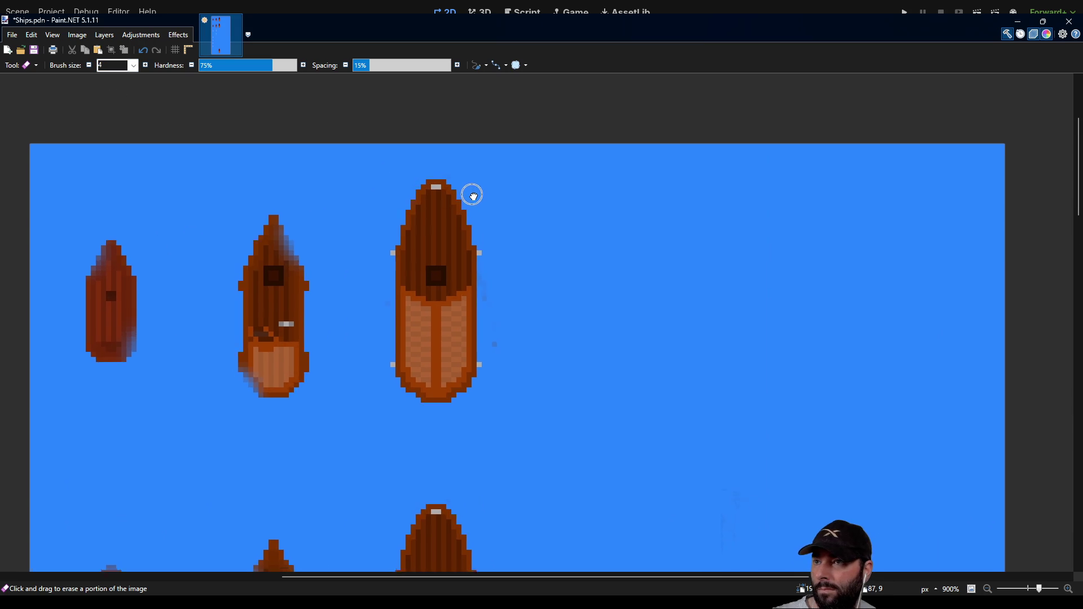
{"action": "mouse_move", "coordinate": [404, 245]}
{"action": "left_mouse_down"}
{"action": "mouse_move", "coordinate": [418, 215]}
{"action": "mouse_move", "coordinate": [401, 254]}
{"action": "left_mouse_up"}
{"action": "scroll", "coordinate": [525, 332], "scroll_direction": "down", "scroll_amount": 2}
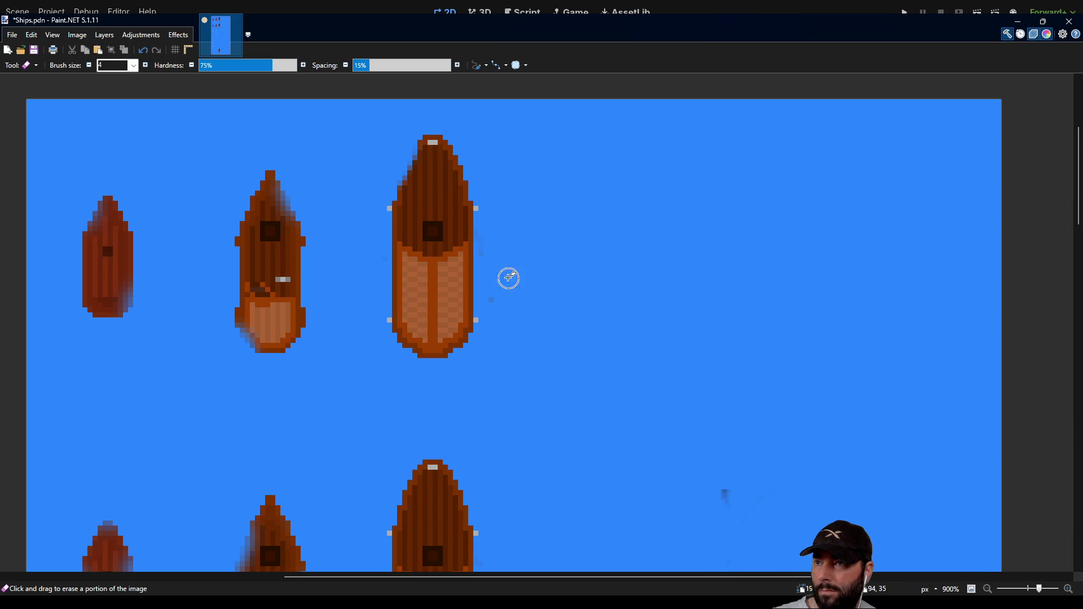
{"action": "mouse_move", "coordinate": [478, 237]}
{"action": "left_mouse_down"}
{"action": "mouse_move", "coordinate": [486, 341]}
{"action": "mouse_move", "coordinate": [471, 350]}
{"action": "mouse_move", "coordinate": [470, 331]}
{"action": "left_mouse_up"}
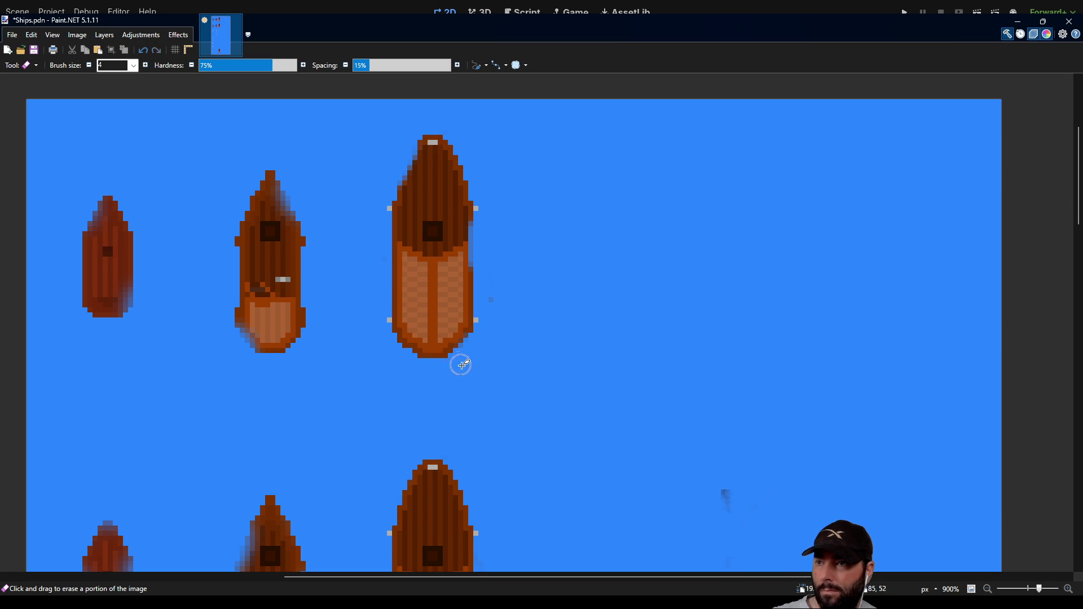
Step: Erase stray and marker pixels along both edges of the lower-right ship
{"action": "scroll", "coordinate": [553, 387], "scroll_direction": "down", "scroll_amount": 3}
{"action": "scroll", "coordinate": [593, 273], "scroll_direction": "left", "scroll_amount": 1}
{"action": "scroll", "coordinate": [546, 399], "scroll_direction": "down", "scroll_amount": 3}
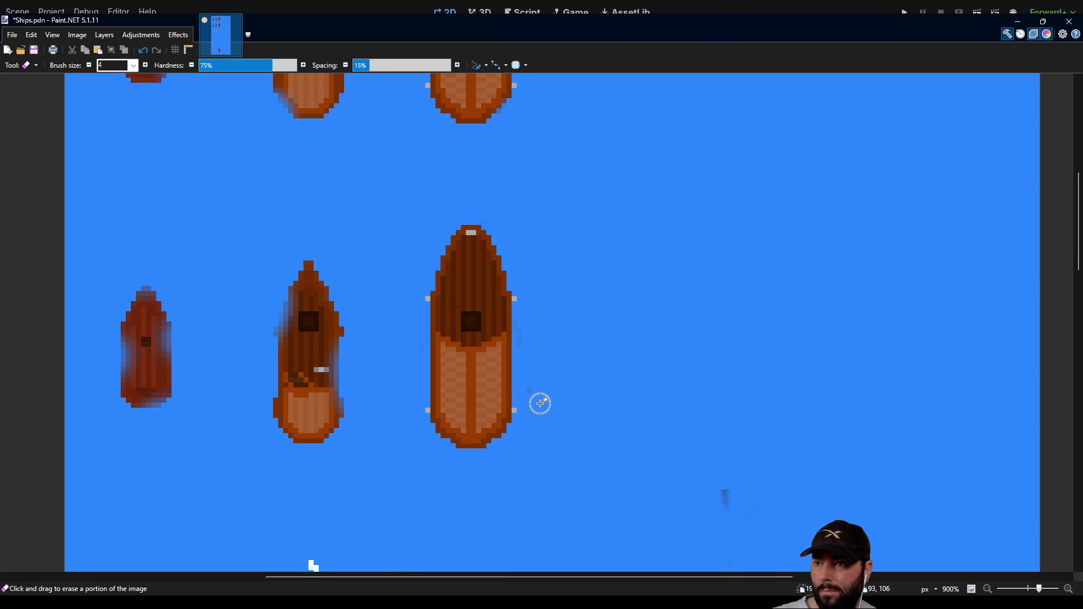
{"action": "scroll", "coordinate": [521, 286], "scroll_direction": "right", "scroll_amount": 1}
{"action": "scroll", "coordinate": [521, 286], "scroll_direction": "down", "scroll_amount": 4}
{"action": "scroll", "coordinate": [520, 286], "scroll_direction": "right", "scroll_amount": 1}
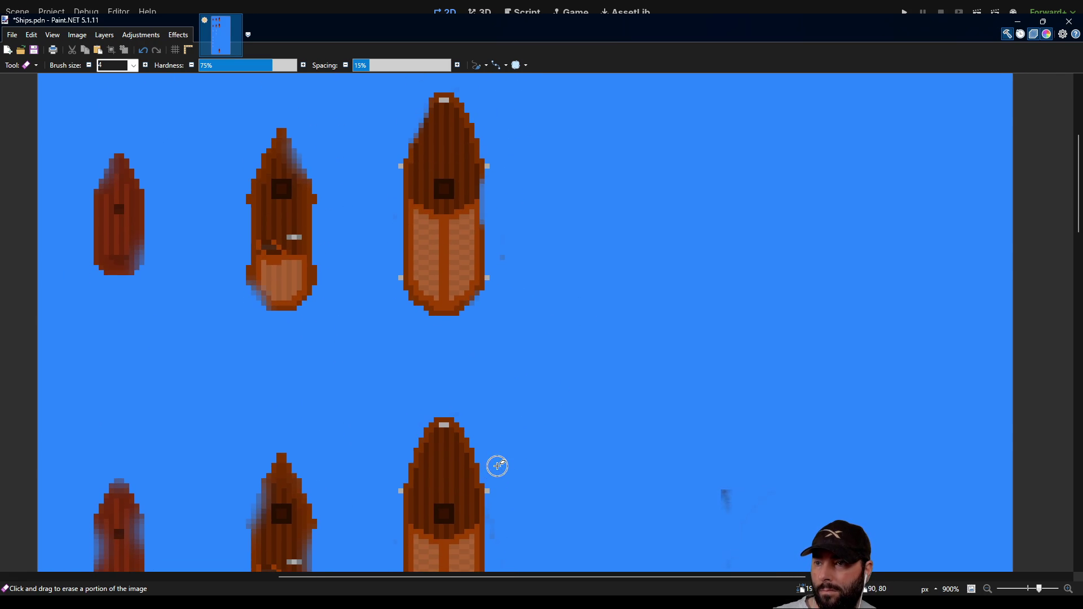
{"action": "mouse_move", "coordinate": [473, 439]}
{"action": "left_mouse_down"}
{"action": "mouse_move", "coordinate": [491, 479]}
{"action": "mouse_move", "coordinate": [479, 445]}
{"action": "left_mouse_up"}
{"action": "scroll", "coordinate": [514, 426], "scroll_direction": "down", "scroll_amount": 3}
{"action": "scroll", "coordinate": [513, 426], "scroll_direction": "left", "scroll_amount": 3}
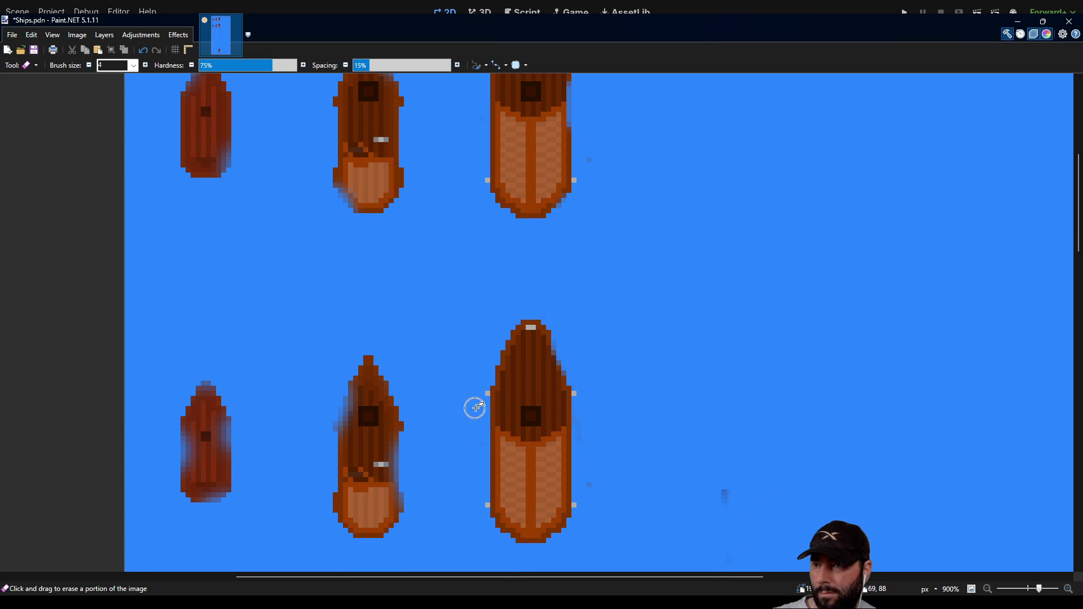
{"action": "left_click_drag", "start_coordinate": [480, 474], "coordinate": [485, 518]}
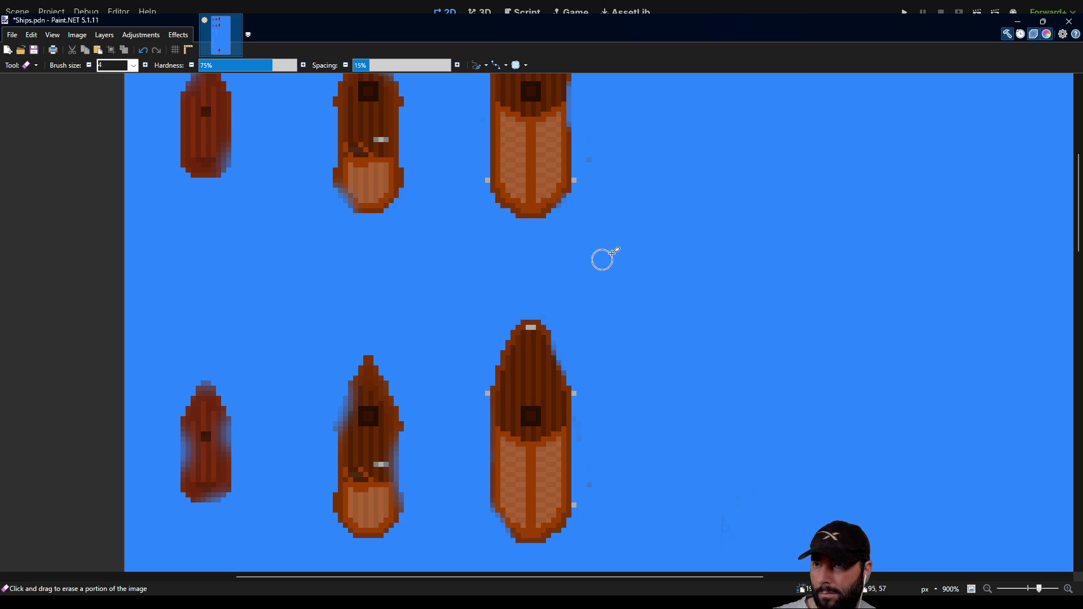
Step: Zoom out to show the whole ship sheet
{"action": "scroll", "coordinate": [599, 385], "scroll_direction": "up", "scroll_amount": 4}
{"action": "scroll", "coordinate": [599, 378], "scroll_direction": "down", "scroll_amount": 1}
{"action": "scroll", "coordinate": [496, 339], "scroll_direction": "down", "scroll_amount": 5}
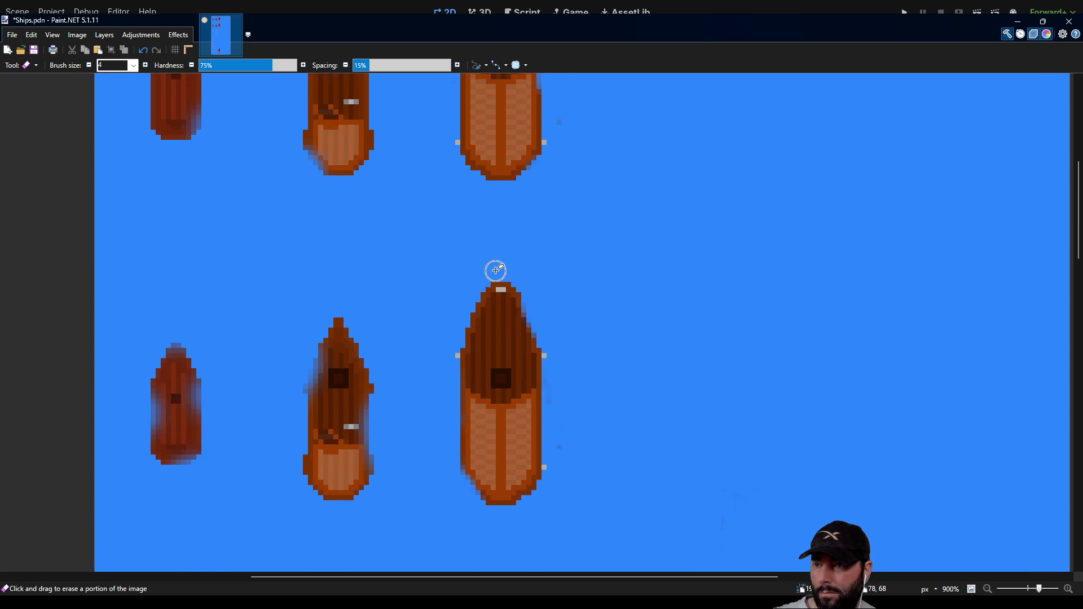
{"action": "scroll", "coordinate": [491, 282], "scroll_direction": "up", "scroll_amount": 5}
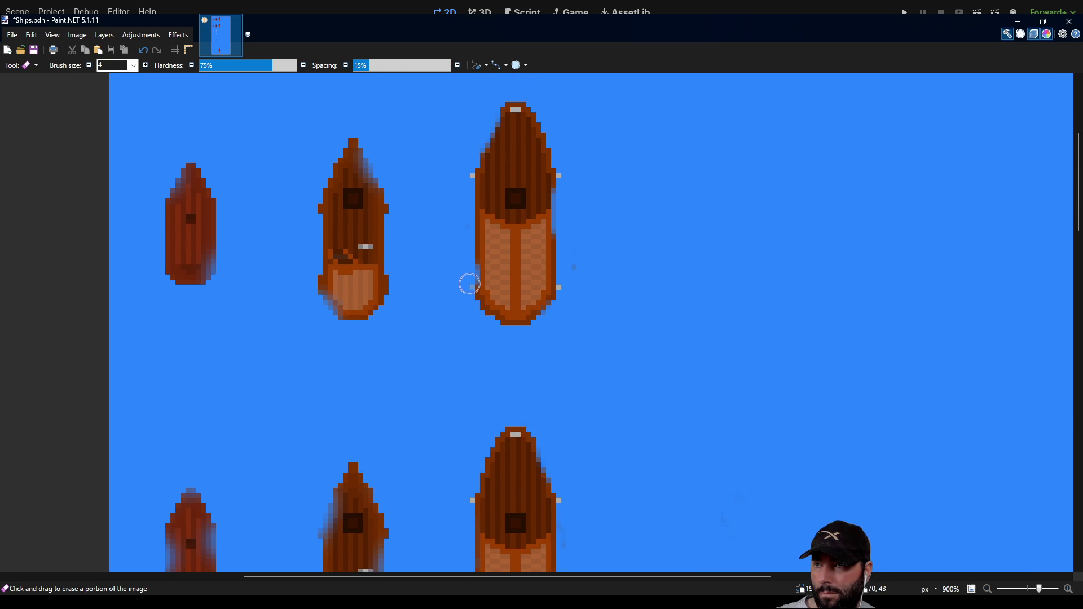
{"action": "scroll", "coordinate": [635, 395], "scroll_direction": "down", "scroll_amount": 1}
{"action": "left_click_drag", "start_coordinate": [635, 395], "coordinate": [631, 249]}
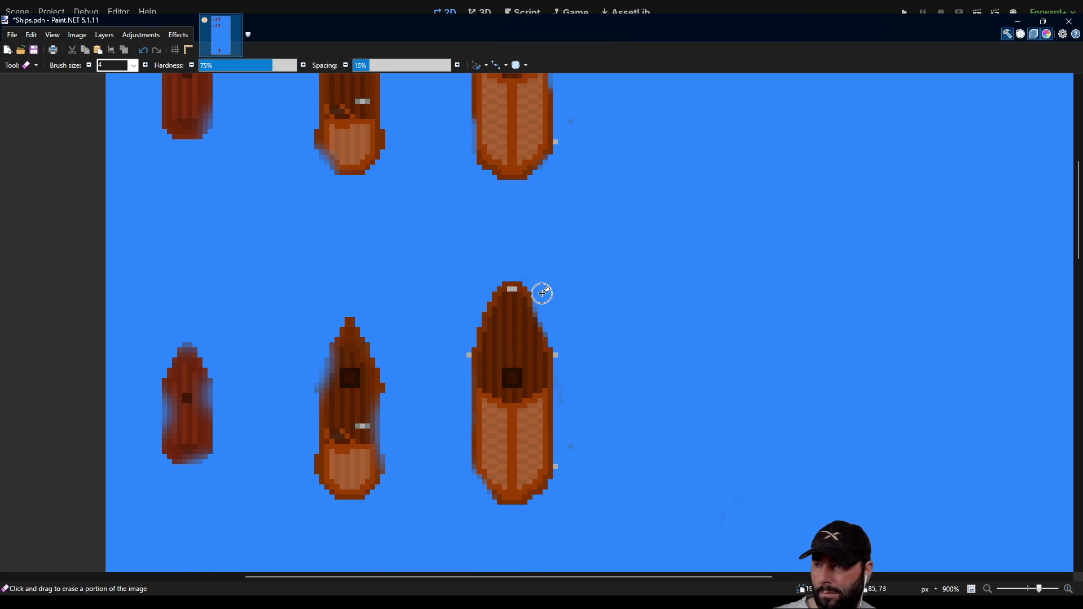
{"action": "left_click_drag", "start_coordinate": [542, 292], "coordinate": [577, 353]}
{"action": "scroll", "coordinate": [575, 361], "scroll_direction": "down", "scroll_amount": 5}
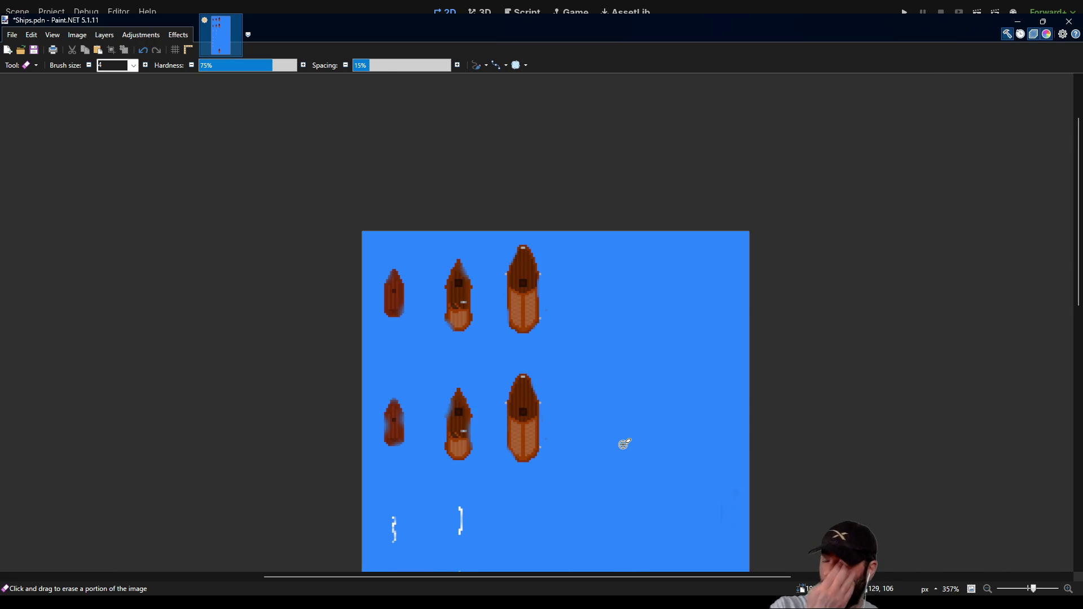
Step: Save Ships.pdn and delete the blue background so it becomes transparent
{"action": "key", "text": "ctrl+s"}
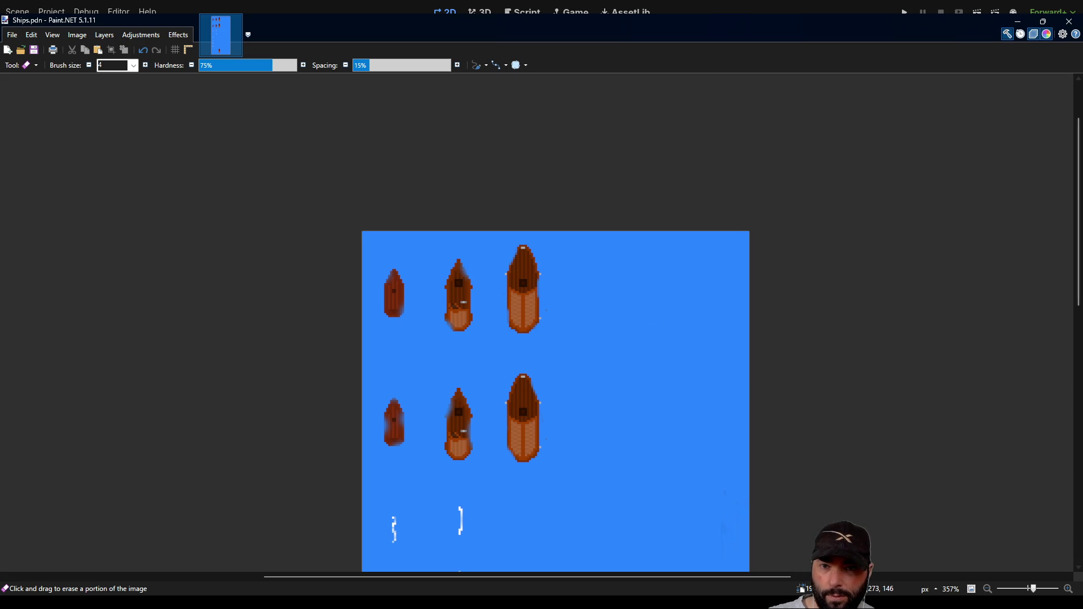
{"action": "key", "text": "Delete"}
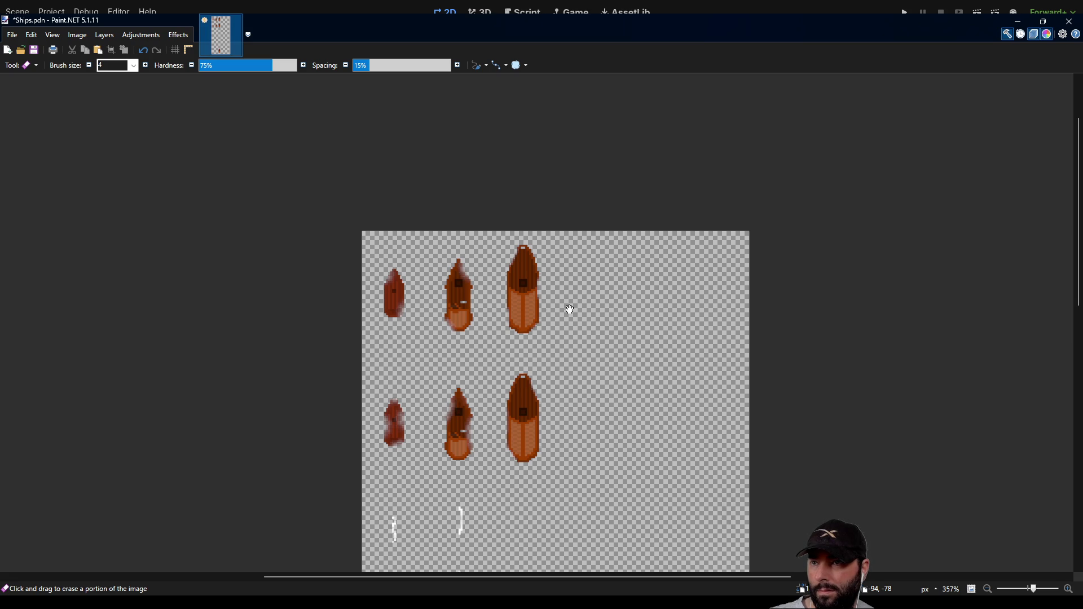
Step: Save the transparent sheet as Ships.png and return to Godot
{"action": "key", "text": "ctrl+s"}
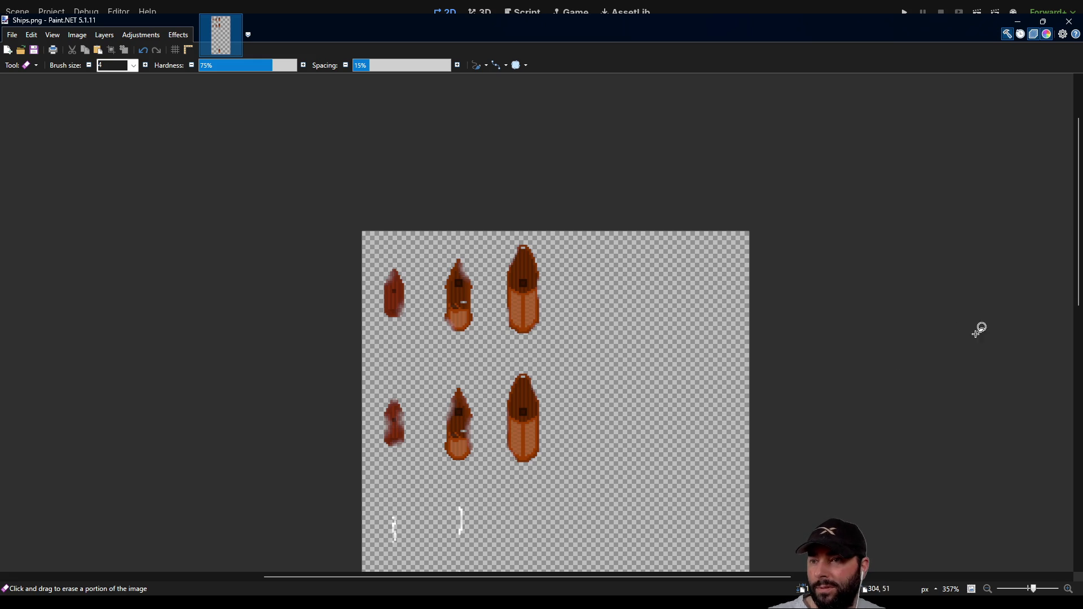
{"action": "scroll", "coordinate": [770, 450], "scroll_direction": "down", "scroll_amount": 2}
{"action": "scroll", "coordinate": [776, 317], "scroll_direction": "right", "scroll_amount": 1}
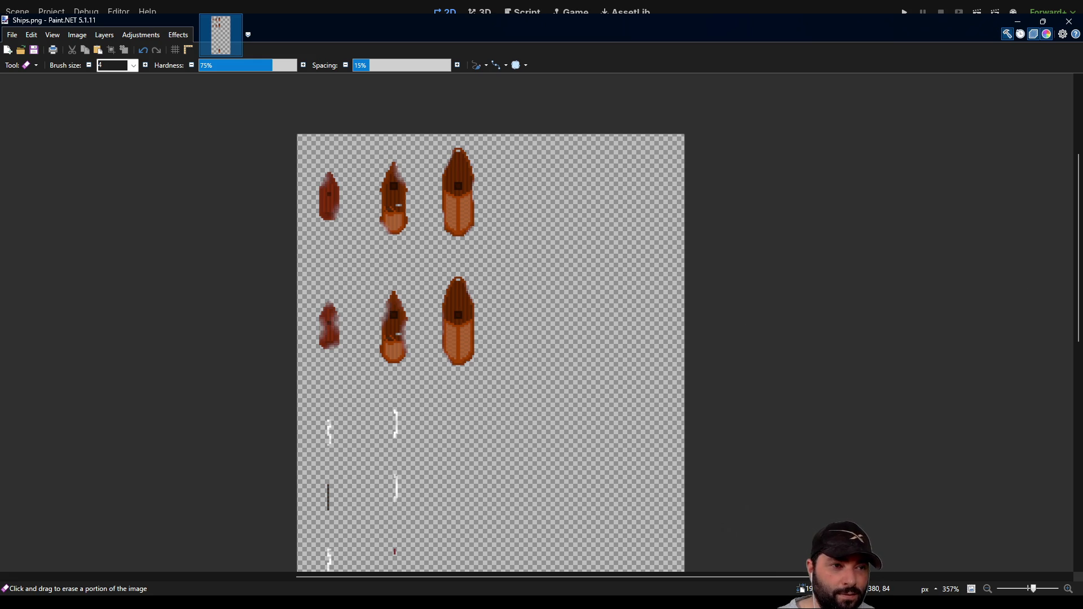
{"action": "key", "text": "alt+Tab"}
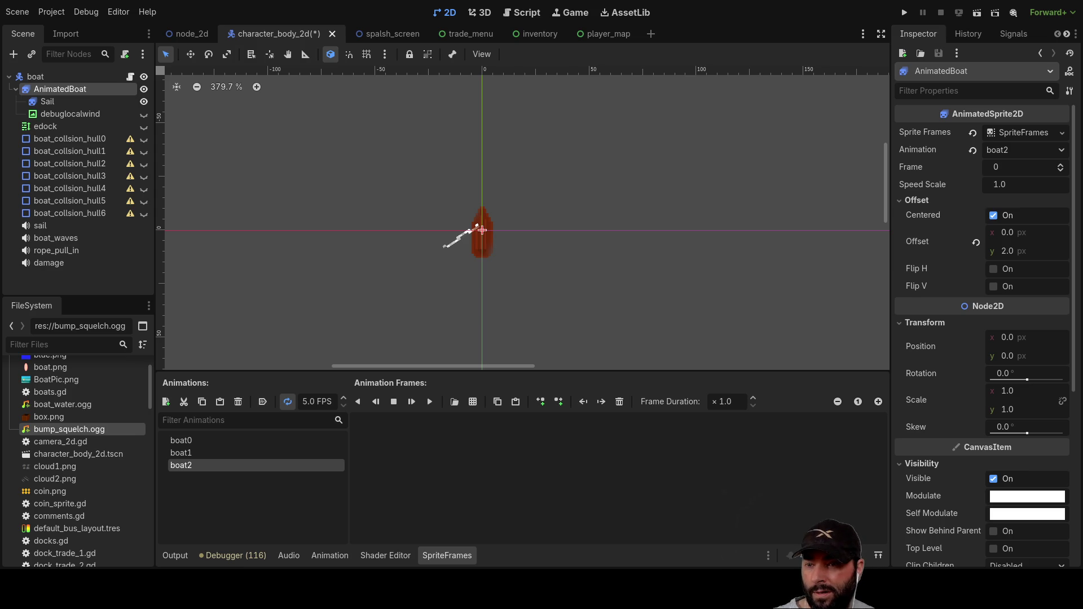
Step: With boat2 selected, slice the sprite sheet on a 6 by 6 grid
{"action": "scroll", "coordinate": [479, 254], "scroll_direction": "up", "scroll_amount": 1}
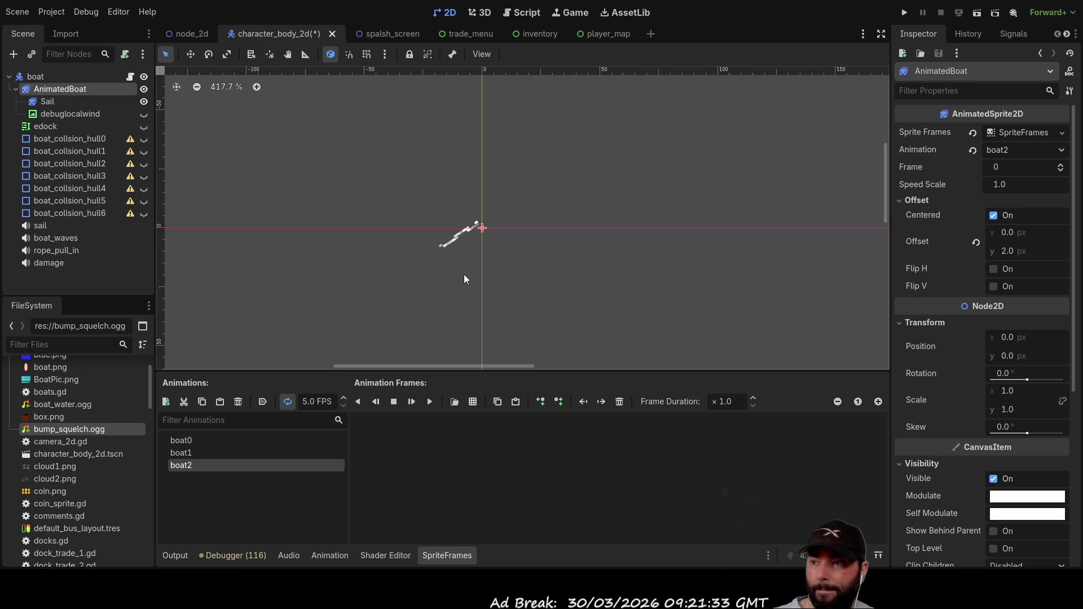
{"action": "left_click", "coordinate": [202, 440]}
{"action": "left_click", "coordinate": [188, 468]}
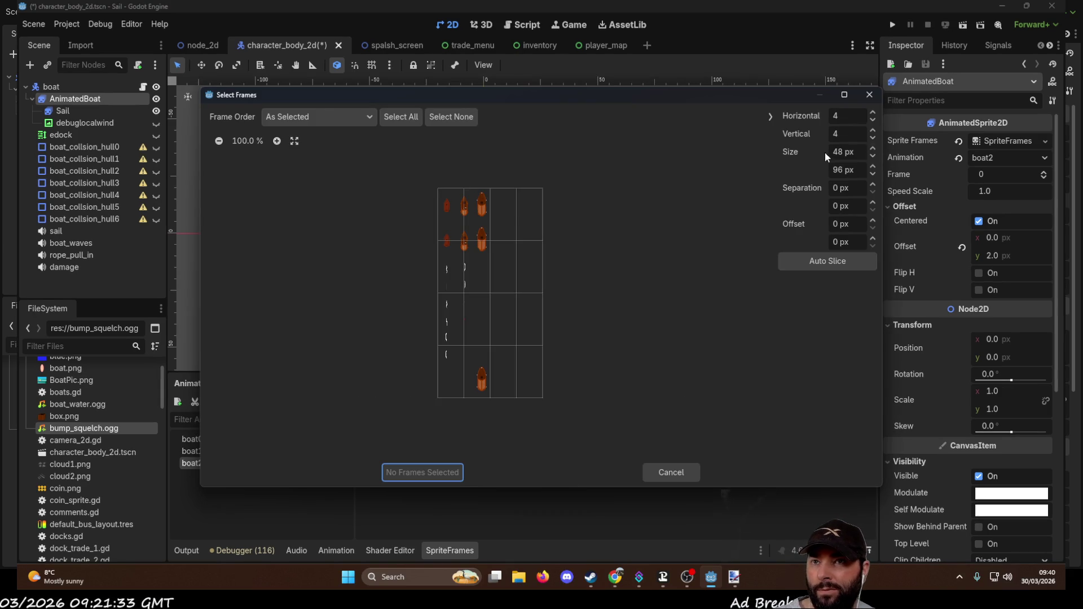
{"action": "left_click", "coordinate": [872, 138]}
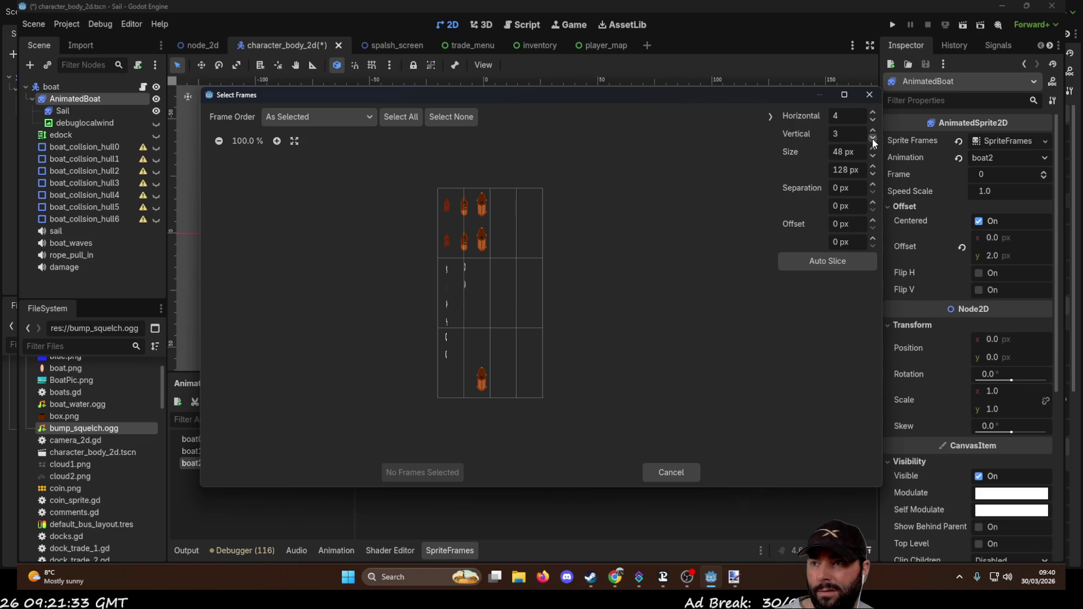
{"action": "left_click", "coordinate": [873, 121]}
{"action": "left_click", "coordinate": [873, 121]}
{"action": "left_click", "coordinate": [872, 113]}
{"action": "left_click", "coordinate": [872, 113]}
{"action": "left_click", "coordinate": [873, 113]}
{"action": "left_click", "coordinate": [873, 113]}
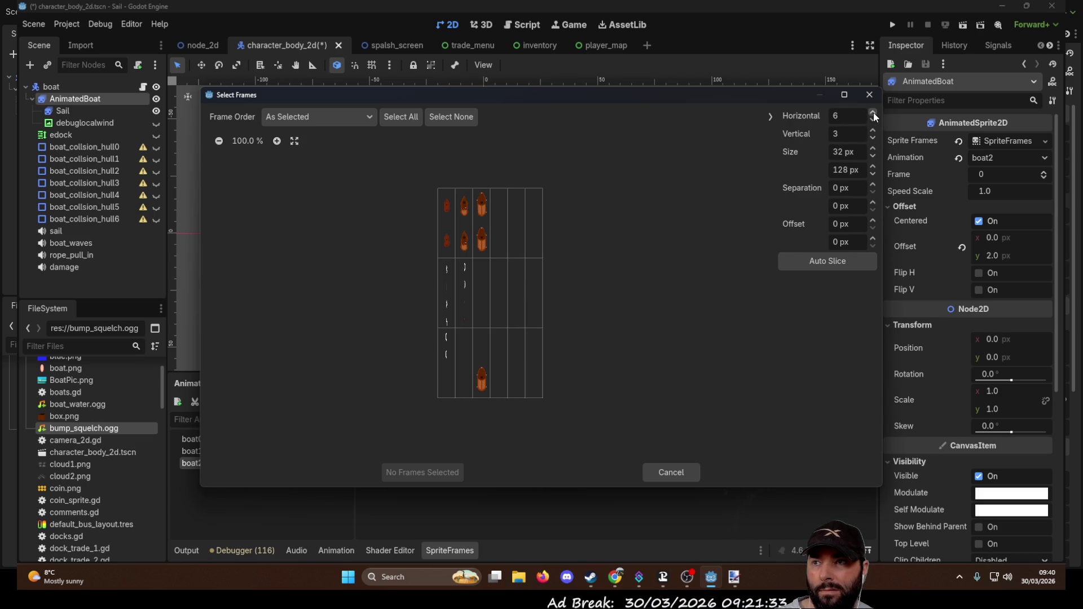
{"action": "left_click", "coordinate": [870, 130]}
{"action": "left_click", "coordinate": [871, 131]}
{"action": "left_click", "coordinate": [871, 131]}
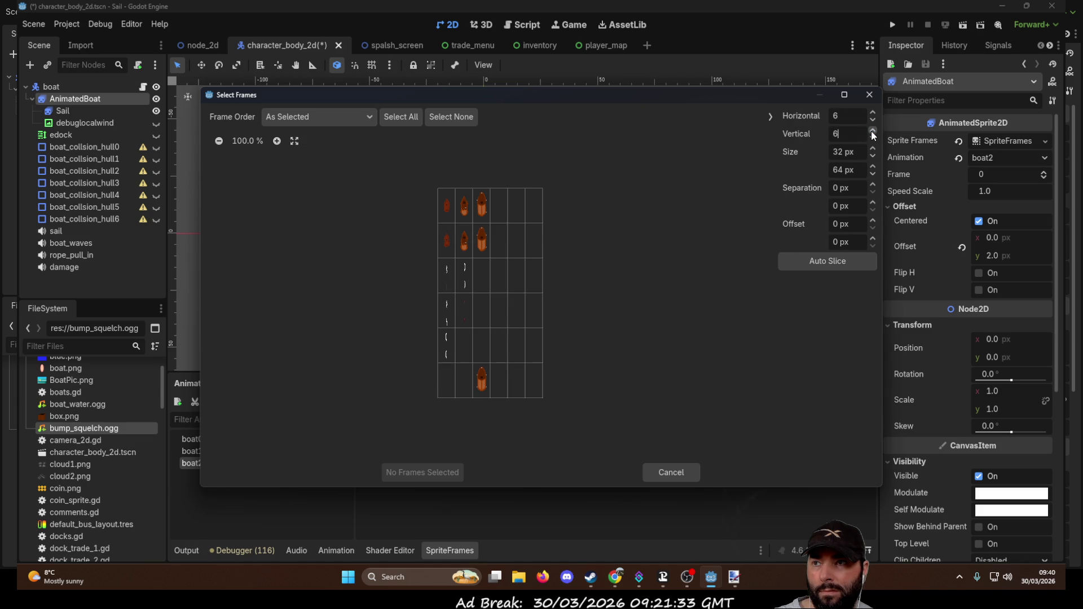
Step: Select the two large ship frames and add them to boat2
{"action": "left_click", "coordinate": [481, 207]}
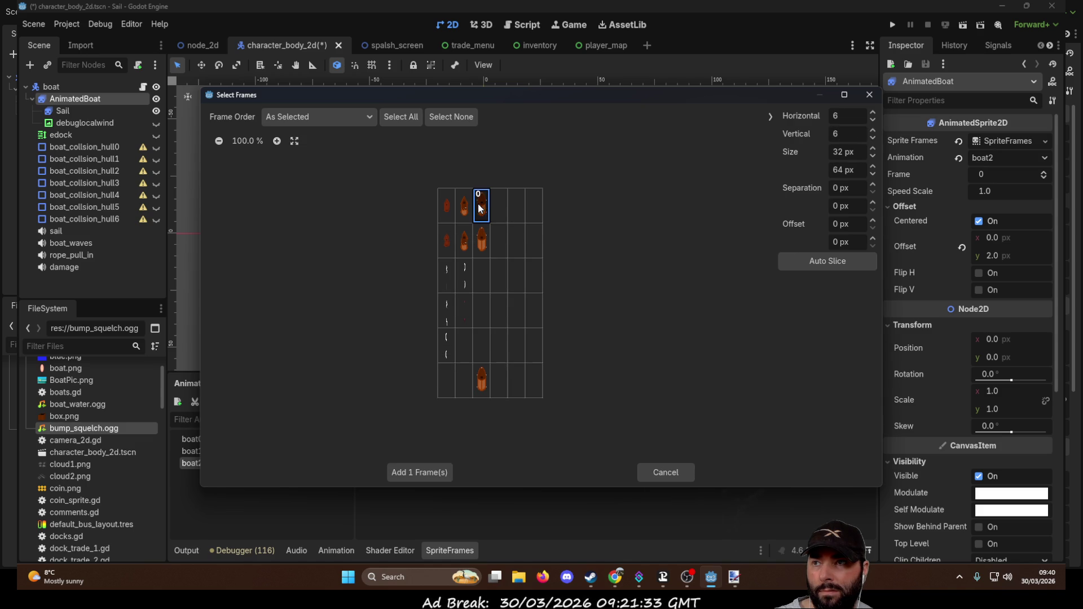
{"action": "left_click", "coordinate": [483, 239]}
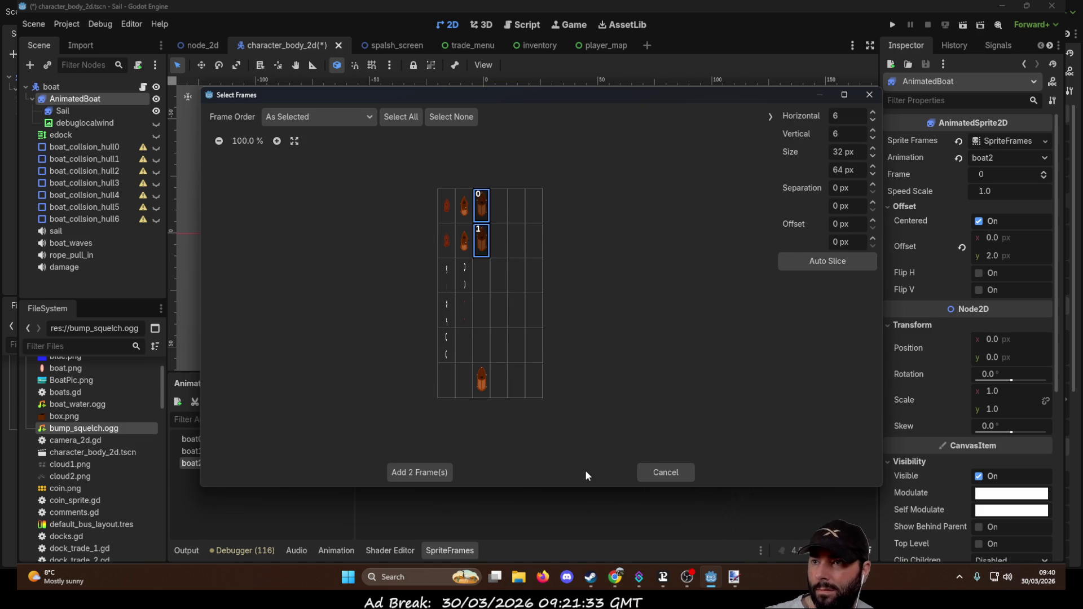
{"action": "left_click", "coordinate": [420, 473]}
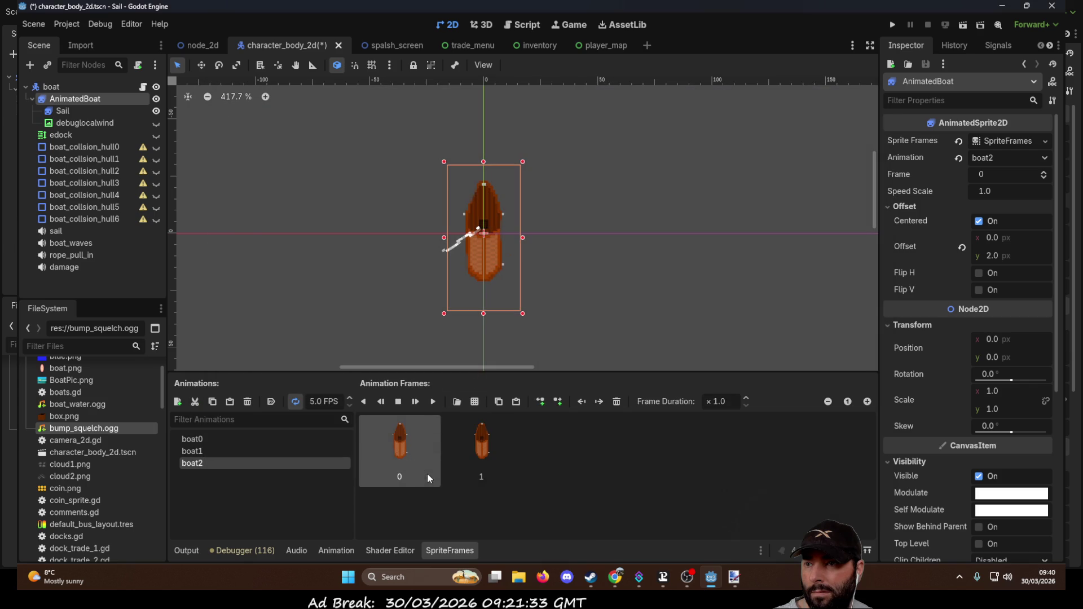
Step: Preview the boat2 animation and check boat1's playback speed
{"action": "left_click", "coordinate": [433, 401]}
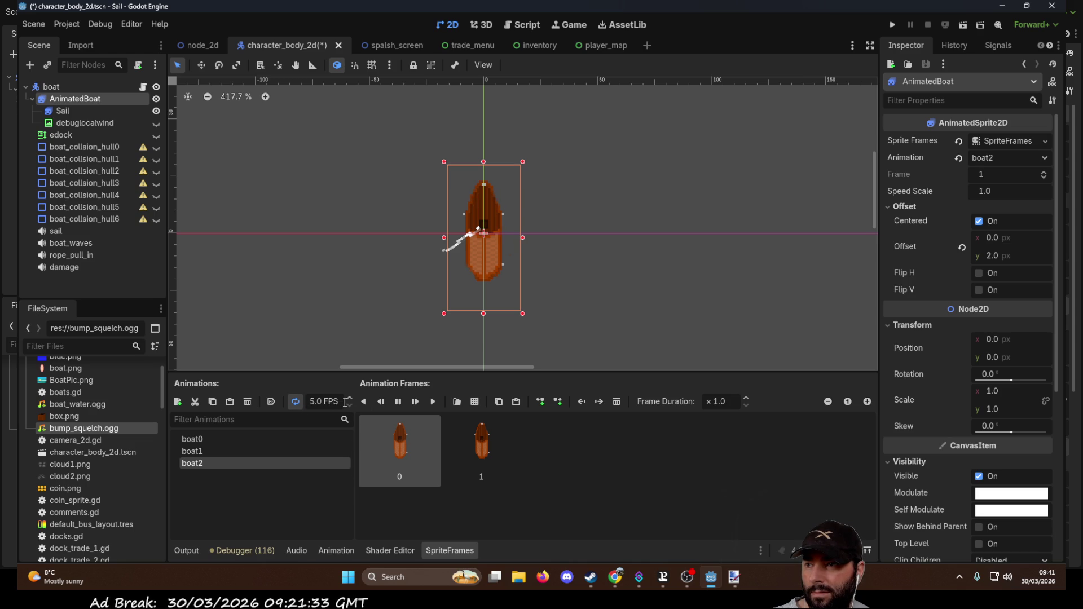
{"action": "left_click", "coordinate": [397, 401]}
{"action": "left_click", "coordinate": [332, 402]}
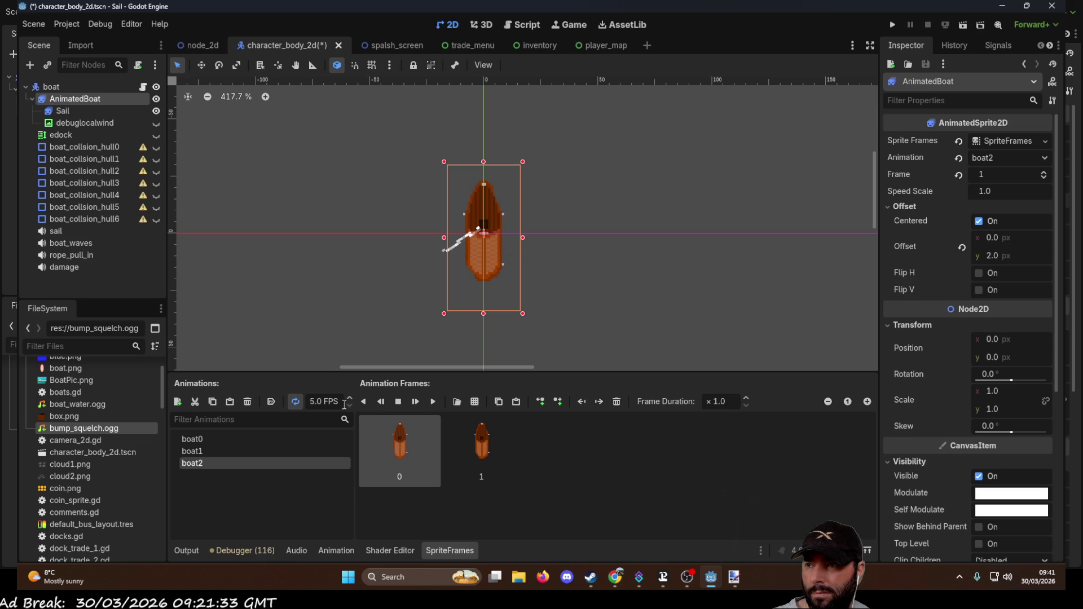
{"action": "key", "text": "ctrl+a"}
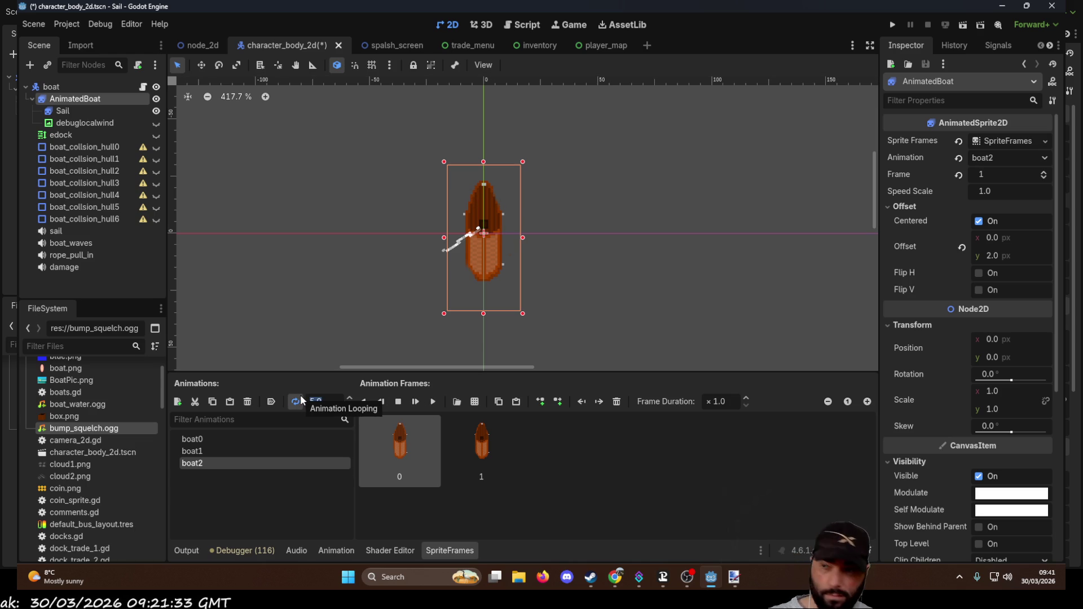
{"action": "left_click", "coordinate": [193, 451]}
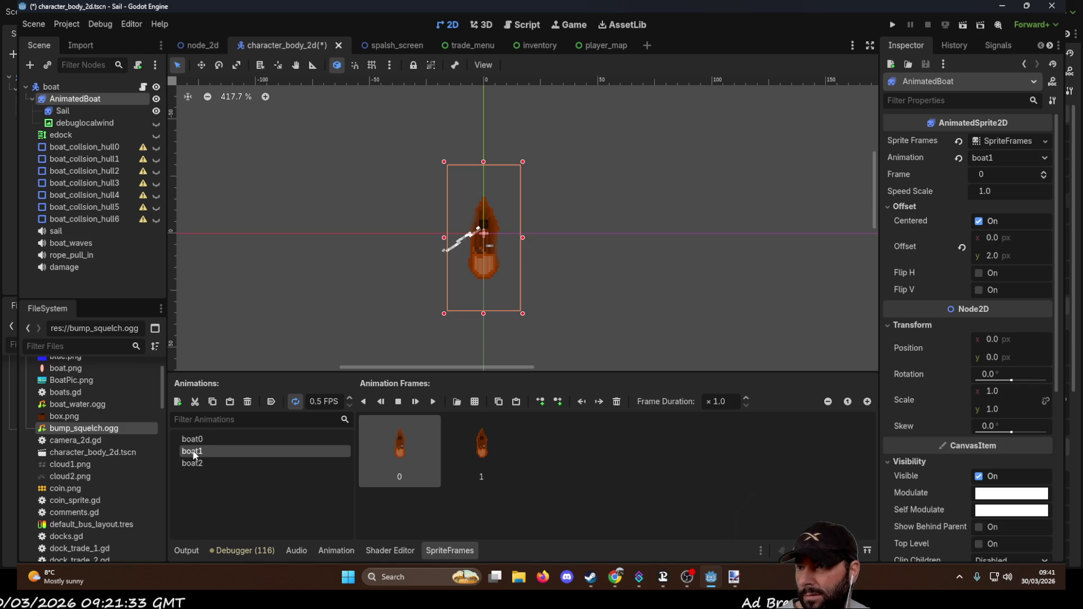
{"action": "left_click", "coordinate": [204, 461]}
Step: Set boat2's playback speed to 0.5 FPS
{"action": "left_click", "coordinate": [312, 402]}
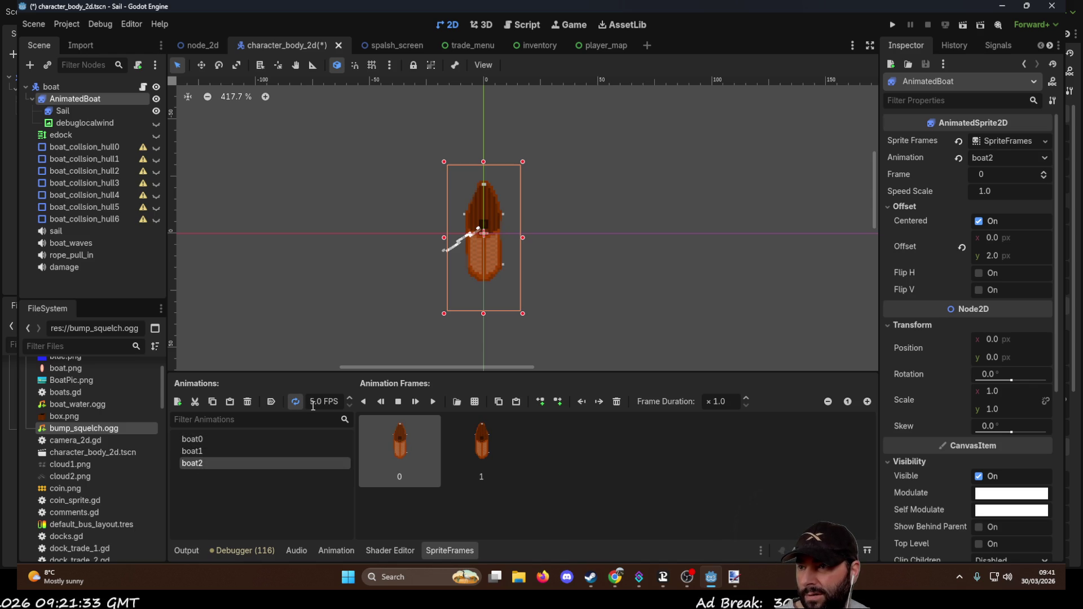
{"action": "key", "text": "BackSpace"}
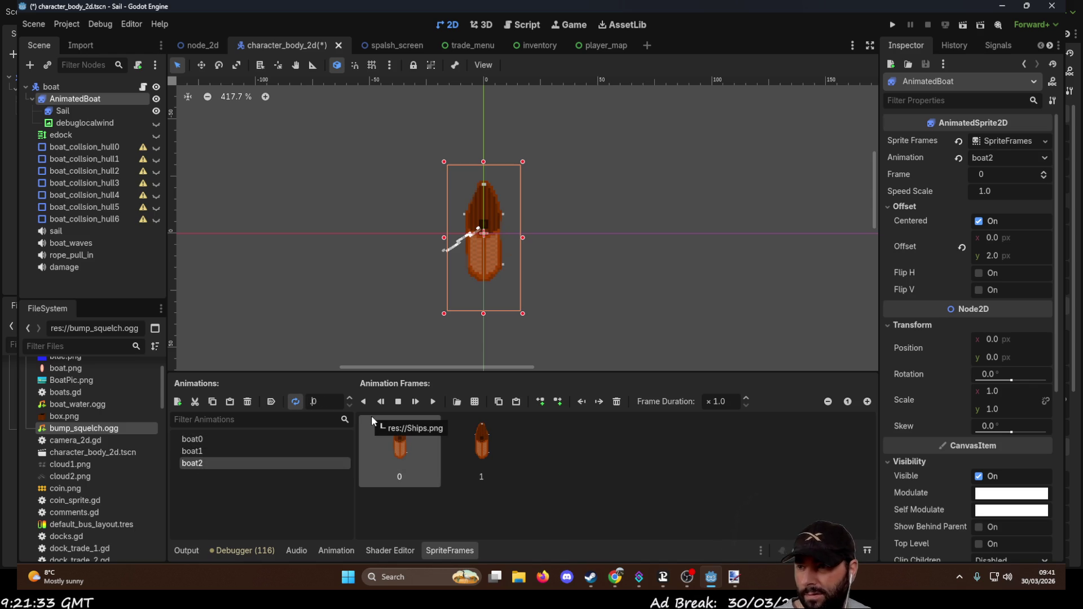
{"action": "type", "text": "0.5"}
{"action": "key", "text": "Return"}
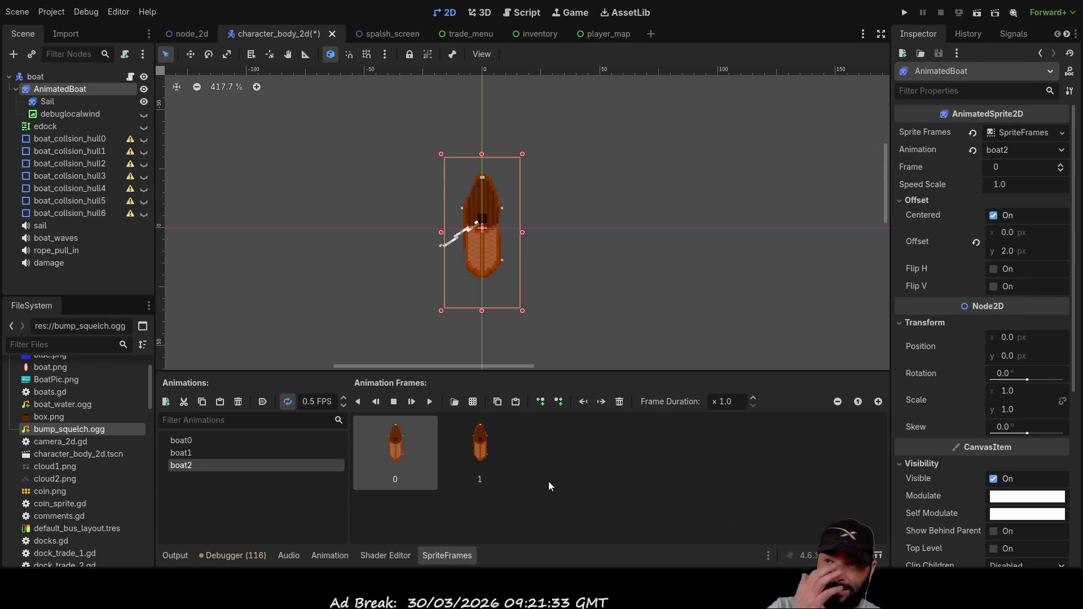
Step: Reselect AnimatedBoat and add a Sprite2D child node beneath it
{"action": "left_click", "coordinate": [192, 452]}
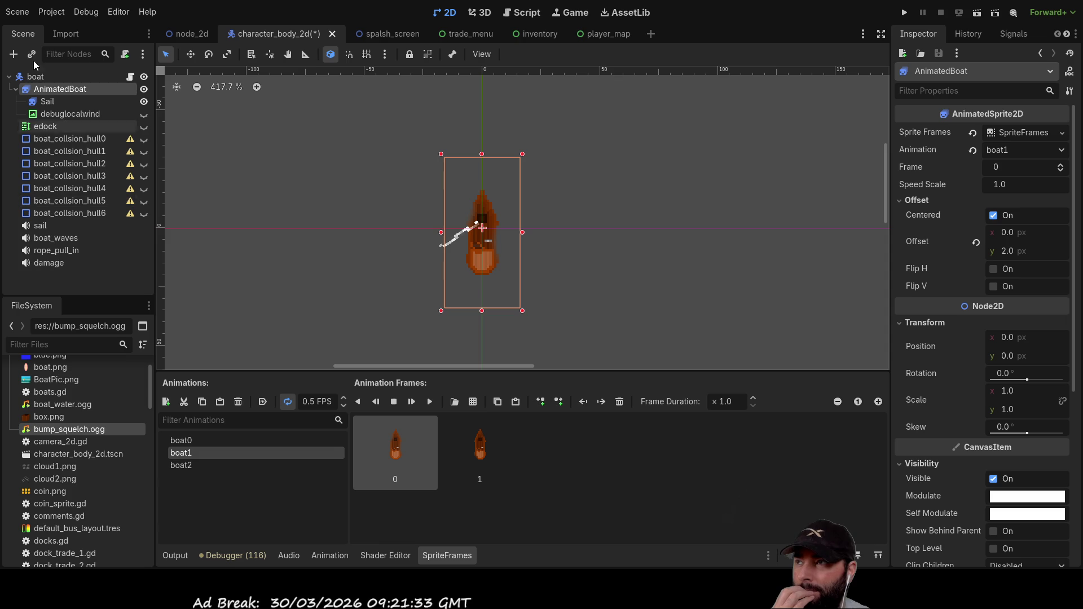
{"action": "left_click", "coordinate": [46, 103]}
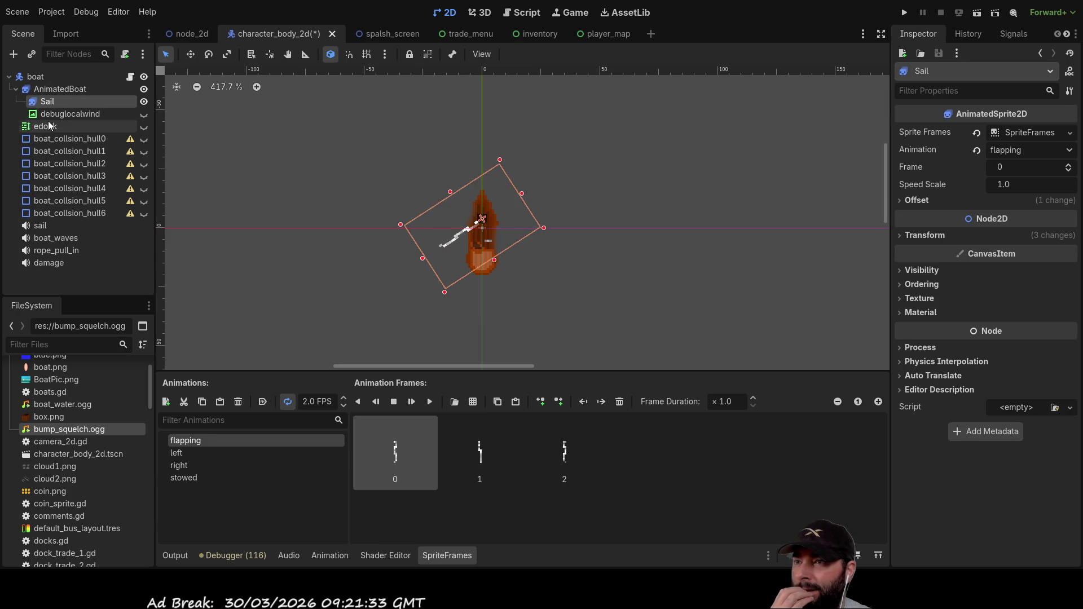
{"action": "left_click", "coordinate": [49, 89]}
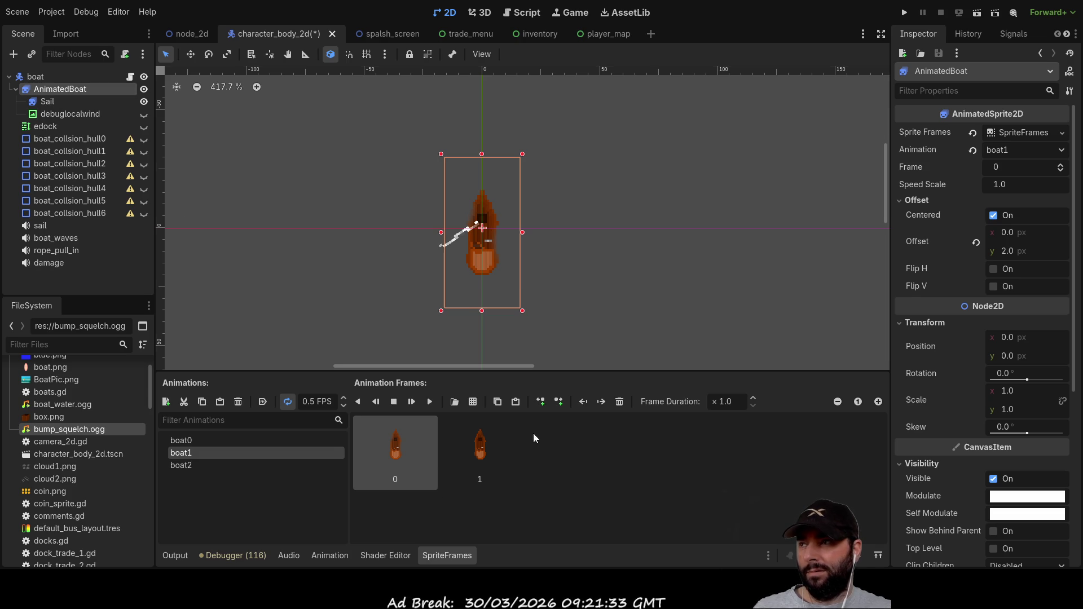
{"action": "left_click", "coordinate": [34, 102]}
{"action": "left_click", "coordinate": [59, 90]}
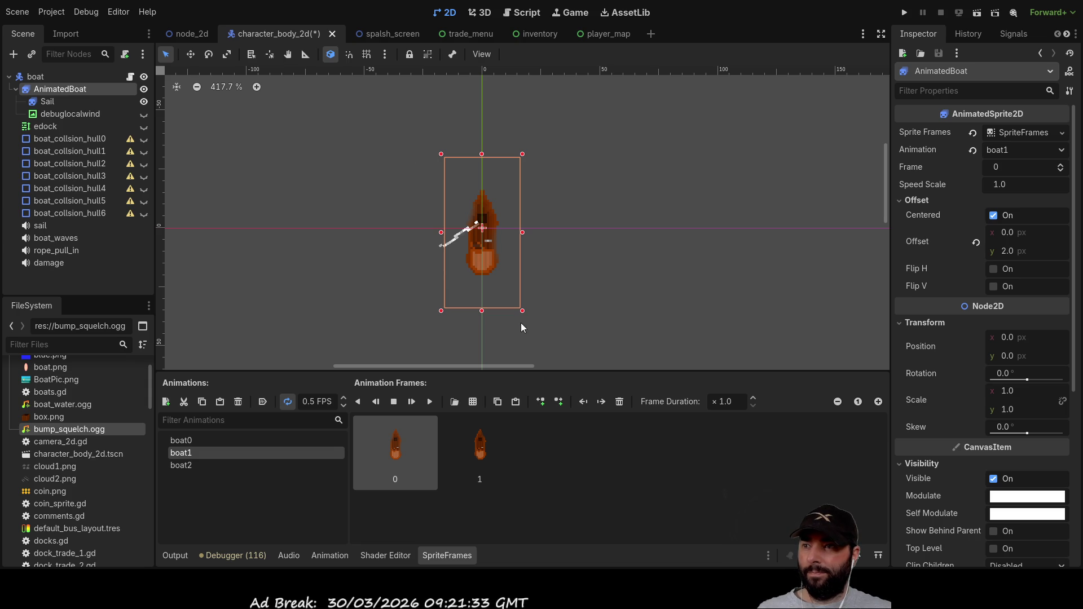
{"action": "key", "text": "ctrl+v"}
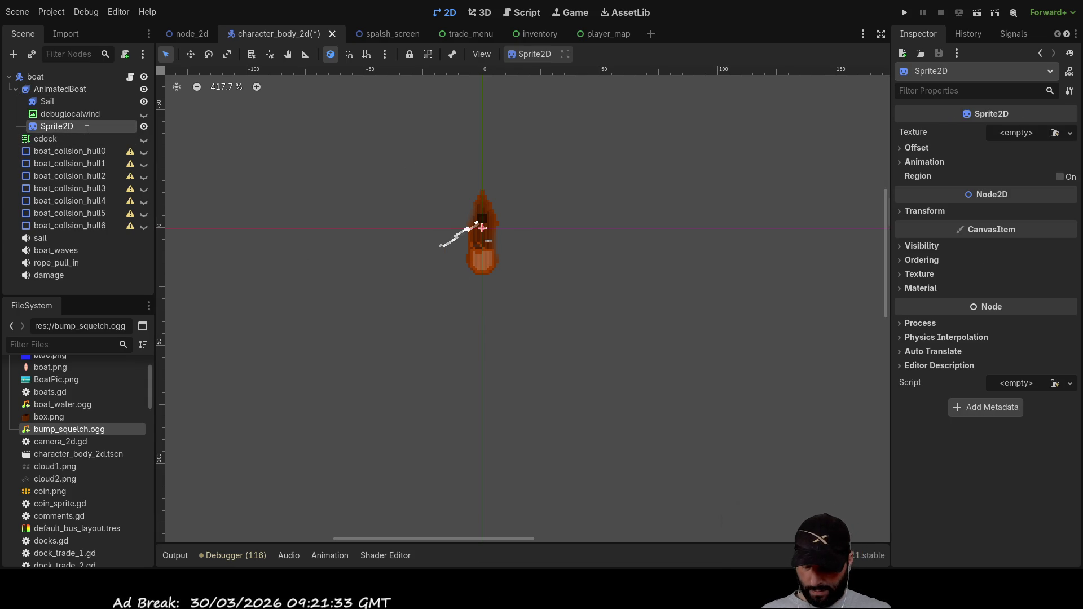
Step: Name the new Sprite2D under AnimatedBoat 'rudder' and review its properties, leaving Texture empty
{"action": "type", "text": "rudder"}
{"action": "key", "text": "Return"}
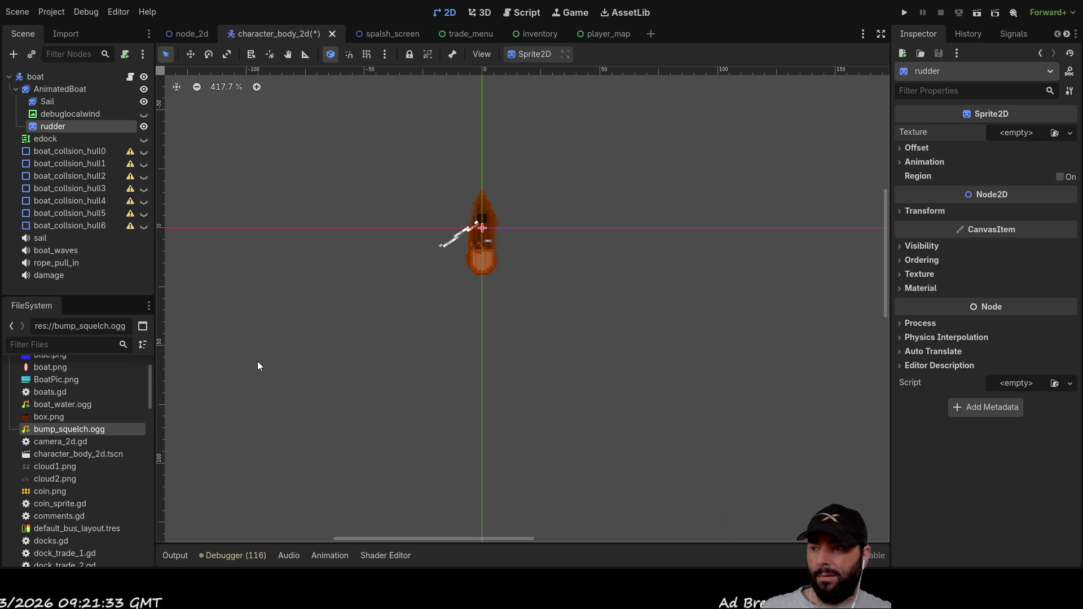
{"action": "left_click", "coordinate": [50, 106]}
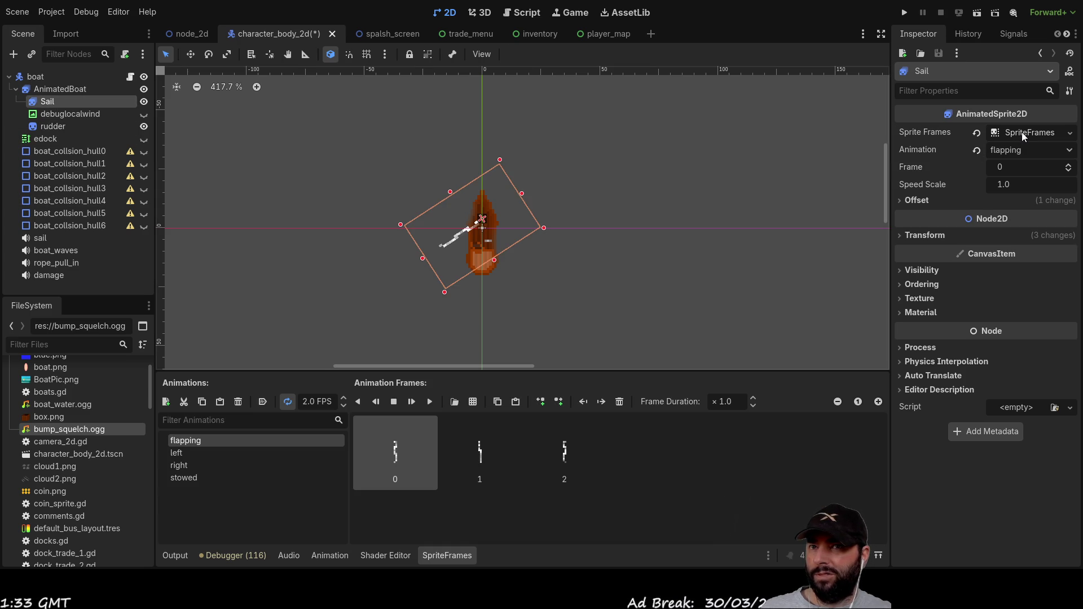
{"action": "left_click", "coordinate": [60, 127]}
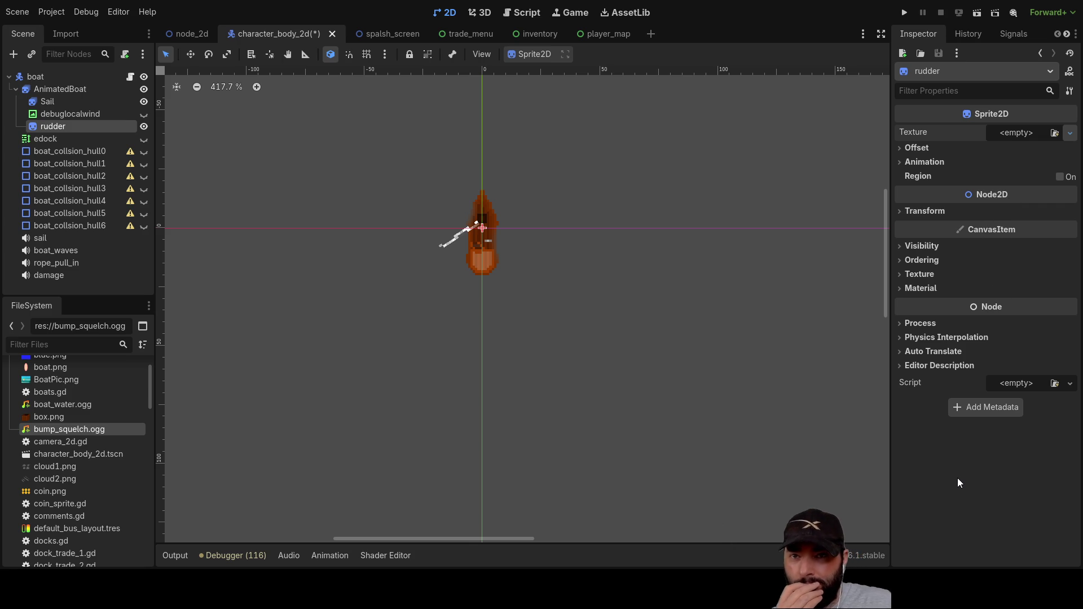
{"action": "left_click", "coordinate": [903, 162]}
{"action": "left_click", "coordinate": [900, 162]}
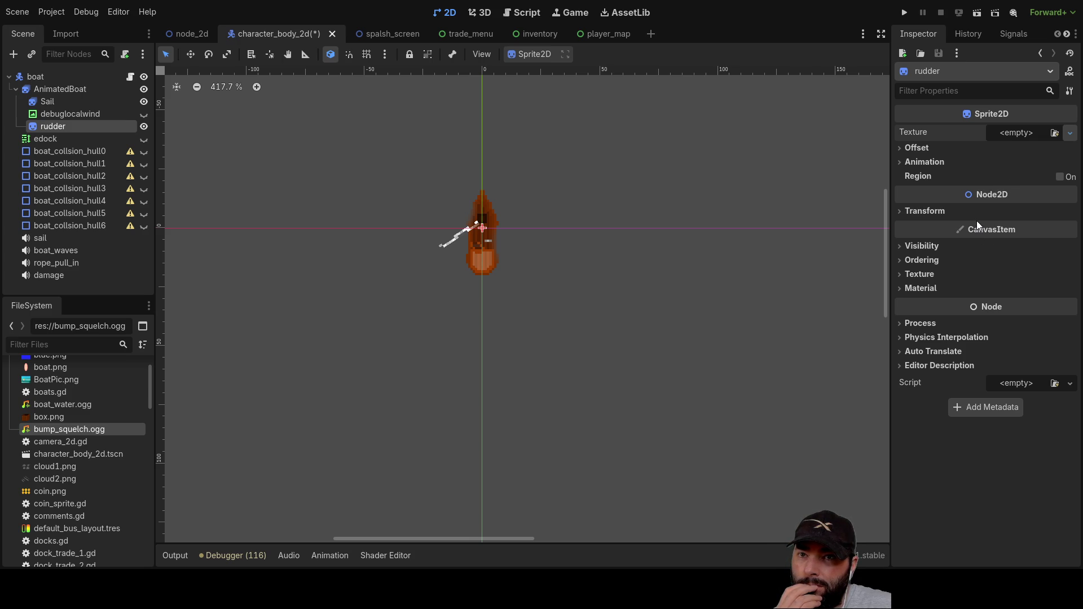
Step: Give the rudder's Texture property a new AtlasTexture and glance over its Resource settings
{"action": "key", "text": "ctrl+v"}
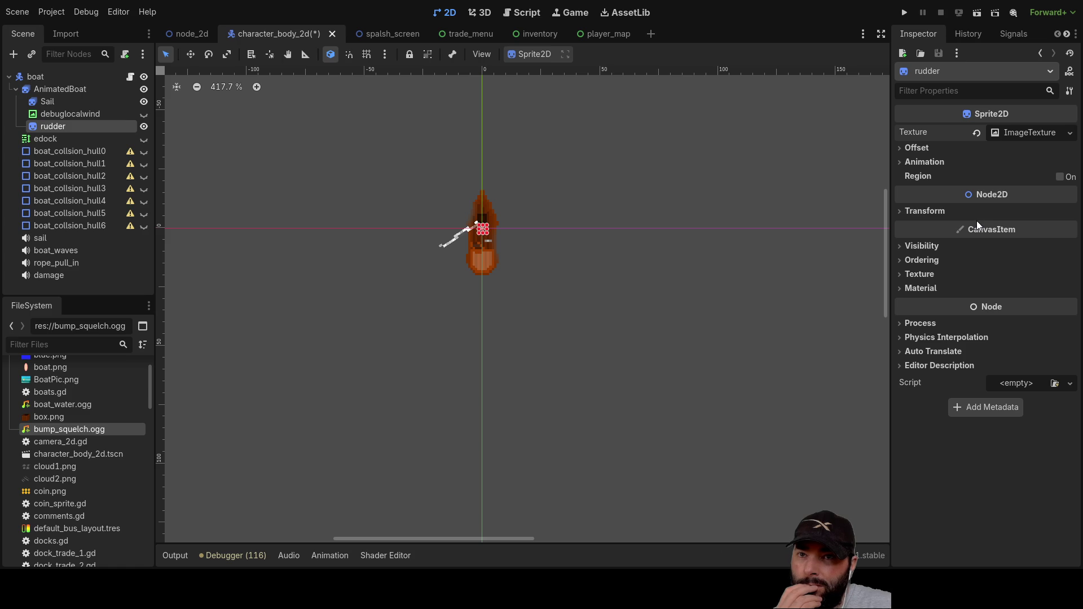
{"action": "left_click", "coordinate": [1031, 135]}
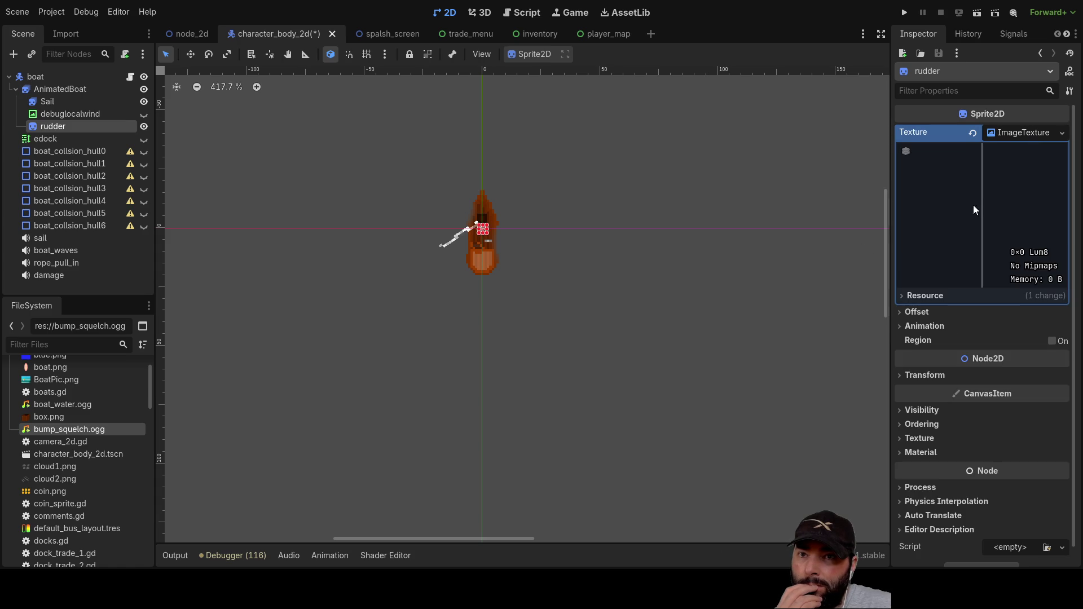
{"action": "left_click", "coordinate": [903, 296]}
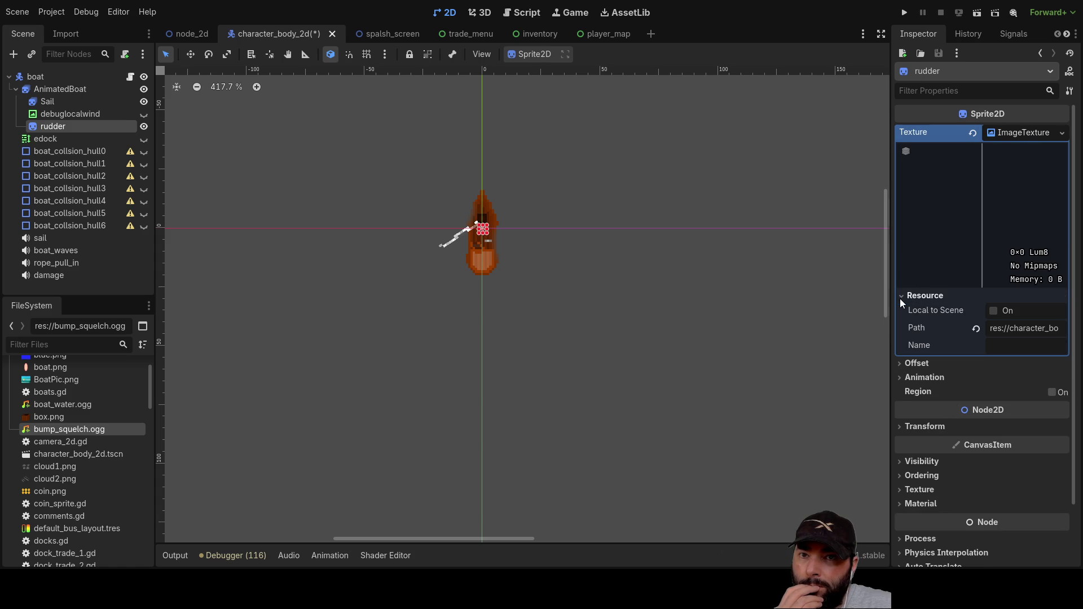
{"action": "left_click", "coordinate": [900, 299]}
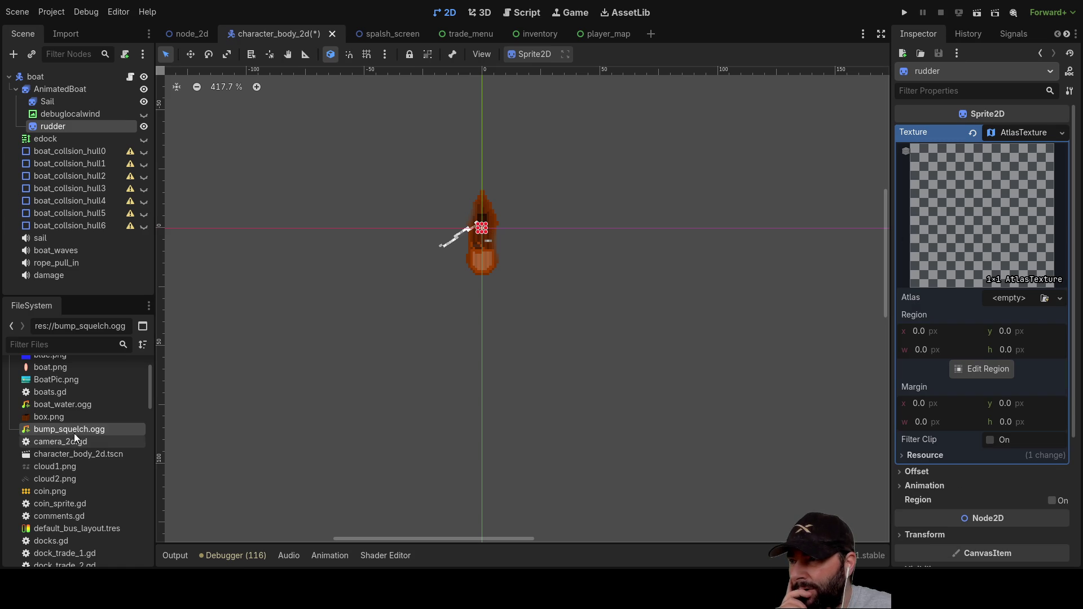
Step: Find Ships.png in the FileSystem dock and drop it onto the AtlasTexture's Atlas slot
{"action": "scroll", "coordinate": [66, 471], "scroll_direction": "down", "scroll_amount": 15}
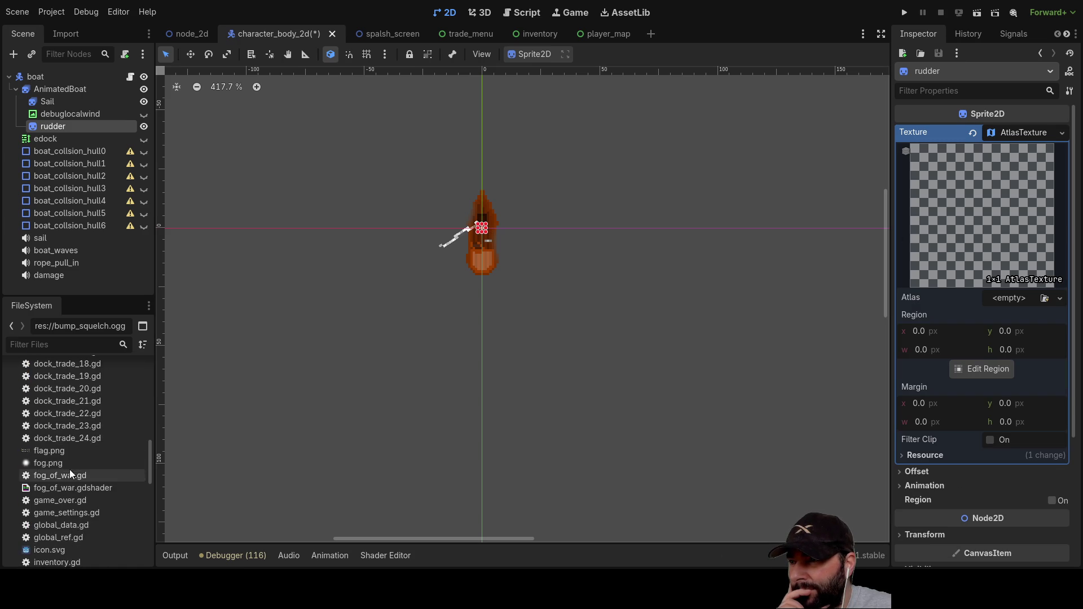
{"action": "scroll", "coordinate": [80, 418], "scroll_direction": "down", "scroll_amount": 5}
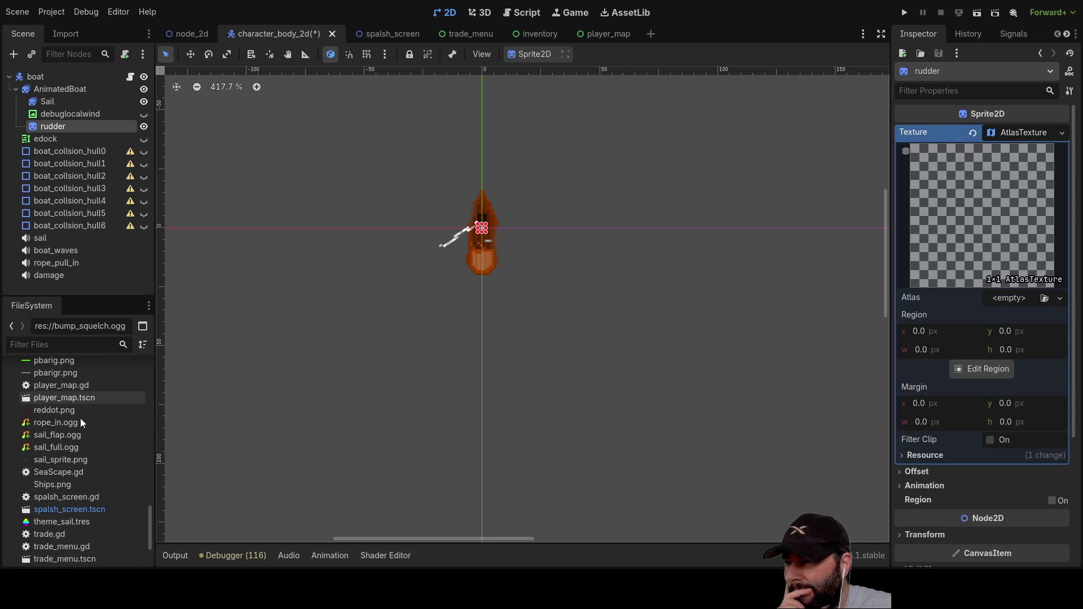
{"action": "scroll", "coordinate": [80, 418], "scroll_direction": "up", "scroll_amount": 20}
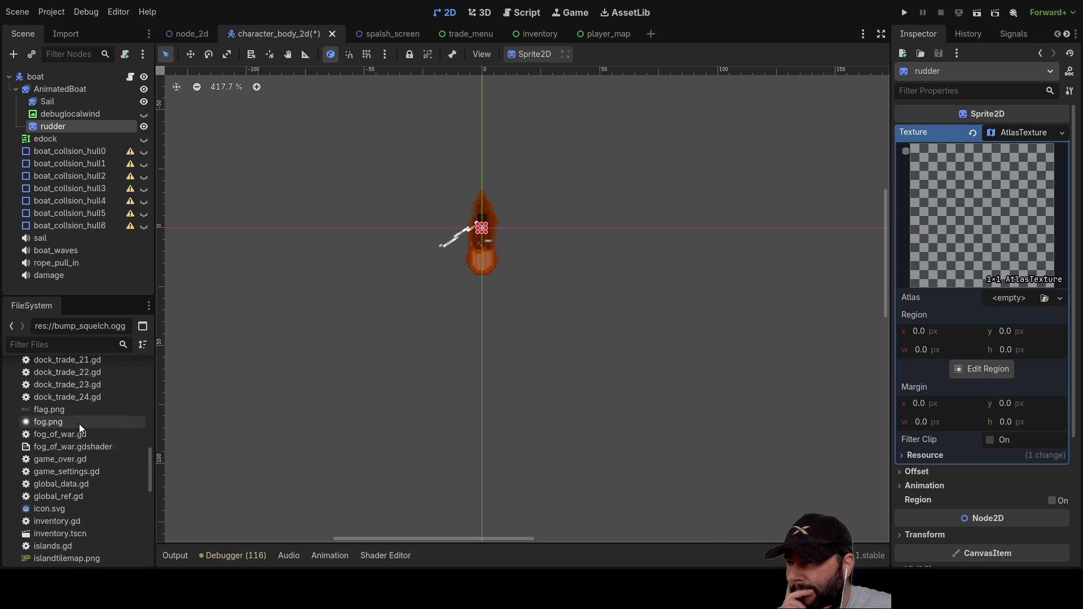
{"action": "scroll", "coordinate": [80, 424], "scroll_direction": "up", "scroll_amount": 5}
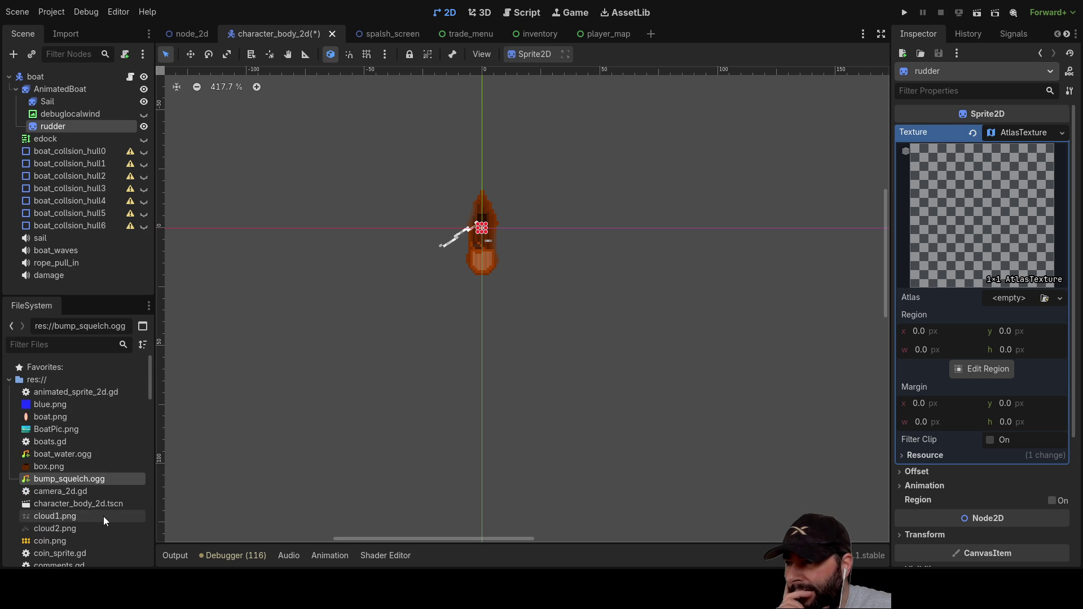
{"action": "scroll", "coordinate": [93, 451], "scroll_direction": "down", "scroll_amount": 4}
{"action": "scroll", "coordinate": [92, 450], "scroll_direction": "down", "scroll_amount": 8}
{"action": "scroll", "coordinate": [92, 450], "scroll_direction": "down", "scroll_amount": 3}
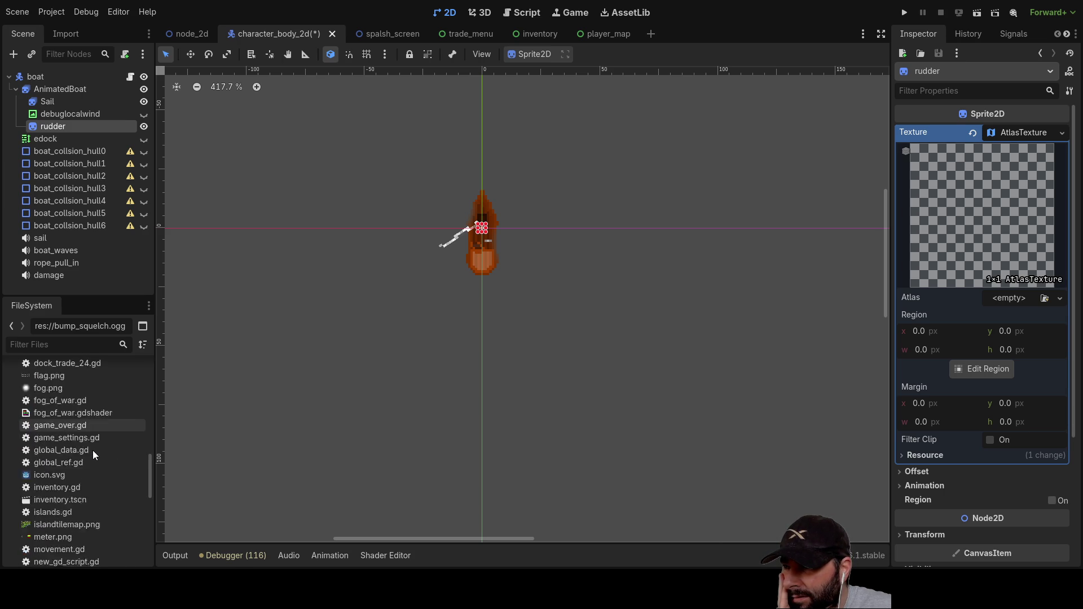
{"action": "scroll", "coordinate": [93, 450], "scroll_direction": "down", "scroll_amount": 4}
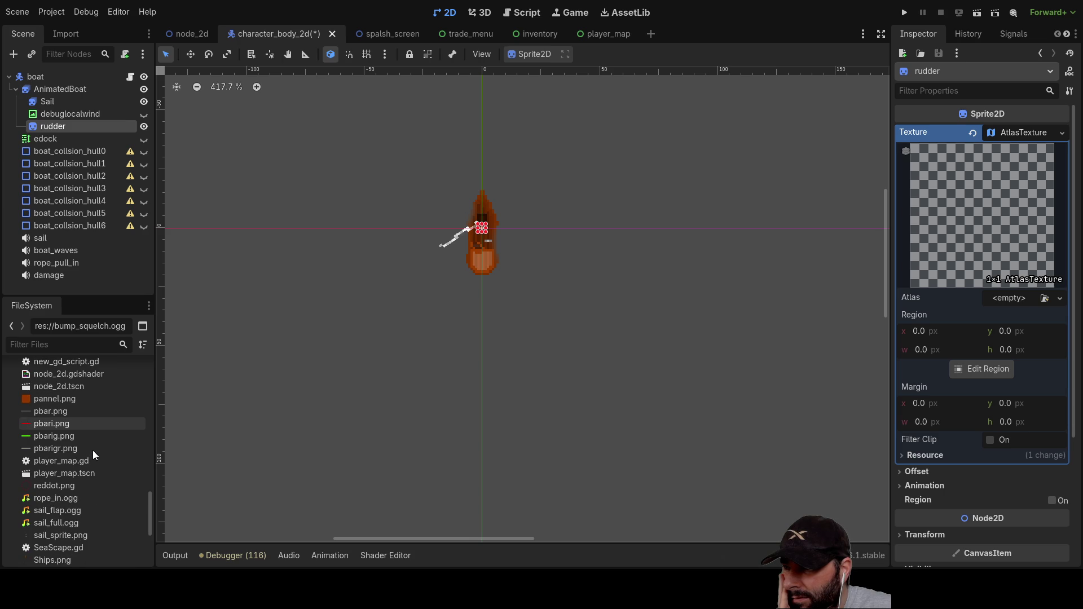
{"action": "scroll", "coordinate": [93, 450], "scroll_direction": "down", "scroll_amount": 2}
{"action": "left_click", "coordinate": [49, 511]}
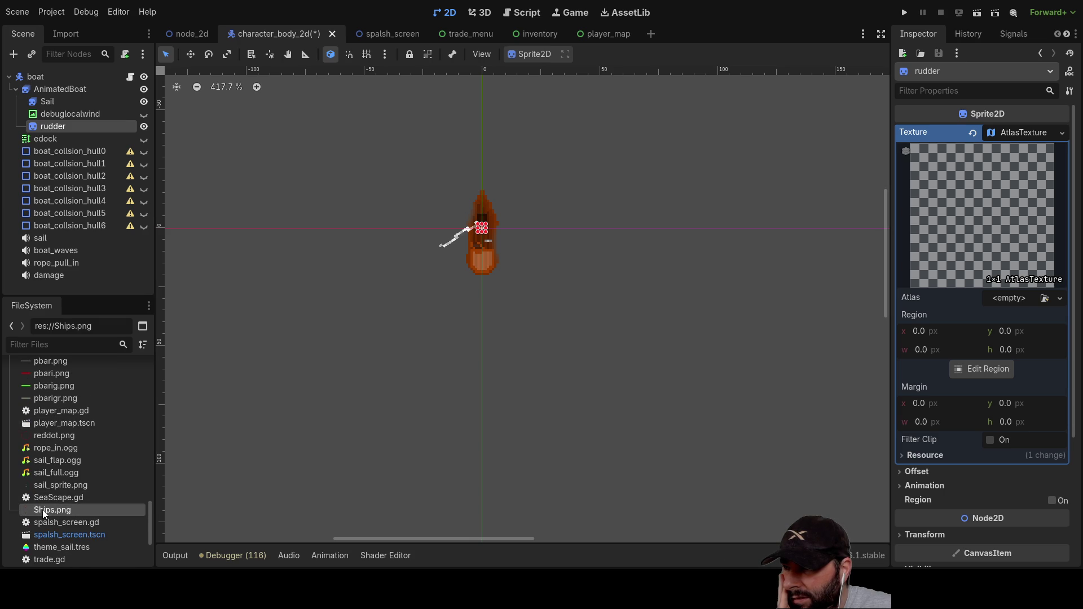
{"action": "mouse_move", "coordinate": [49, 514]}
{"action": "left_mouse_down"}
{"action": "mouse_move", "coordinate": [950, 337]}
{"action": "mouse_move", "coordinate": [972, 211]}
{"action": "mouse_move", "coordinate": [1003, 306]}
{"action": "left_mouse_up"}
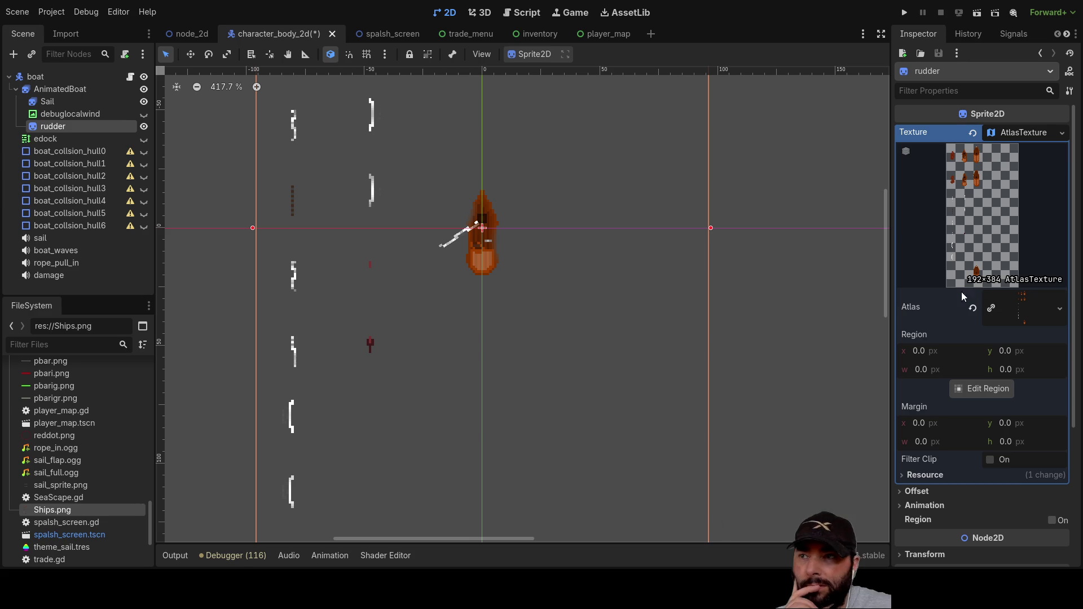
Step: Frame the atlas and boat in the viewport, undoing an accidental rudder scale
{"action": "scroll", "coordinate": [509, 256], "scroll_direction": "up", "scroll_amount": 2}
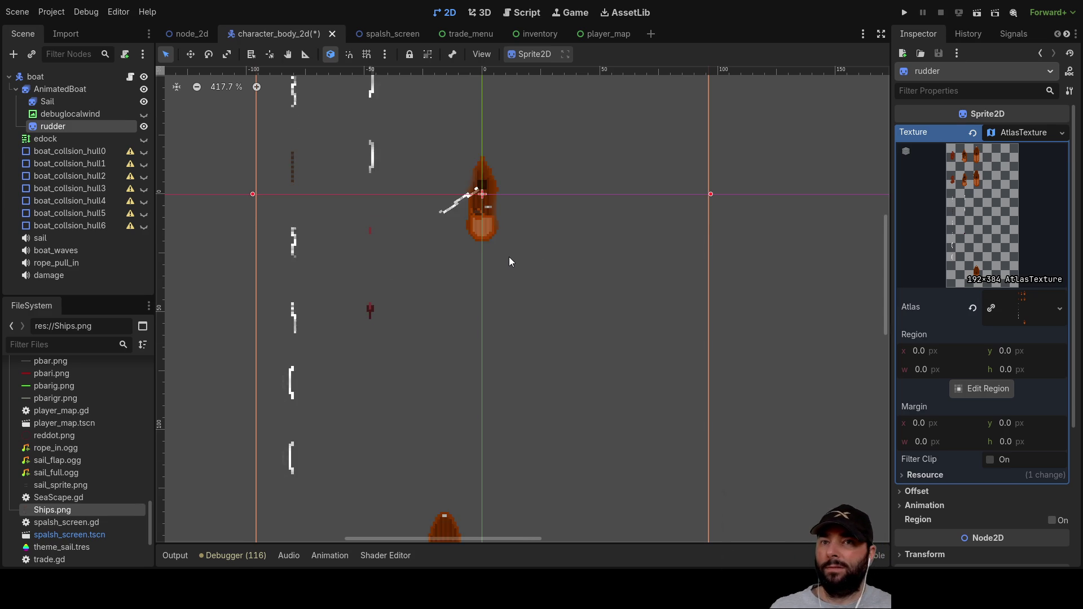
{"action": "scroll", "coordinate": [509, 252], "scroll_direction": "down", "scroll_amount": 5}
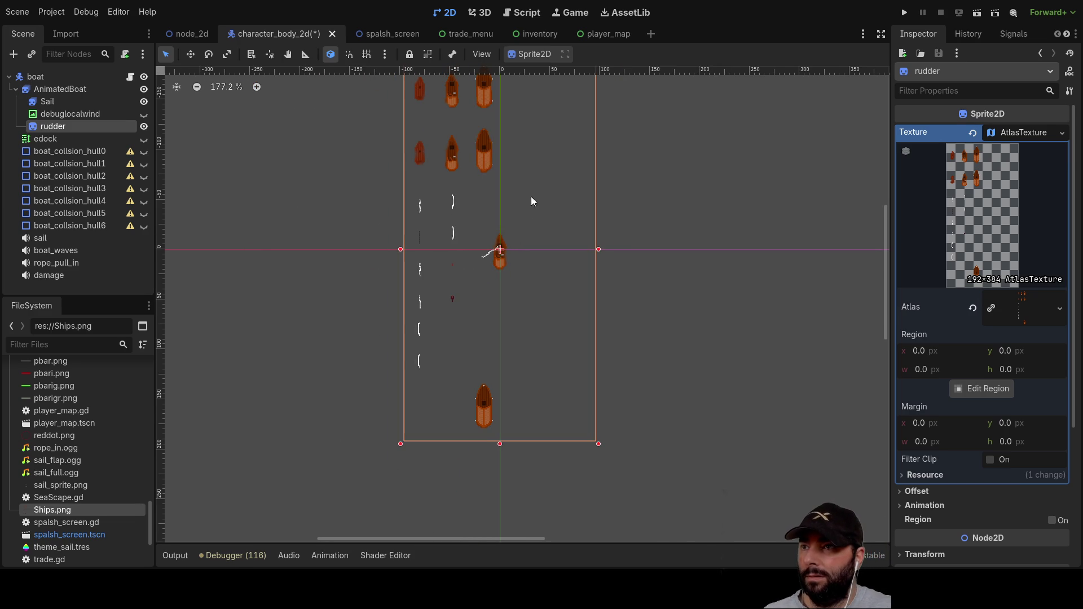
{"action": "mouse_move", "coordinate": [551, 205]}
{"action": "left_mouse_down"}
{"action": "mouse_move", "coordinate": [554, 268]}
{"action": "mouse_move", "coordinate": [587, 193]}
{"action": "mouse_move", "coordinate": [553, 261]}
{"action": "left_mouse_up"}
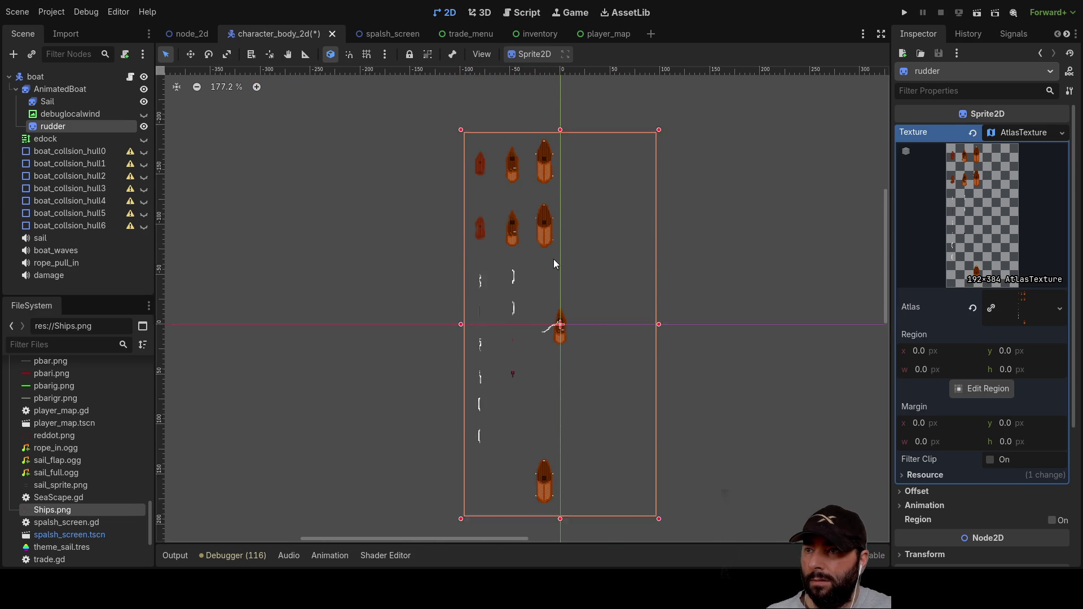
{"action": "scroll", "coordinate": [514, 338], "scroll_direction": "up", "scroll_amount": 8}
{"action": "left_click_drag", "start_coordinate": [645, 345], "coordinate": [498, 233]}
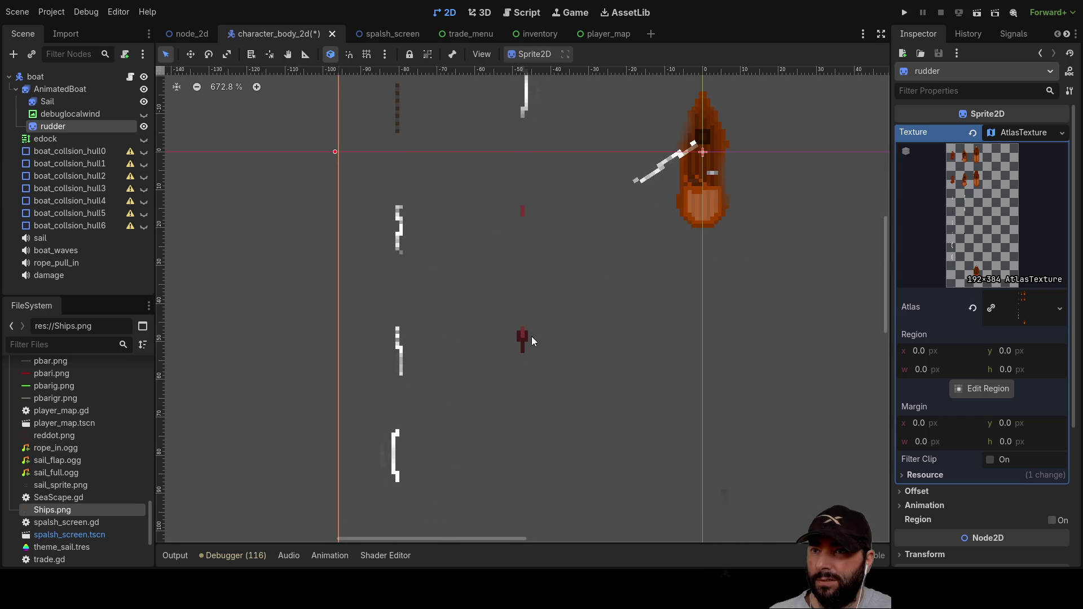
{"action": "mouse_move", "coordinate": [613, 240]}
{"action": "left_mouse_down"}
{"action": "mouse_move", "coordinate": [383, 254]}
{"action": "mouse_move", "coordinate": [393, 260]}
{"action": "left_mouse_up"}
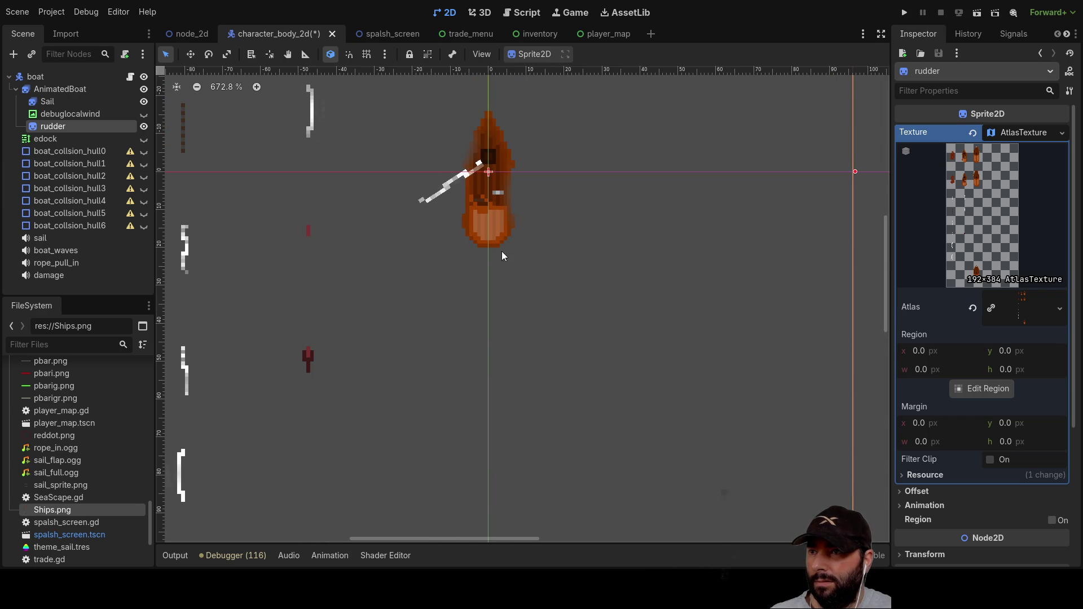
{"action": "scroll", "coordinate": [518, 265], "scroll_direction": "left", "scroll_amount": 5}
{"action": "scroll", "coordinate": [517, 265], "scroll_direction": "up", "scroll_amount": 2}
{"action": "scroll", "coordinate": [488, 250], "scroll_direction": "down", "scroll_amount": 5}
{"action": "scroll", "coordinate": [440, 192], "scroll_direction": "up", "scroll_amount": 6}
{"action": "mouse_move", "coordinate": [393, 160]}
{"action": "left_mouse_down"}
{"action": "mouse_move", "coordinate": [424, 199]}
{"action": "mouse_move", "coordinate": [299, 111]}
{"action": "mouse_move", "coordinate": [364, 131]}
{"action": "mouse_move", "coordinate": [337, 115]}
{"action": "left_mouse_up"}
{"action": "key", "text": "ctrl+z"}
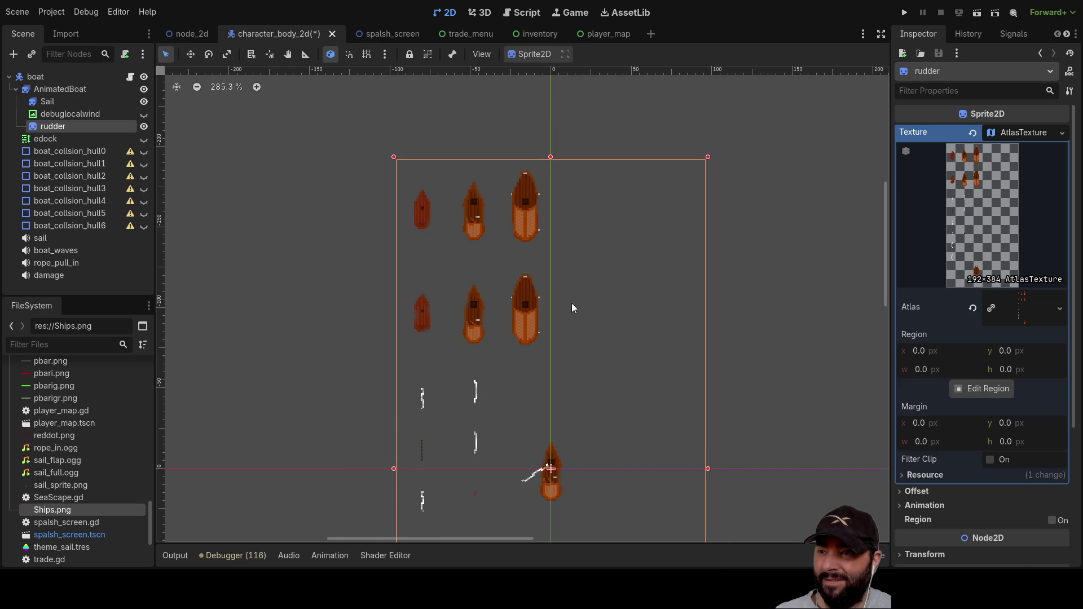
{"action": "mouse_move", "coordinate": [800, 276]}
{"action": "left_mouse_down"}
{"action": "mouse_move", "coordinate": [717, 183]}
{"action": "mouse_move", "coordinate": [712, 149]}
{"action": "left_mouse_up"}
{"action": "left_click", "coordinate": [919, 351]}
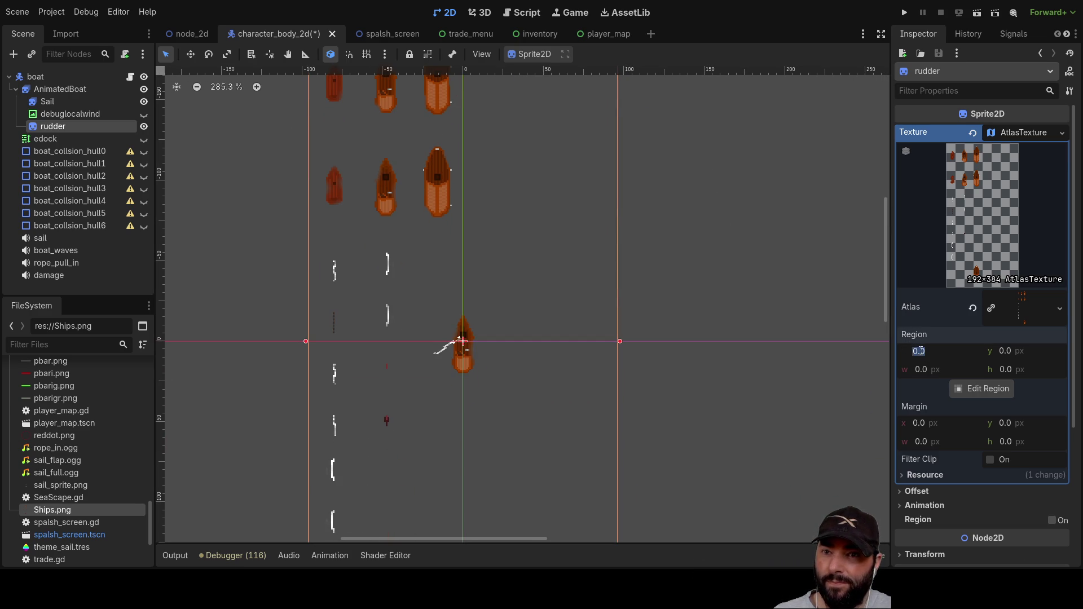
Step: Set the rudder's atlas Region x, y, w and h each to 10
{"action": "type", "text": "10"}
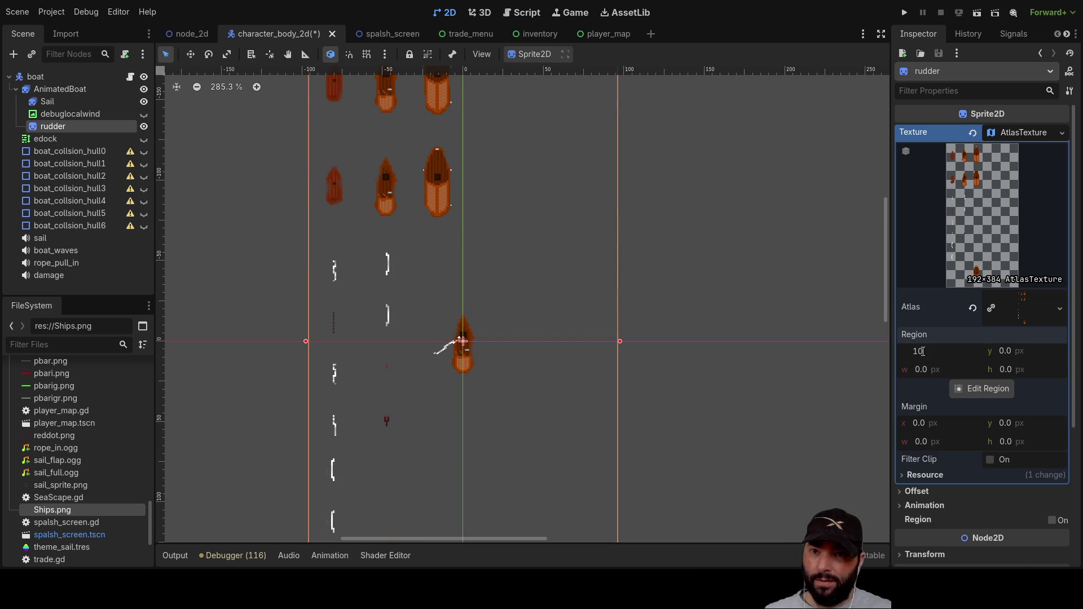
{"action": "left_click", "coordinate": [1009, 354]}
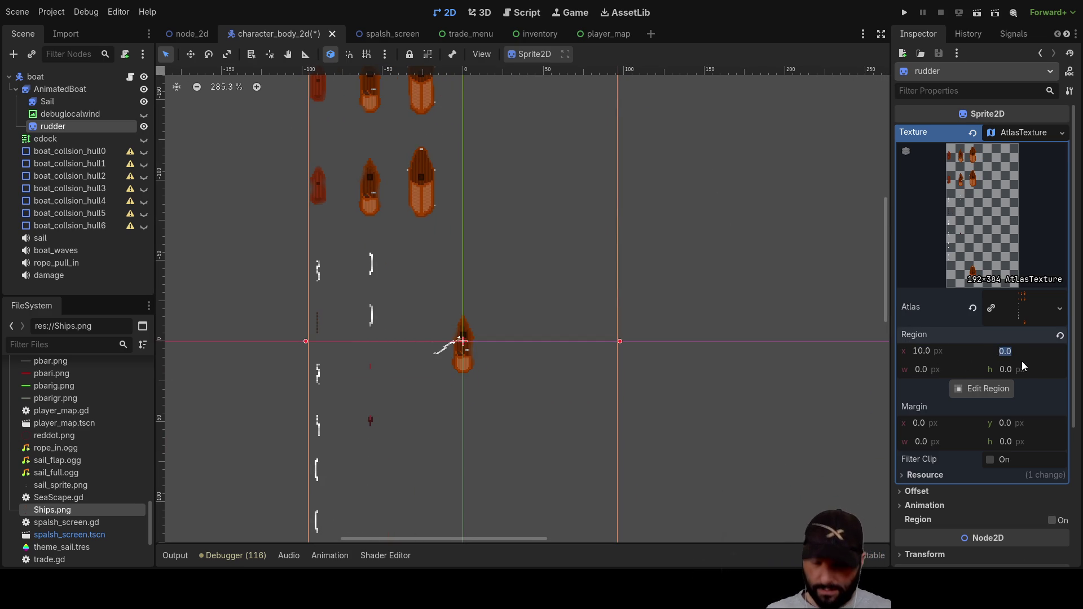
{"action": "type", "text": "10"}
{"action": "left_click", "coordinate": [919, 370]}
{"action": "type", "text": "10"}
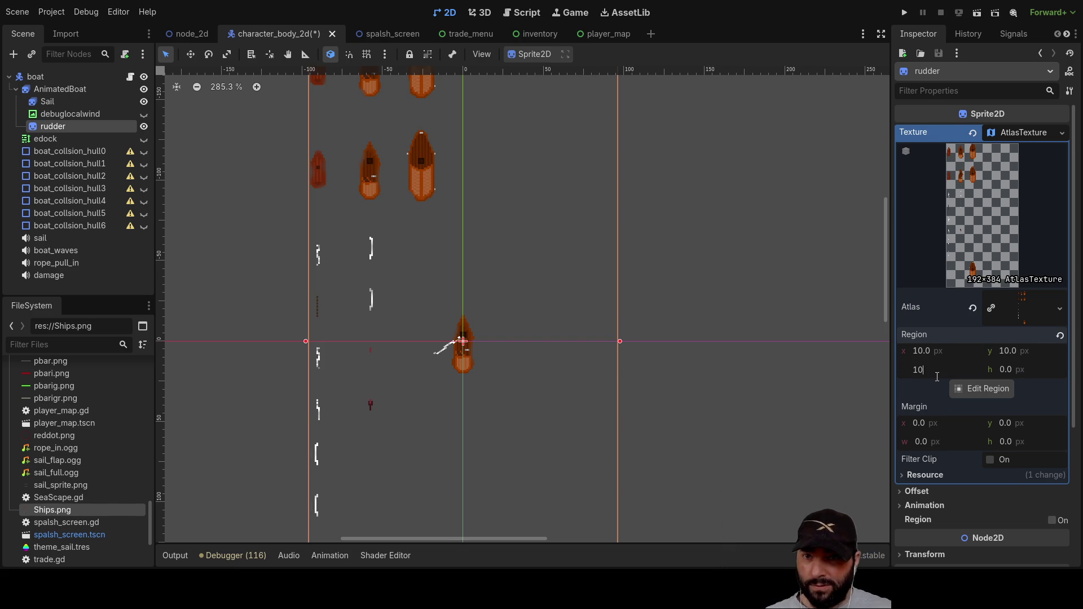
{"action": "left_click", "coordinate": [1012, 371]}
{"action": "type", "text": "10"}
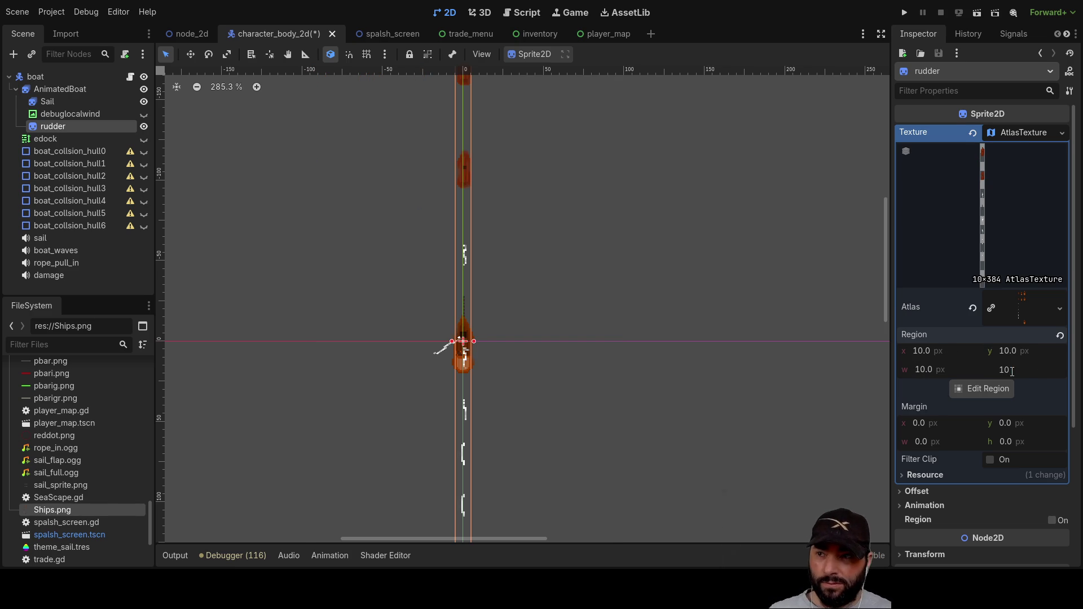
{"action": "key", "text": "Return"}
Step: Undo an accidental sail move, reselect rudder and drag it right of the boat
{"action": "scroll", "coordinate": [493, 334], "scroll_direction": "up", "scroll_amount": 5}
{"action": "scroll", "coordinate": [491, 353], "scroll_direction": "up", "scroll_amount": 2}
{"action": "left_click_drag", "start_coordinate": [491, 353], "coordinate": [688, 229]}
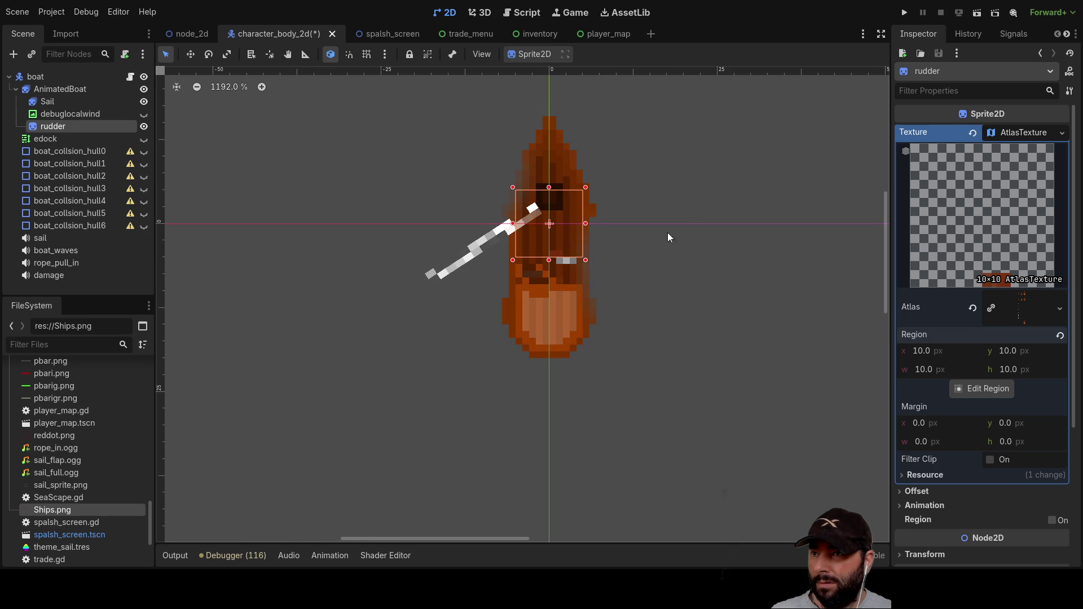
{"action": "mouse_move", "coordinate": [566, 243]}
{"action": "left_mouse_down"}
{"action": "mouse_move", "coordinate": [578, 244]}
{"action": "mouse_move", "coordinate": [580, 273]}
{"action": "left_mouse_up"}
{"action": "key", "text": "ctrl+z"}
{"action": "left_click", "coordinate": [72, 127]}
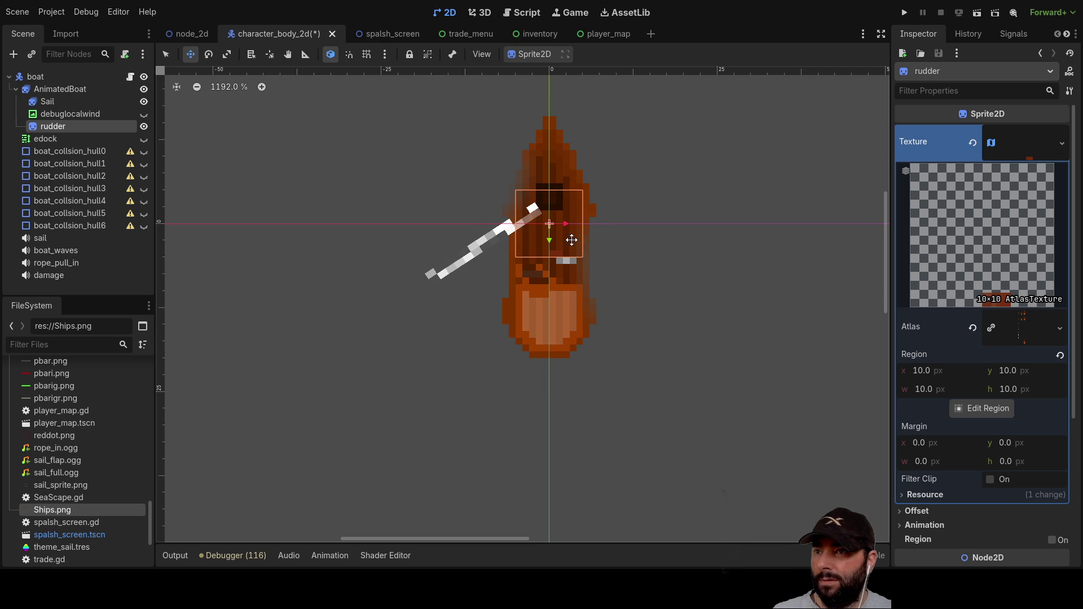
{"action": "left_click_drag", "start_coordinate": [630, 240], "coordinate": [685, 240]}
Step: Try different rudder atlas regions, ending on the 3×7 px region at 47,238
{"action": "scroll", "coordinate": [724, 287], "scroll_direction": "up", "scroll_amount": 8}
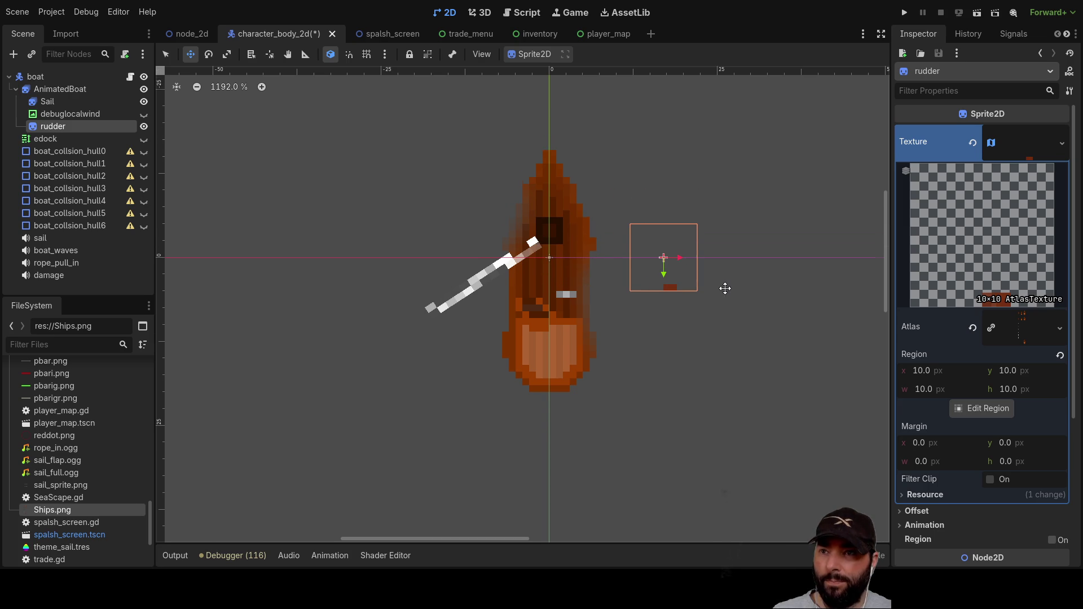
{"action": "mouse_move", "coordinate": [804, 232]}
{"action": "left_mouse_down"}
{"action": "mouse_move", "coordinate": [633, 500]}
{"action": "mouse_move", "coordinate": [678, 365]}
{"action": "left_mouse_up"}
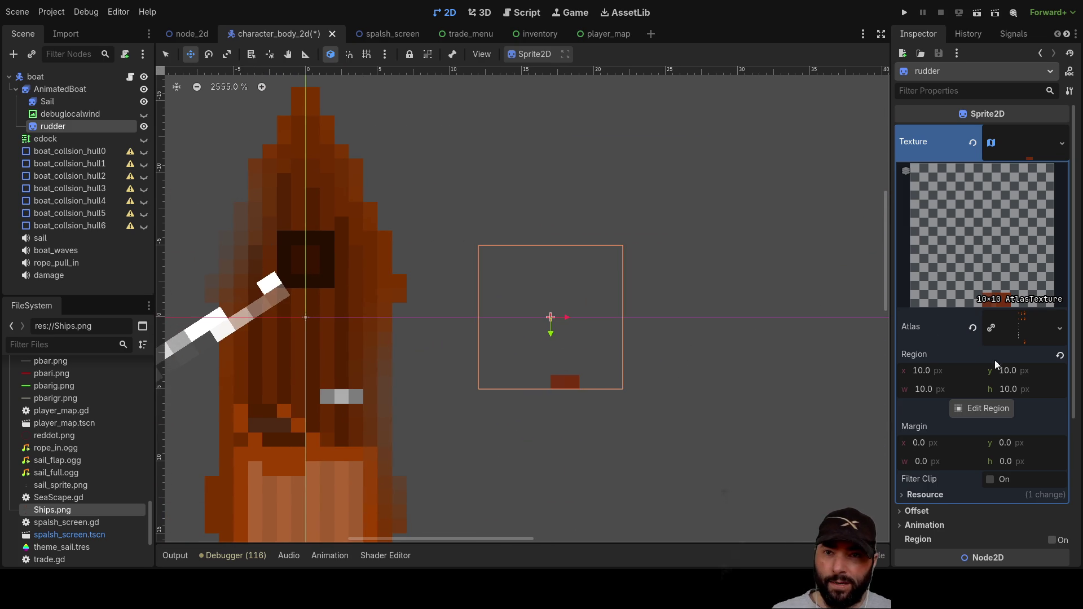
{"action": "left_click", "coordinate": [921, 370]}
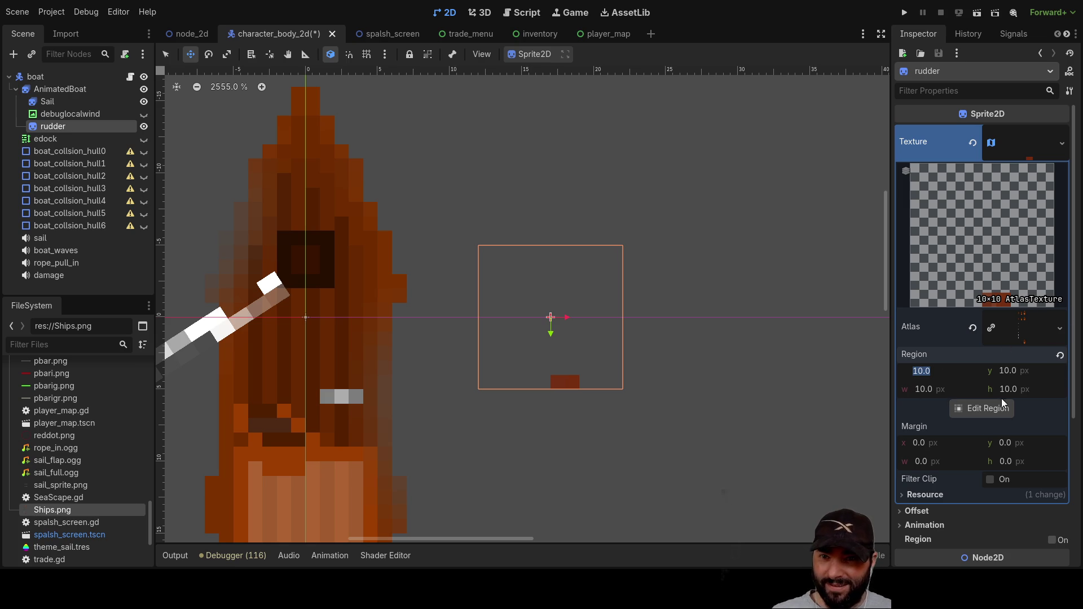
{"action": "key", "text": "Return"}
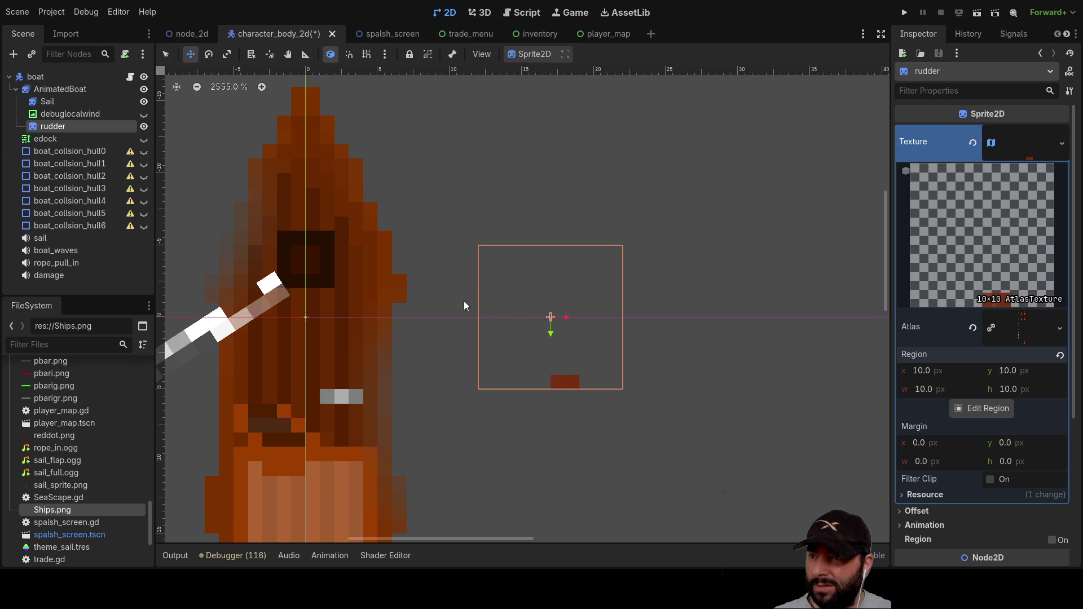
{"action": "key", "text": "ctrl+z"}
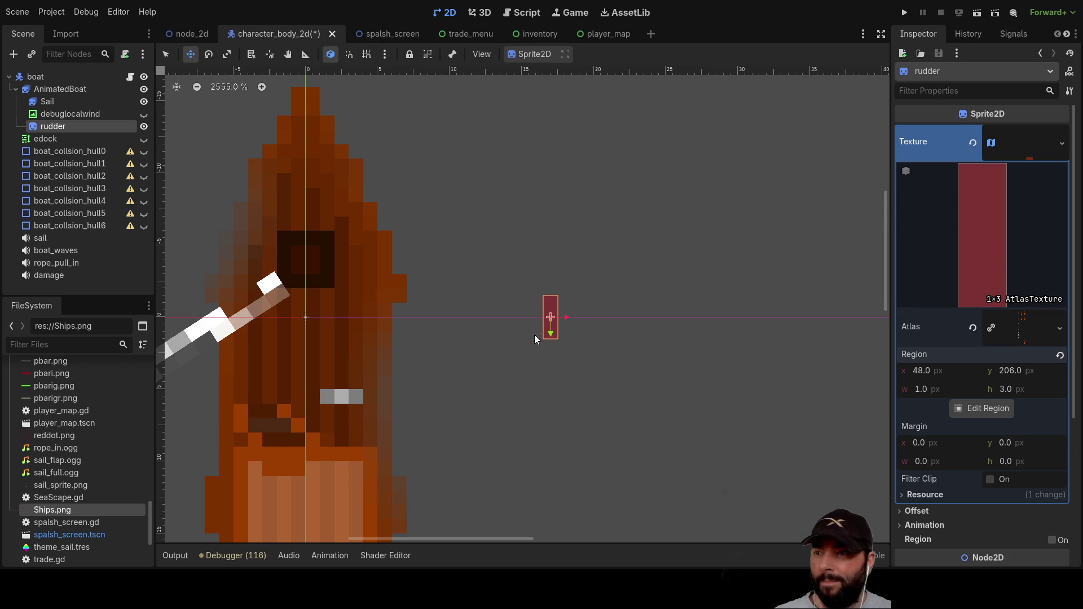
{"action": "key", "text": "ctrl+z"}
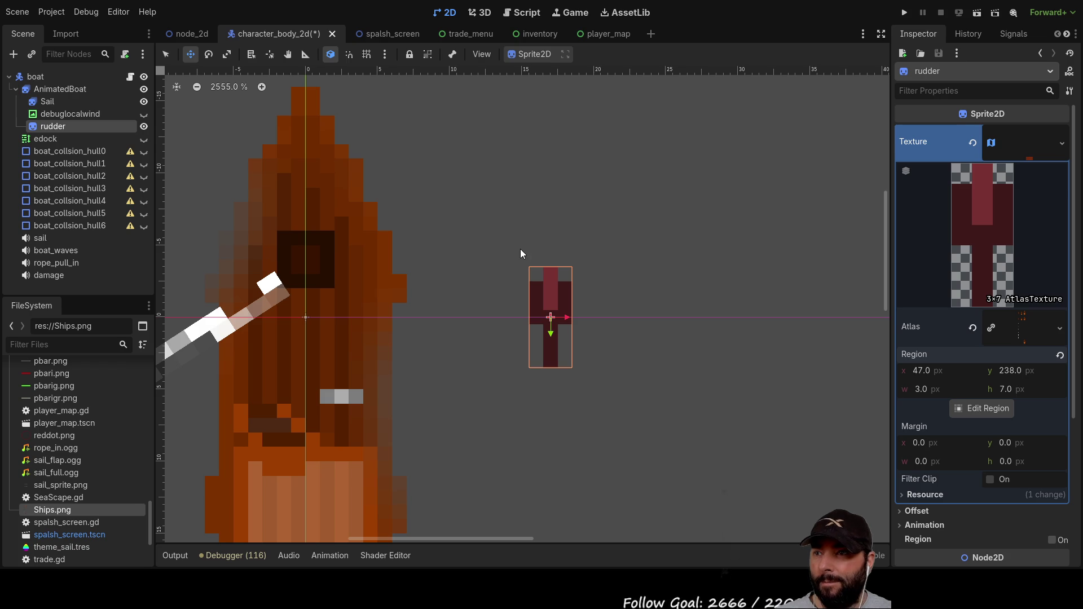
Step: Restore the 1×3 px region at 48,206 and drag the rudder just behind the stern
{"action": "key", "text": "ctrl+shift+z"}
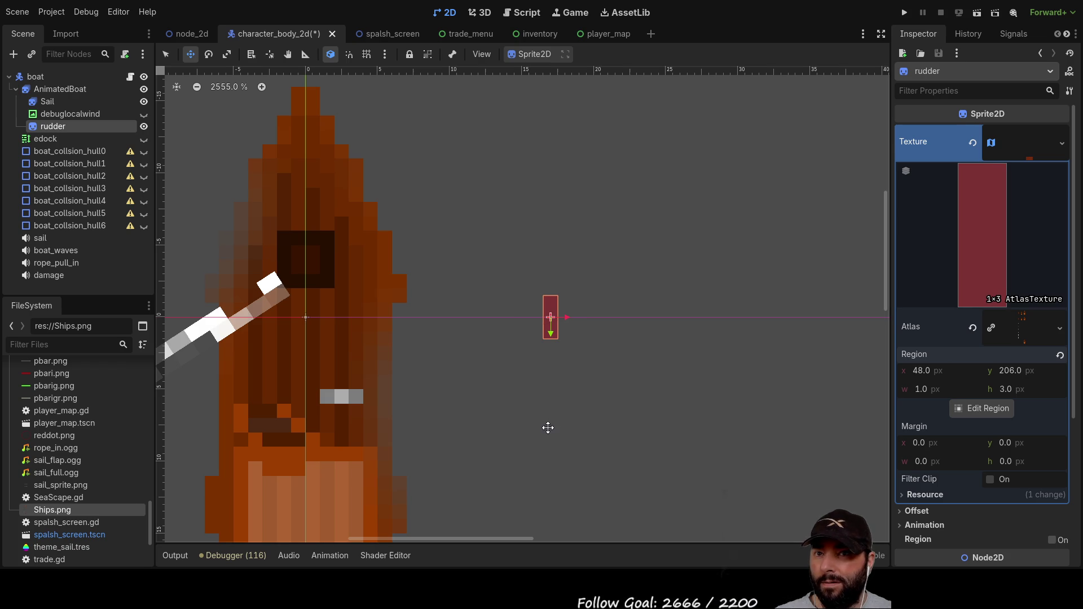
{"action": "scroll", "coordinate": [645, 360], "scroll_direction": "down", "scroll_amount": 4}
{"action": "scroll", "coordinate": [604, 328], "scroll_direction": "down", "scroll_amount": 6}
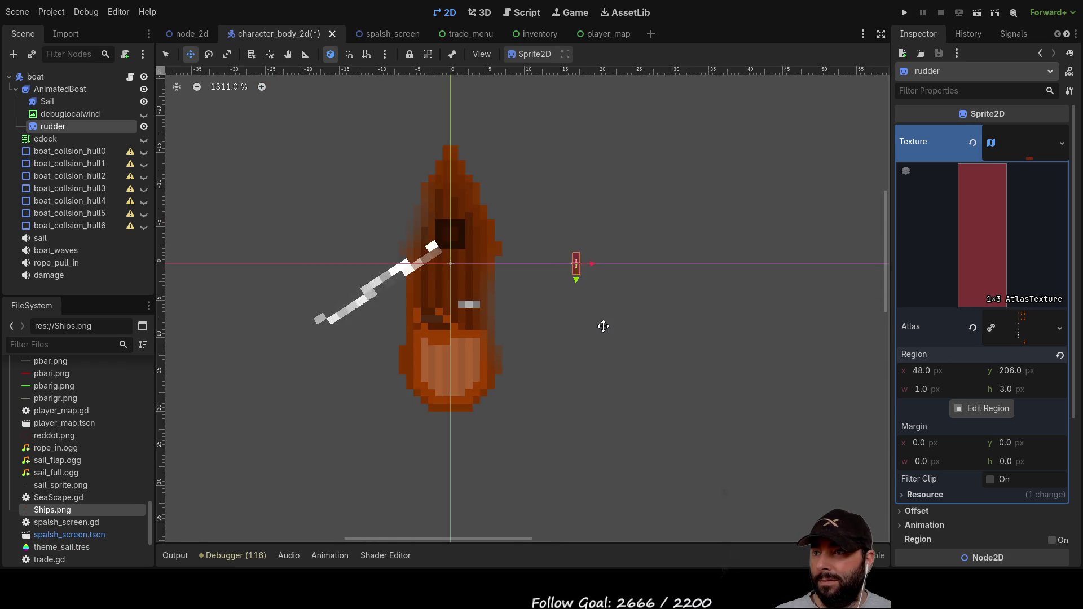
{"action": "scroll", "coordinate": [726, 299], "scroll_direction": "up", "scroll_amount": 5}
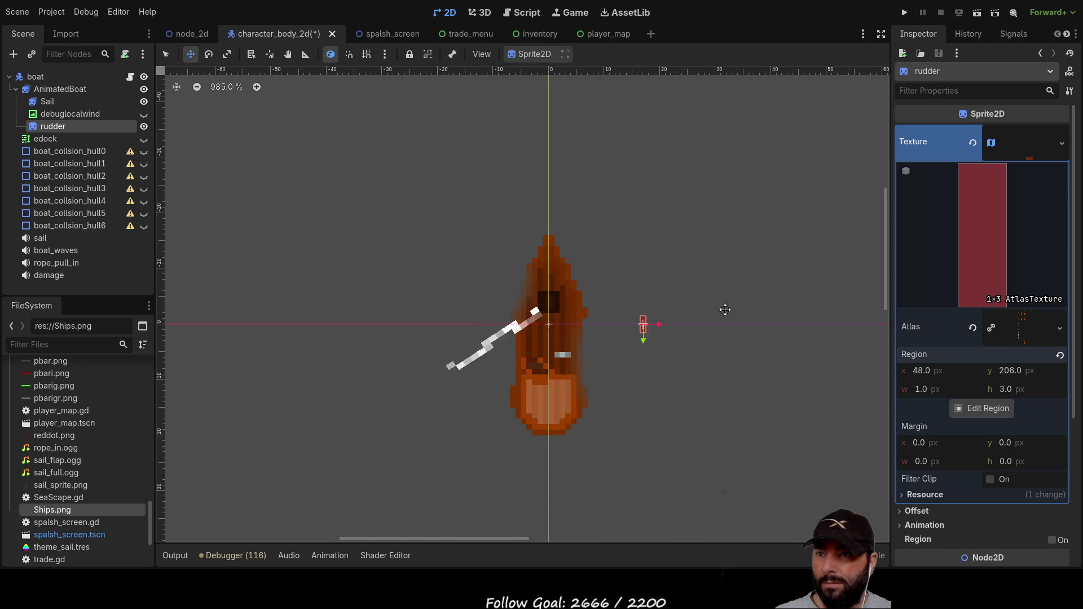
{"action": "scroll", "coordinate": [662, 259], "scroll_direction": "down", "scroll_amount": 3}
{"action": "scroll", "coordinate": [663, 258], "scroll_direction": "left", "scroll_amount": 4}
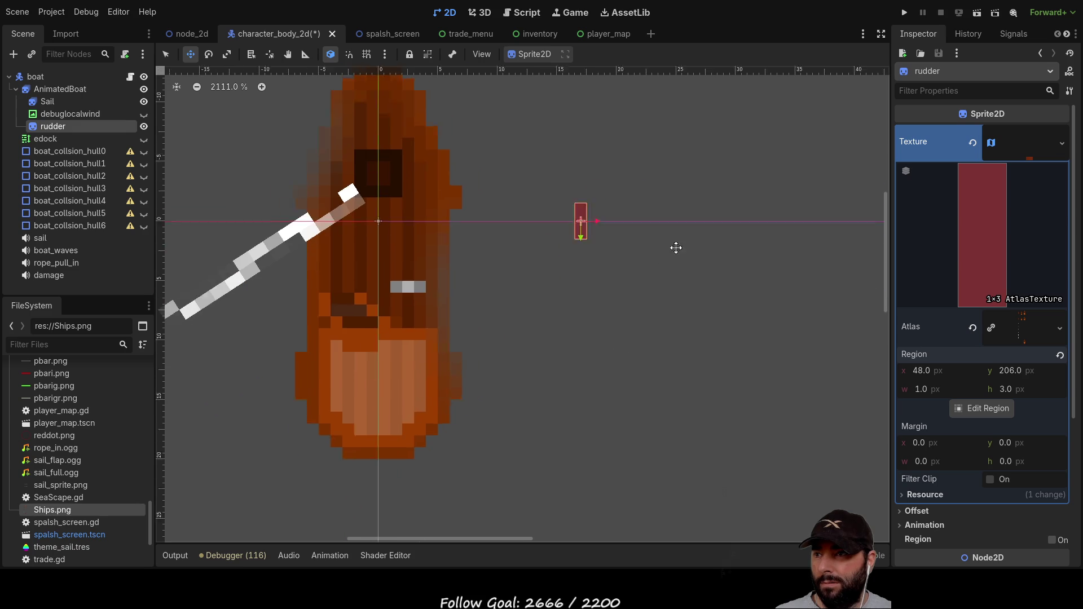
{"action": "mouse_move", "coordinate": [650, 156]}
{"action": "left_mouse_down"}
{"action": "mouse_move", "coordinate": [551, 372]}
{"action": "mouse_move", "coordinate": [471, 429]}
{"action": "mouse_move", "coordinate": [449, 406]}
{"action": "left_mouse_up"}
{"action": "scroll", "coordinate": [595, 363], "scroll_direction": "down", "scroll_amount": 2}
{"action": "scroll", "coordinate": [594, 363], "scroll_direction": "left", "scroll_amount": 2}
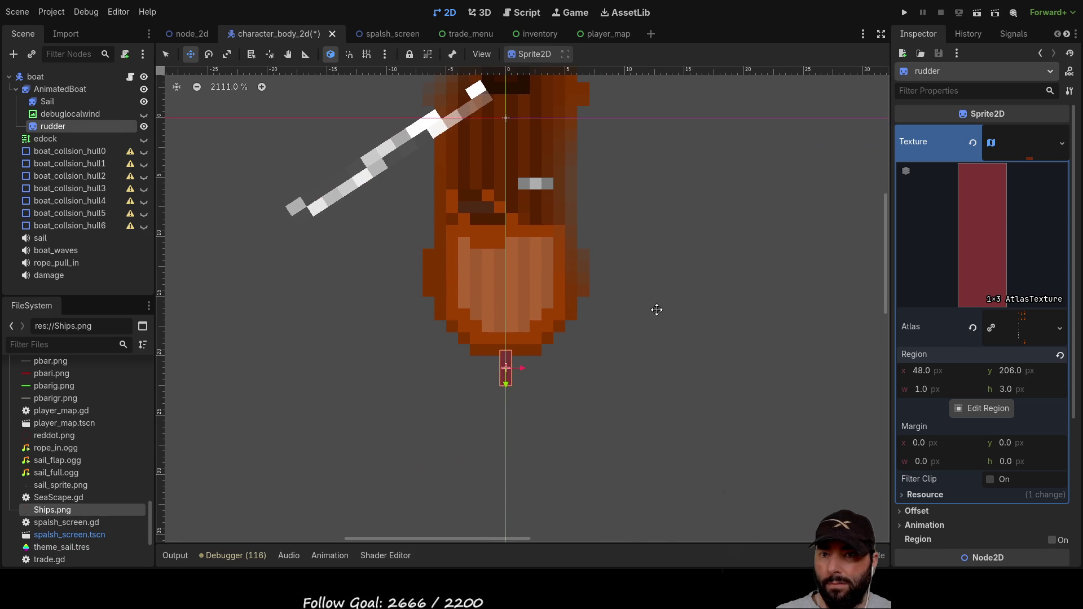
{"action": "scroll", "coordinate": [973, 325], "scroll_direction": "down", "scroll_amount": 5}
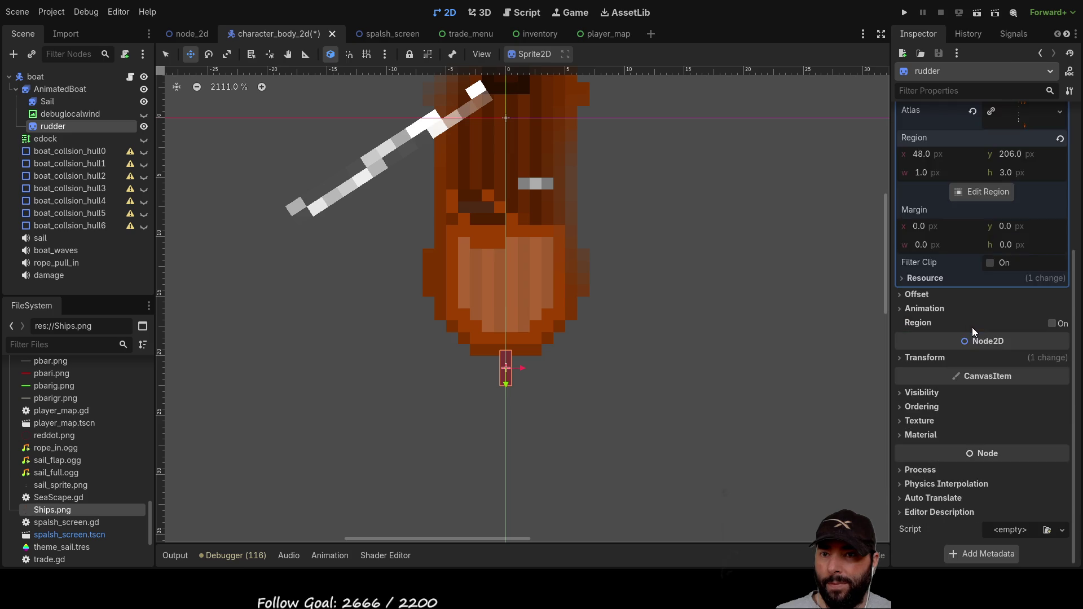
{"action": "scroll", "coordinate": [972, 327], "scroll_direction": "up", "scroll_amount": 5}
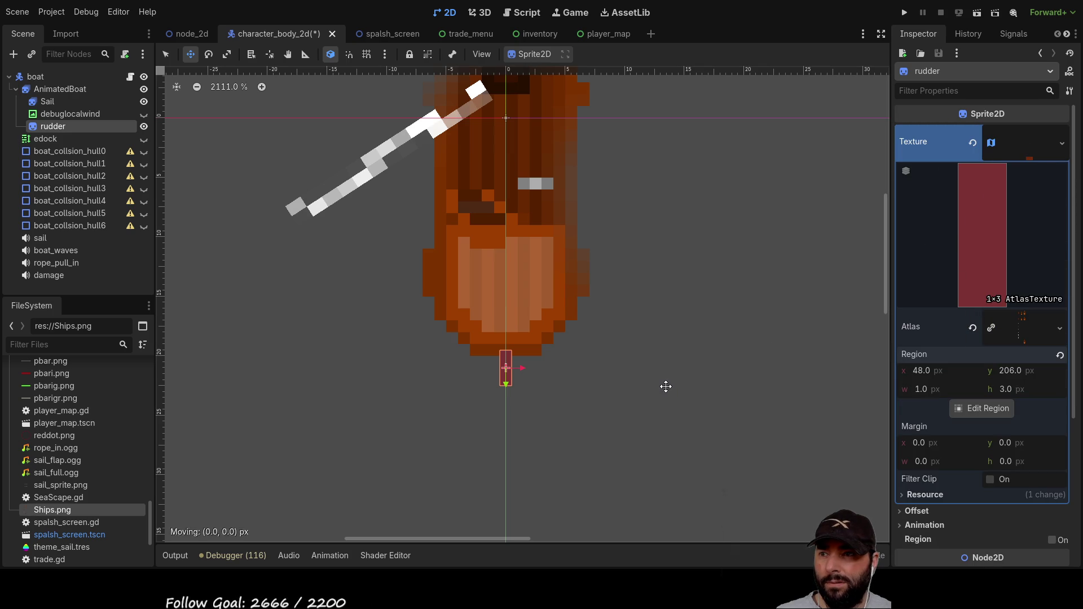
{"action": "scroll", "coordinate": [930, 430], "scroll_direction": "down", "scroll_amount": 5}
{"action": "scroll", "coordinate": [925, 440], "scroll_direction": "up", "scroll_amount": 5}
Step: Switch to Select mode, frame the boat, then save the scene and run the project
{"action": "left_click", "coordinate": [165, 54]}
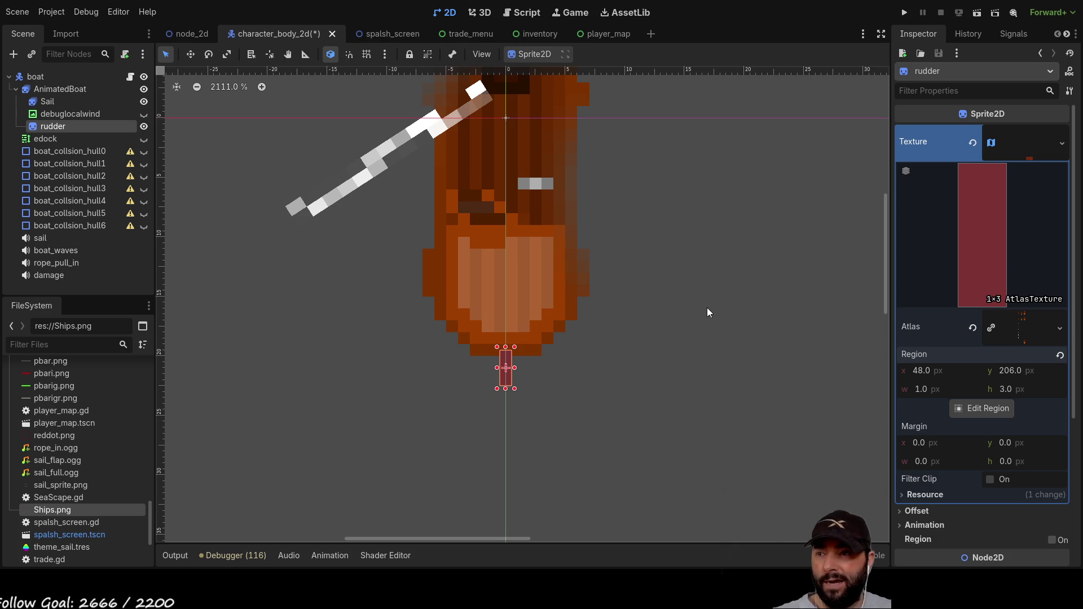
{"action": "scroll", "coordinate": [699, 310], "scroll_direction": "down", "scroll_amount": 5}
{"action": "left_click_drag", "start_coordinate": [676, 266], "coordinate": [560, 291]}
{"action": "left_click", "coordinate": [904, 13]}
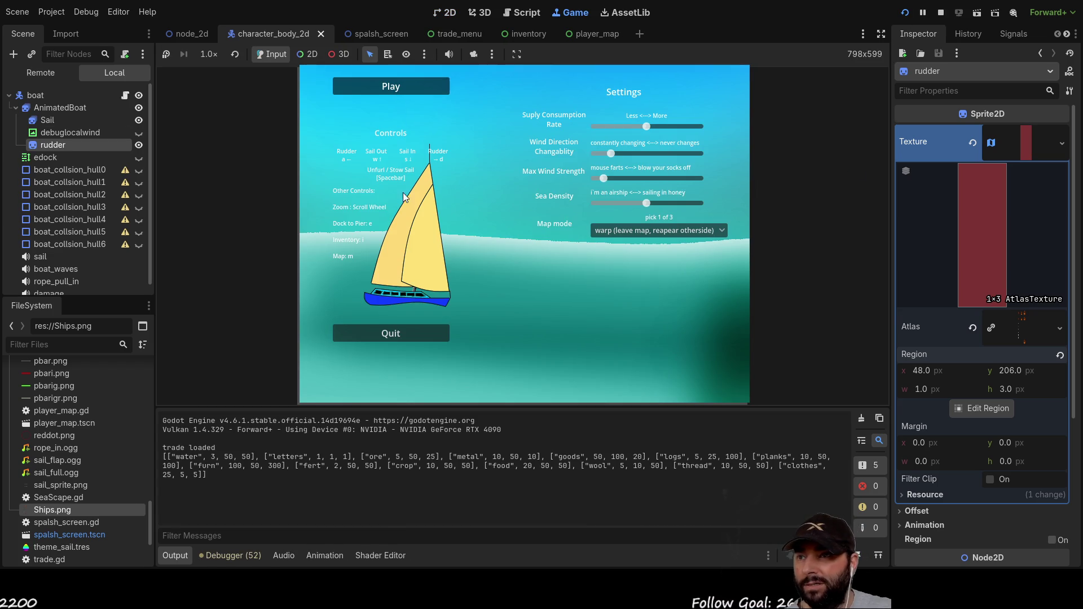
Step: Start play from the game's start menu and sail the boat up beside the island dock
{"action": "key", "text": "Return"}
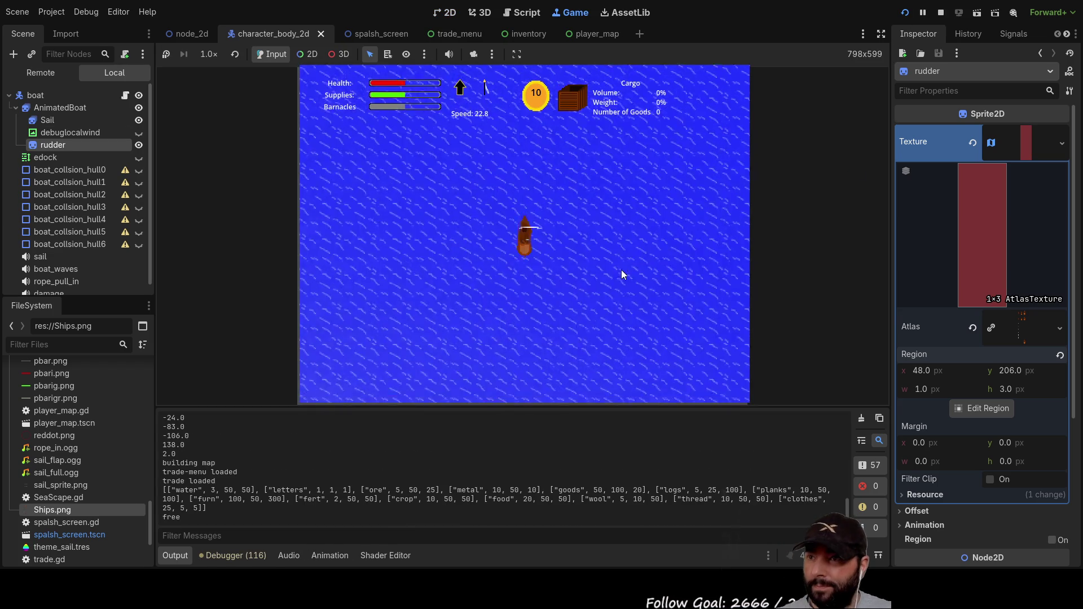
{"action": "scroll", "coordinate": [579, 278], "scroll_direction": "up", "scroll_amount": 2}
{"action": "scroll", "coordinate": [578, 275], "scroll_direction": "down", "scroll_amount": 2}
{"action": "scroll", "coordinate": [590, 327], "scroll_direction": "down", "scroll_amount": 2}
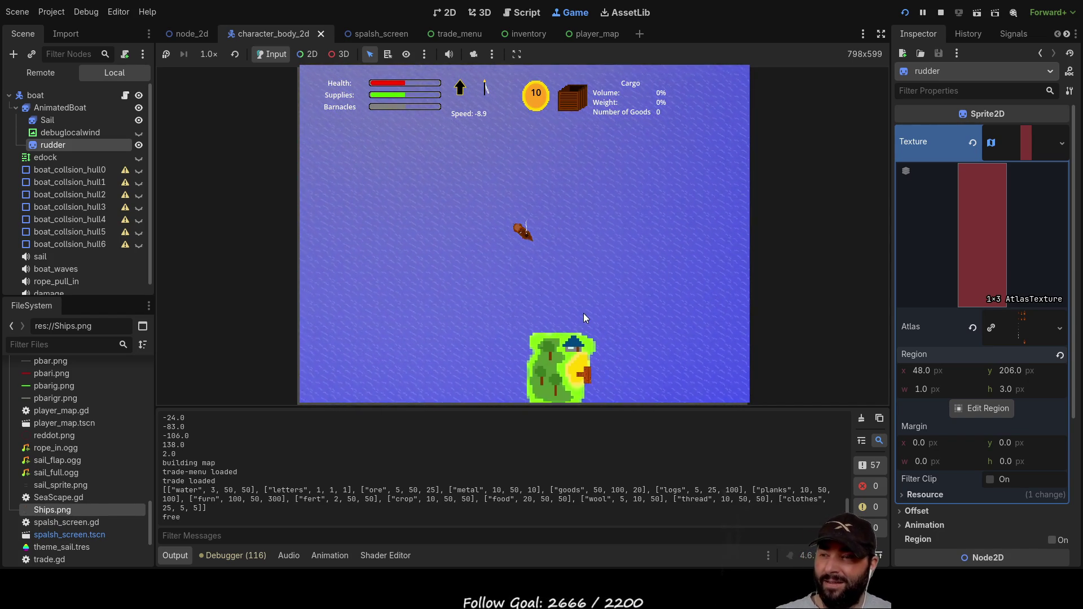
{"action": "scroll", "coordinate": [581, 293], "scroll_direction": "up", "scroll_amount": 4}
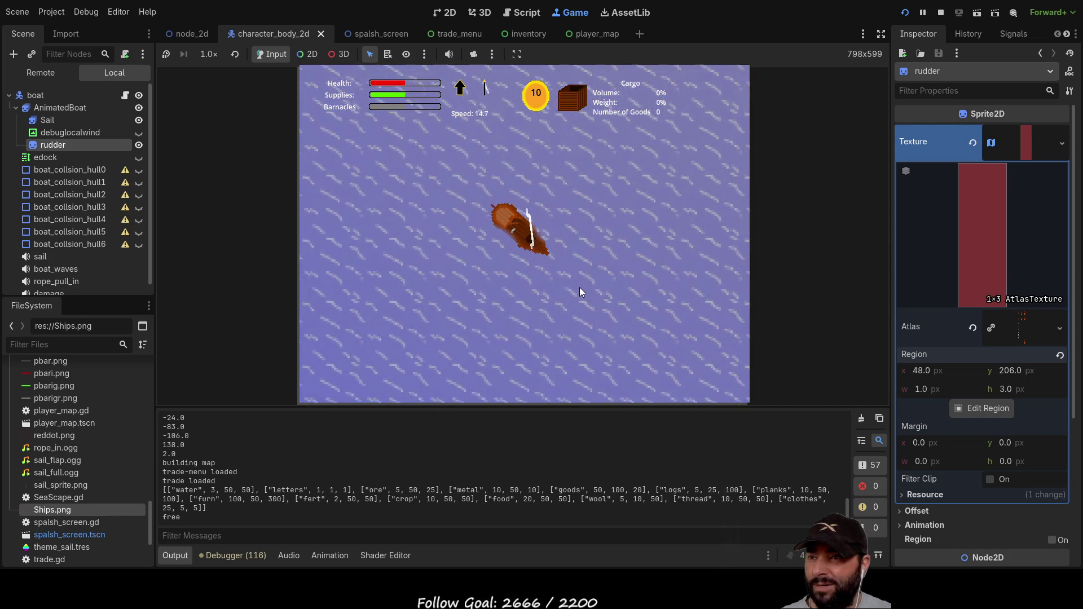
{"action": "scroll", "coordinate": [581, 293], "scroll_direction": "down", "scroll_amount": 2}
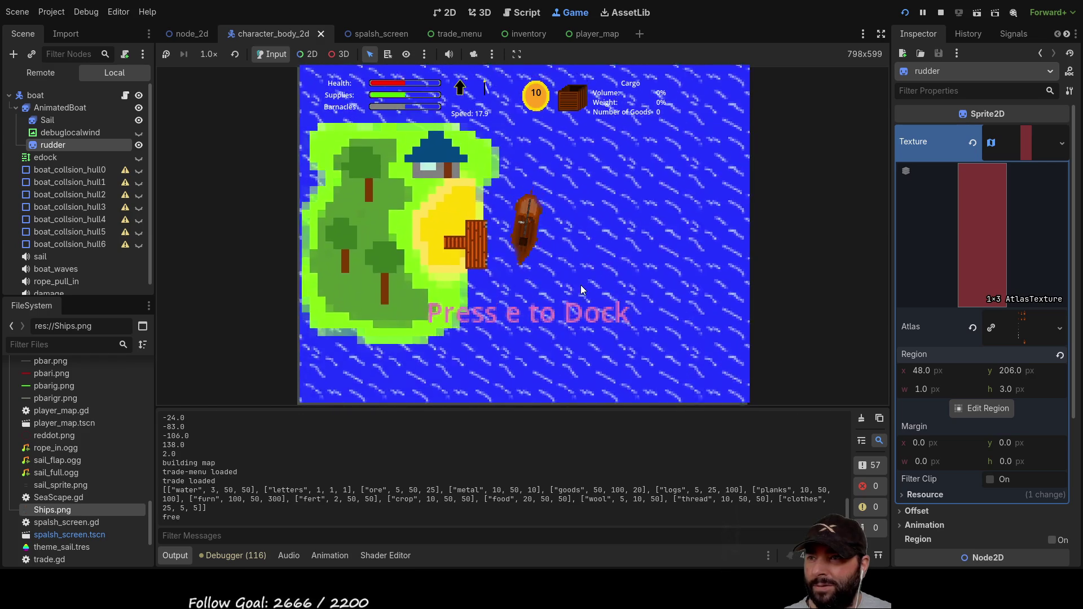
Step: Dock at the island, buy two loads each of Mail and Fertilizer, then exit the docks
{"action": "key", "text": "e"}
{"action": "left_click", "coordinate": [425, 169]}
{"action": "left_click", "coordinate": [425, 169]}
{"action": "left_click", "coordinate": [424, 170]}
{"action": "left_click", "coordinate": [425, 169]}
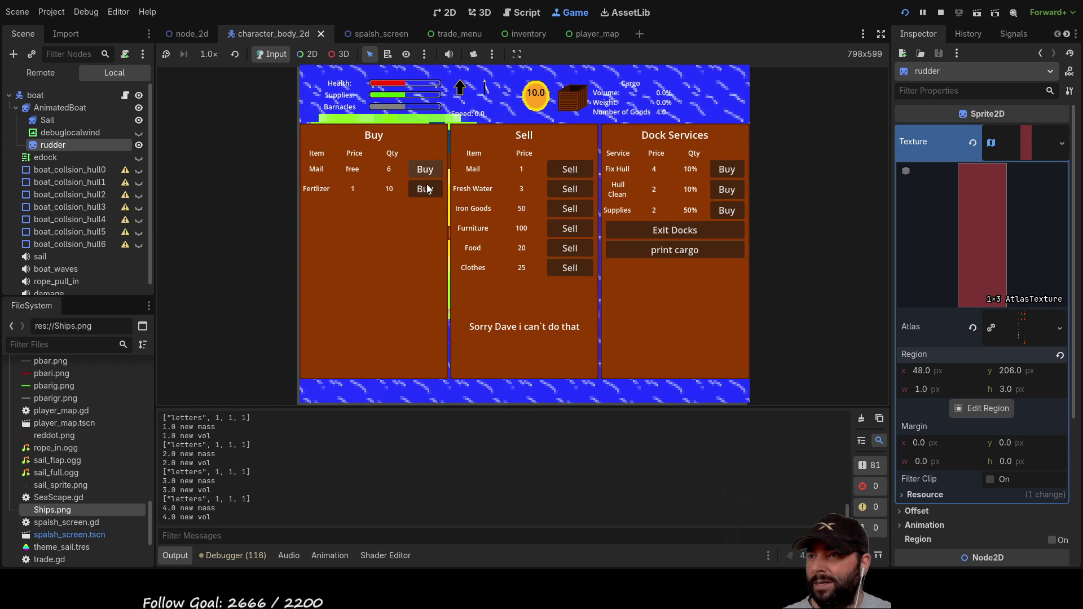
{"action": "left_click", "coordinate": [424, 188]}
{"action": "left_click", "coordinate": [424, 188]}
{"action": "left_click", "coordinate": [424, 188]}
{"action": "left_click", "coordinate": [425, 189]}
{"action": "left_click", "coordinate": [682, 232]}
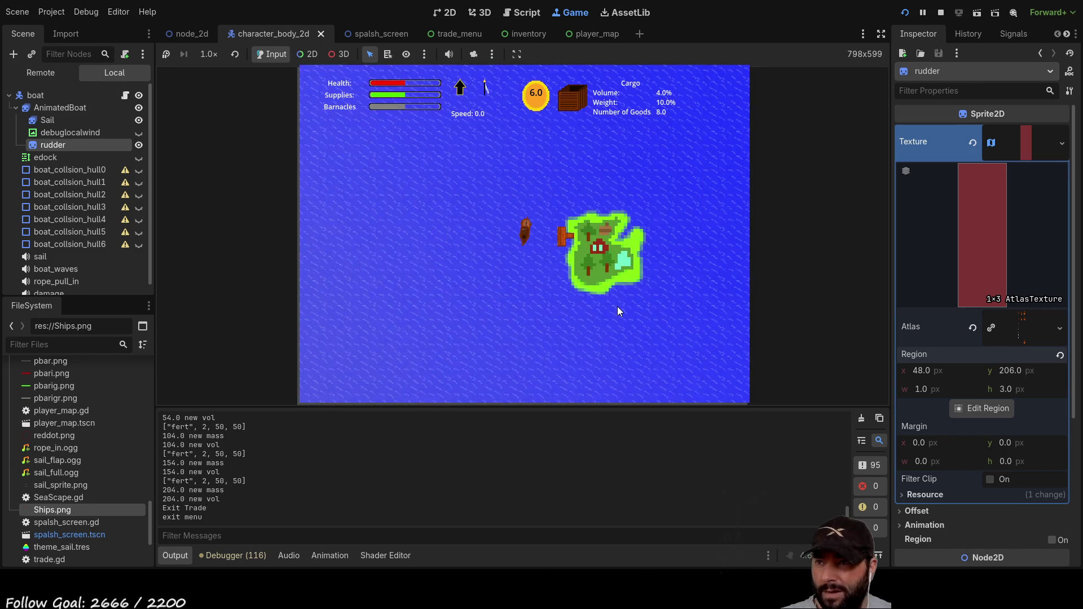
Step: Dock again, sell the cargo for coins, buy five more loads of Mail, and exit
{"action": "key", "text": "e"}
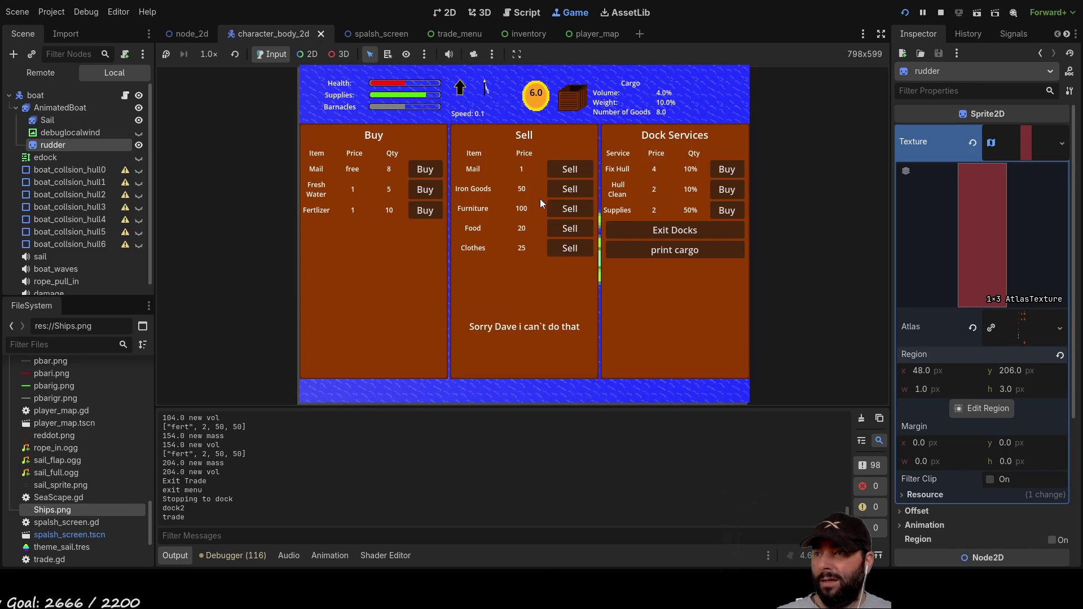
{"action": "left_click", "coordinate": [580, 169]}
{"action": "left_click", "coordinate": [573, 185]}
{"action": "left_click", "coordinate": [567, 210]}
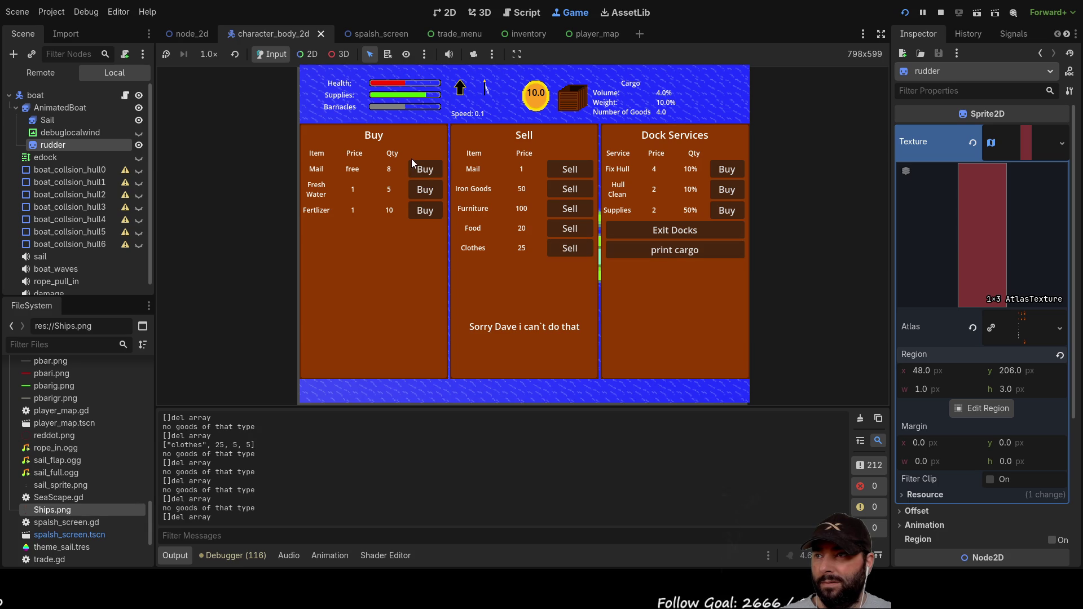
{"action": "left_click", "coordinate": [426, 170]}
{"action": "left_click", "coordinate": [425, 169]}
{"action": "left_click", "coordinate": [428, 170]}
{"action": "left_click", "coordinate": [429, 171]}
{"action": "left_click", "coordinate": [428, 171]}
{"action": "left_click", "coordinate": [428, 172]}
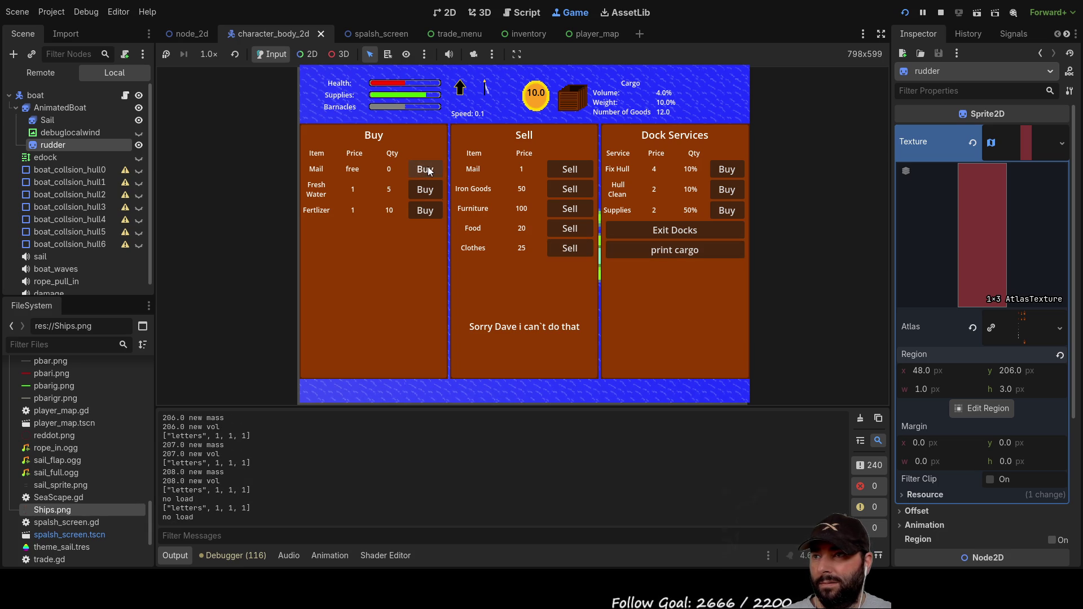
{"action": "left_click", "coordinate": [428, 171]}
{"action": "left_click", "coordinate": [659, 235]}
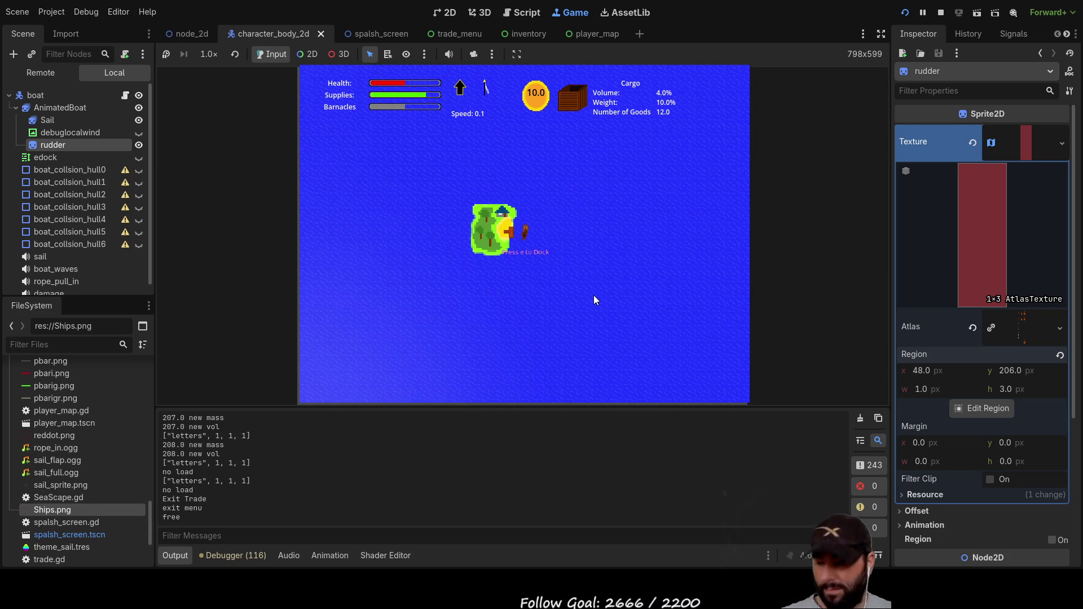
Step: Dock once more, sell all the Mail for gold, and return to sea
{"action": "key", "text": "e"}
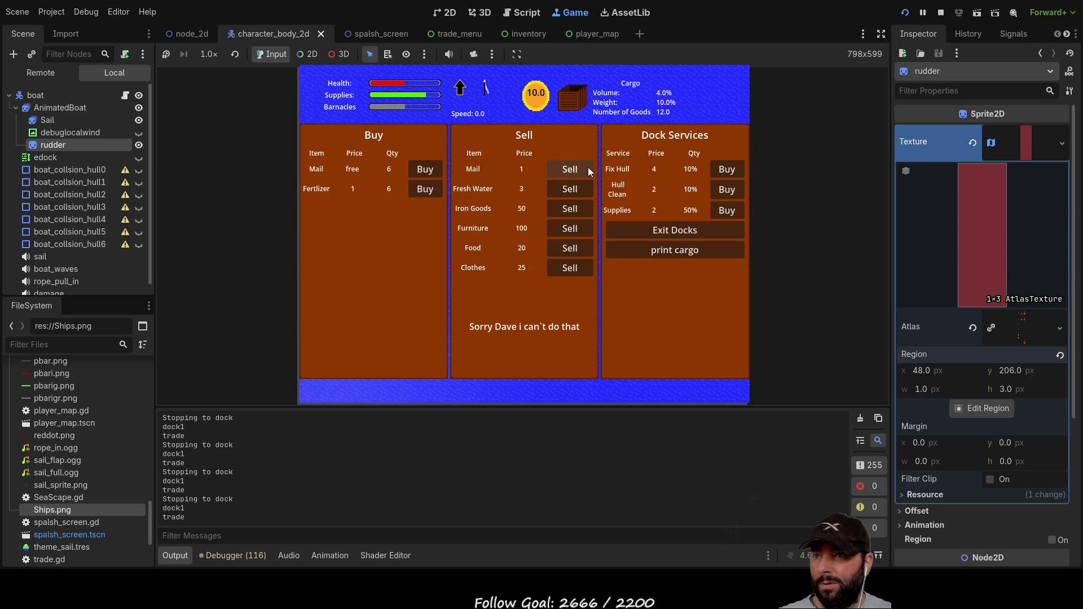
{"action": "left_click", "coordinate": [586, 166]}
{"action": "left_click", "coordinate": [587, 166]}
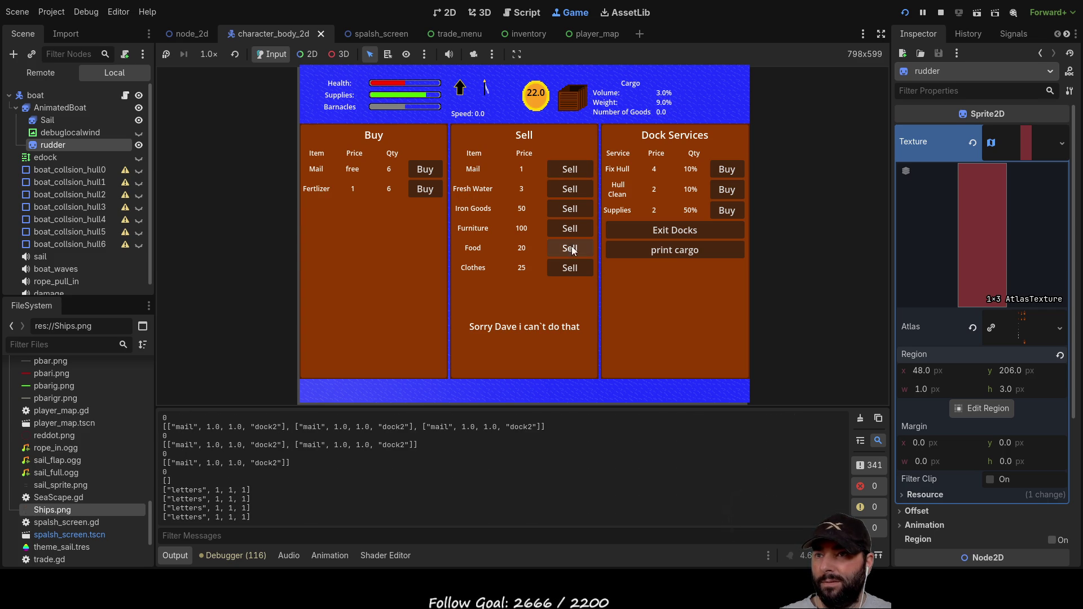
{"action": "left_click", "coordinate": [616, 231]}
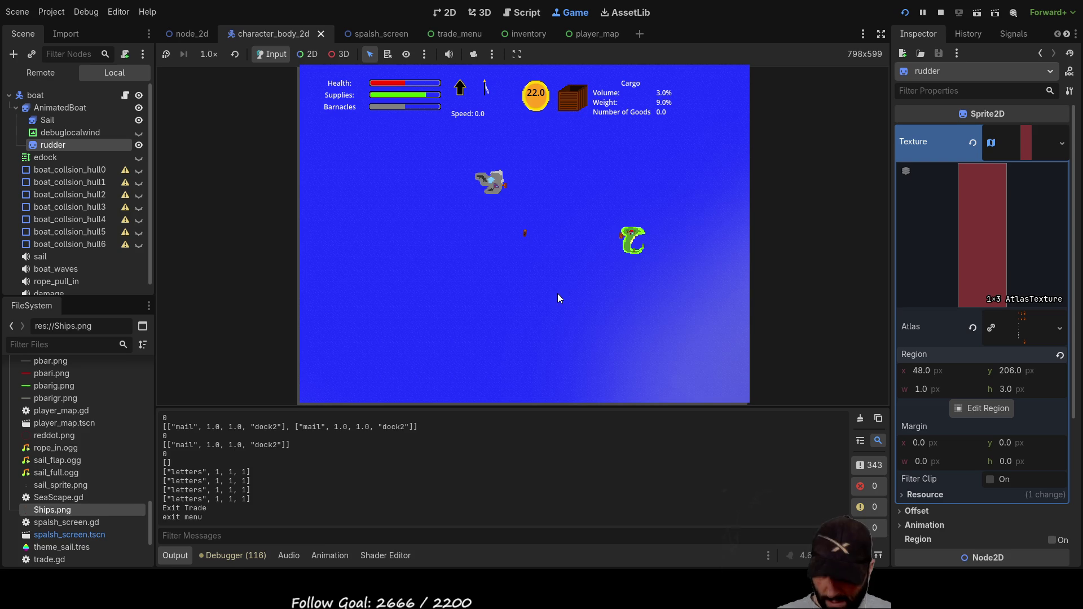
Step: Toggle the world map, check the cargo hold, raise the sail, then stop the game
{"action": "key", "text": "m"}
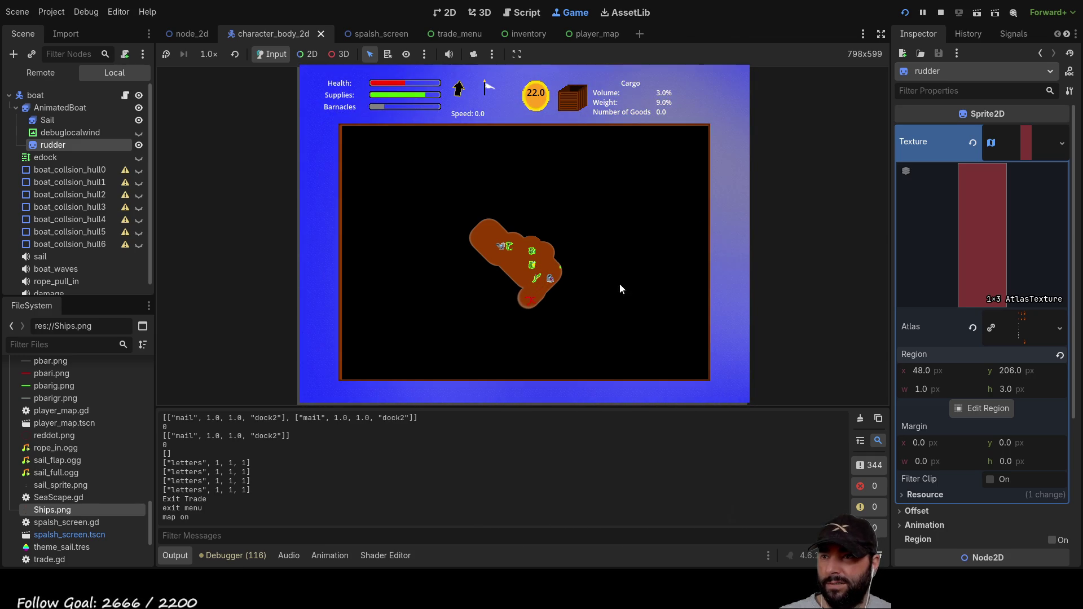
{"action": "key", "text": "m"}
{"action": "key", "text": "i"}
{"action": "key", "text": "i"}
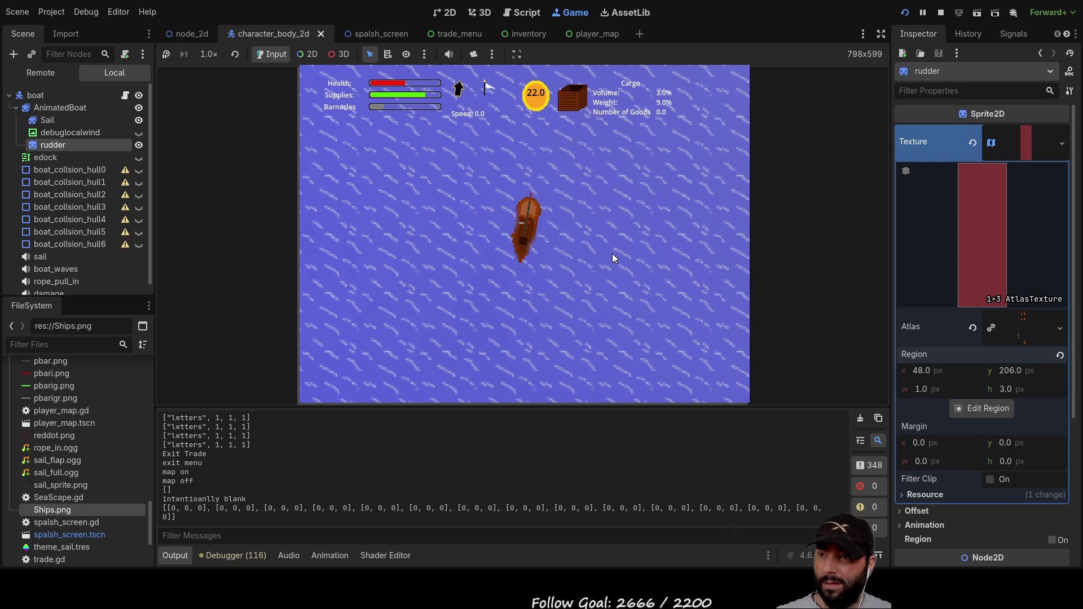
{"action": "key", "text": "w"}
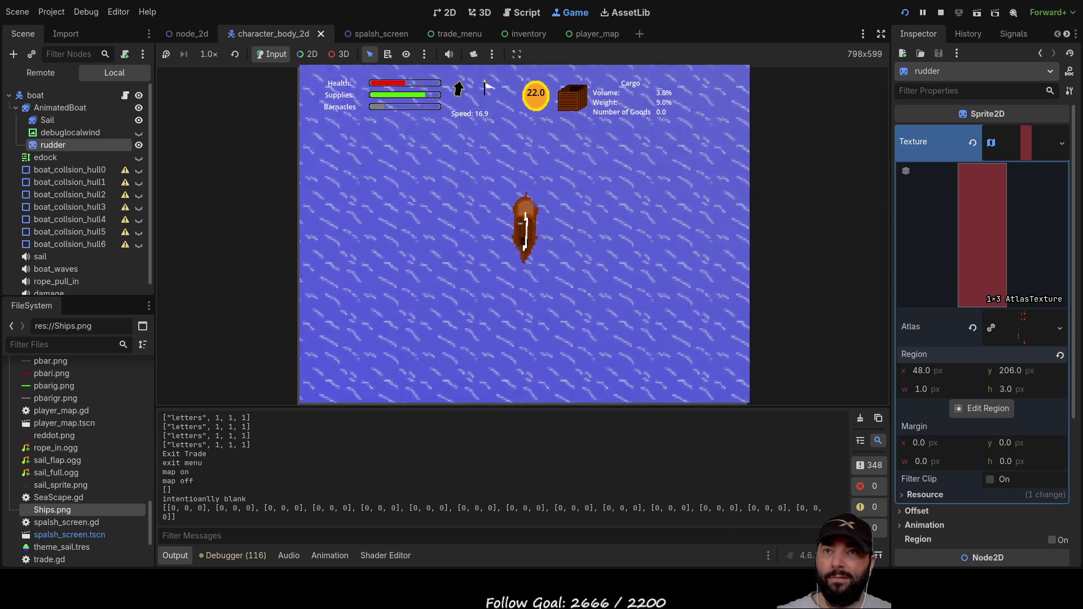
{"action": "left_click", "coordinate": [940, 12]}
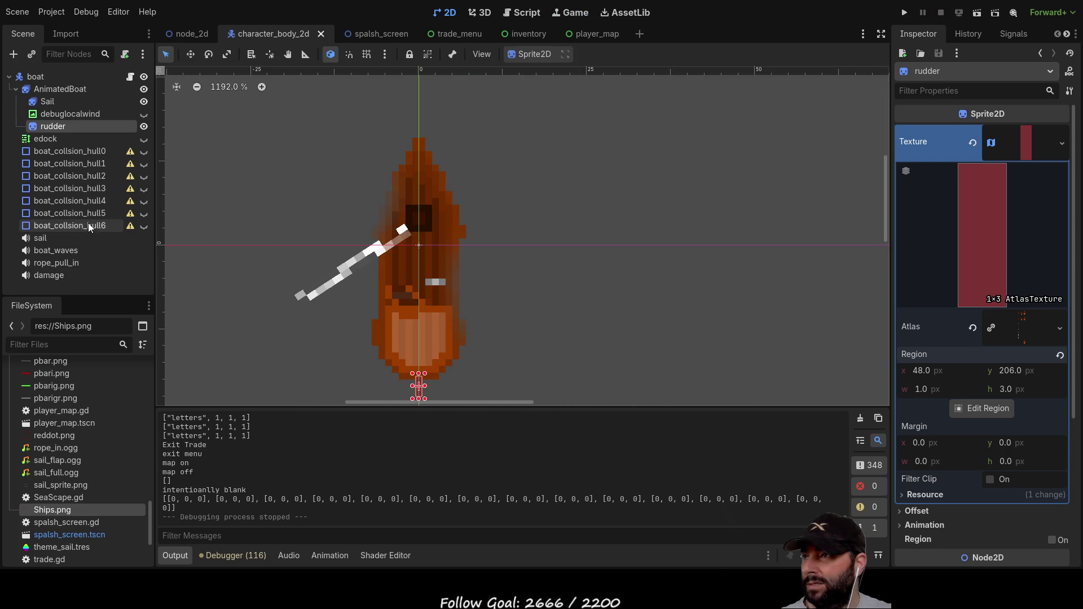
Step: Select the Sail node and step through its flapping, left, right and stowed animations
{"action": "left_click", "coordinate": [56, 103]}
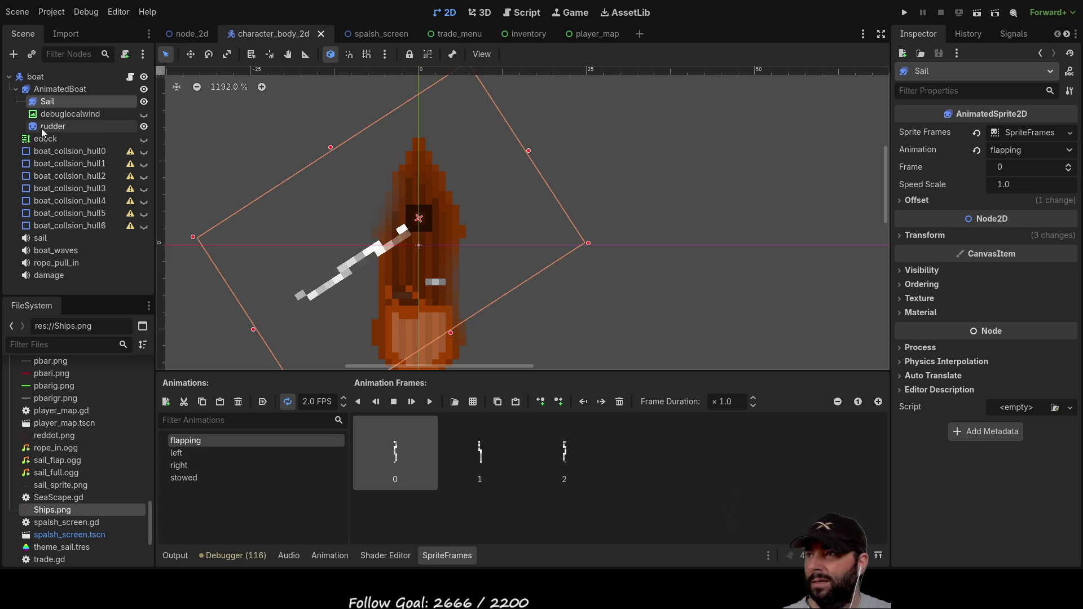
{"action": "left_click", "coordinate": [60, 116]}
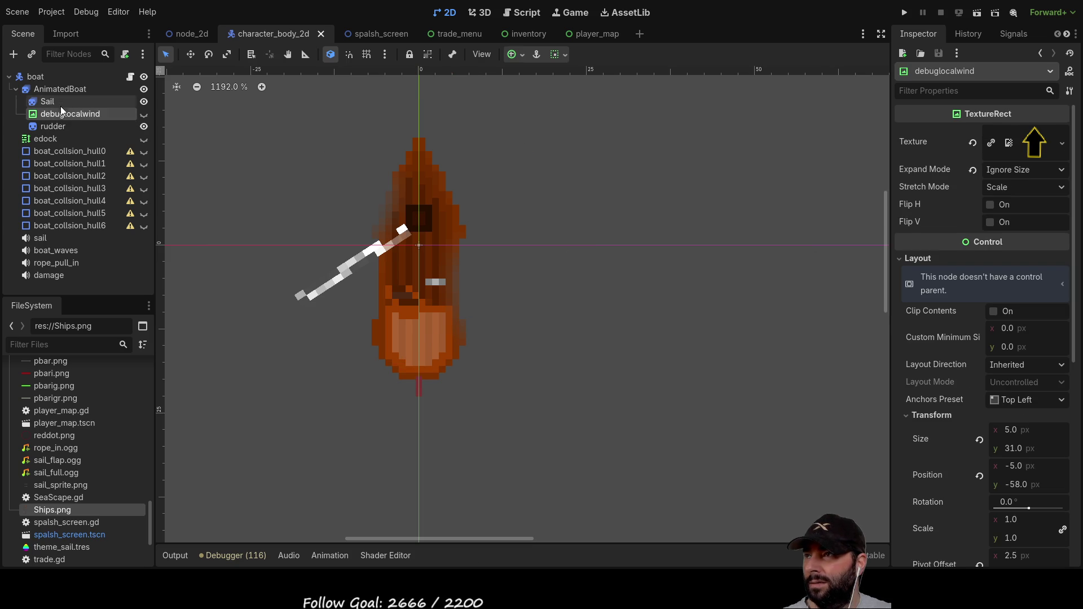
{"action": "left_click", "coordinate": [59, 102]}
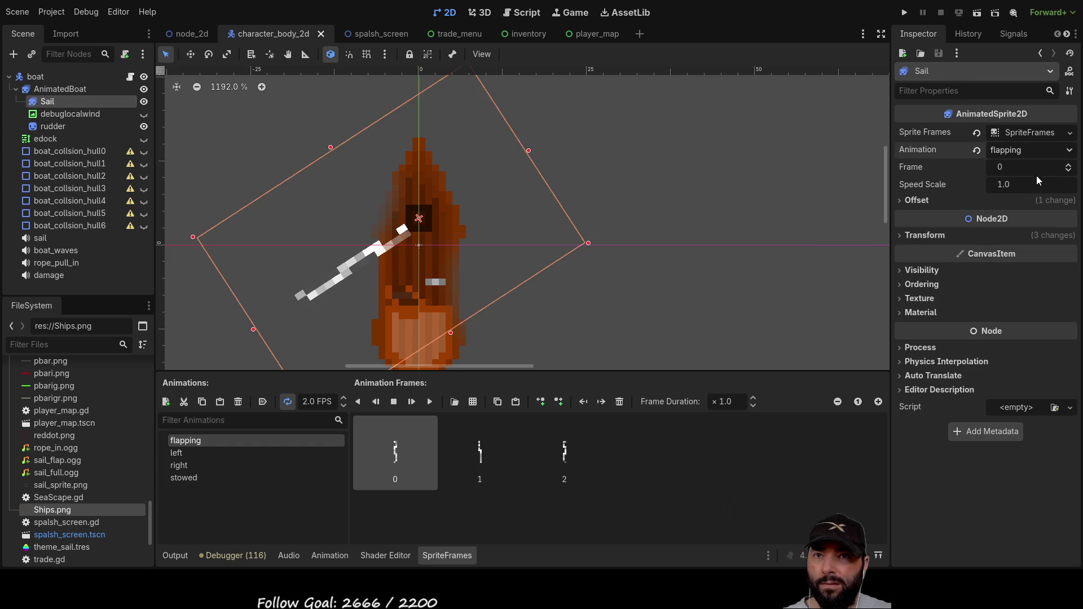
{"action": "key", "text": "Down"}
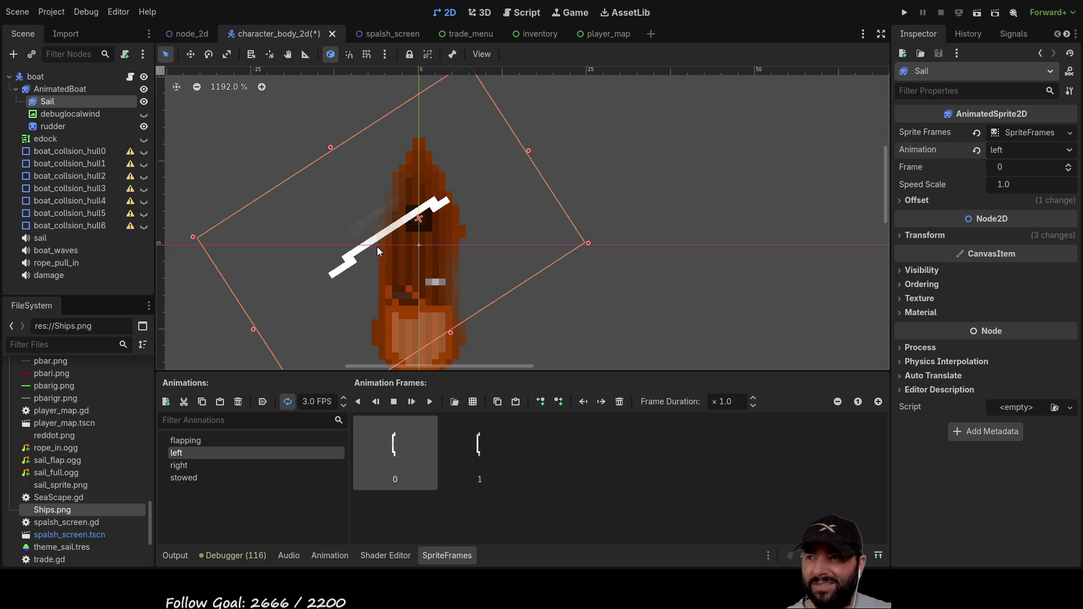
{"action": "key", "text": "Down"}
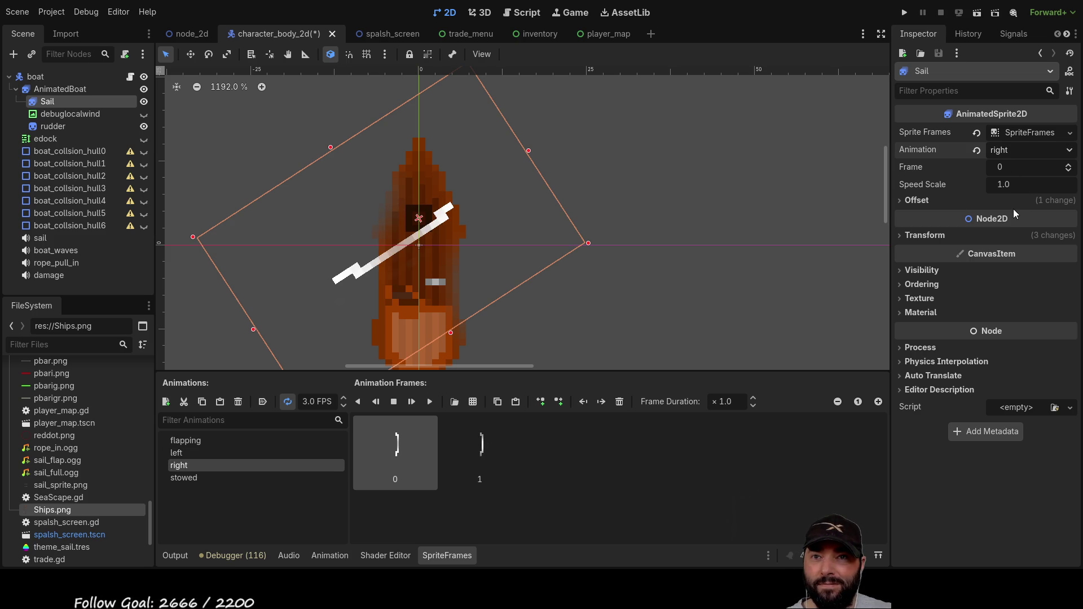
{"action": "key", "text": "Down"}
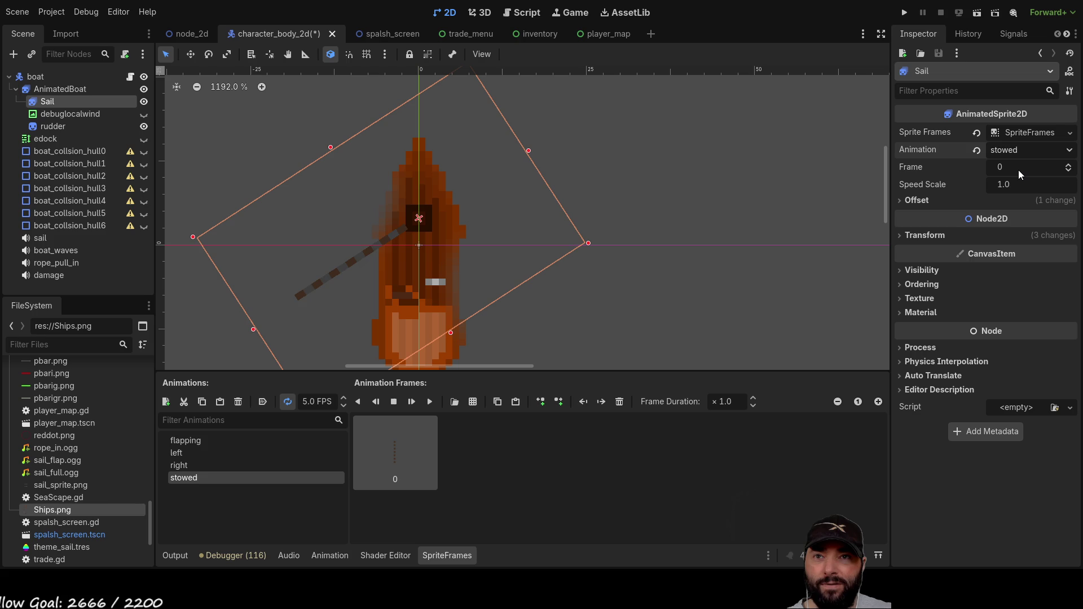
{"action": "key", "text": "Up"}
{"action": "key", "text": "Up"}
{"action": "key", "text": "Up"}
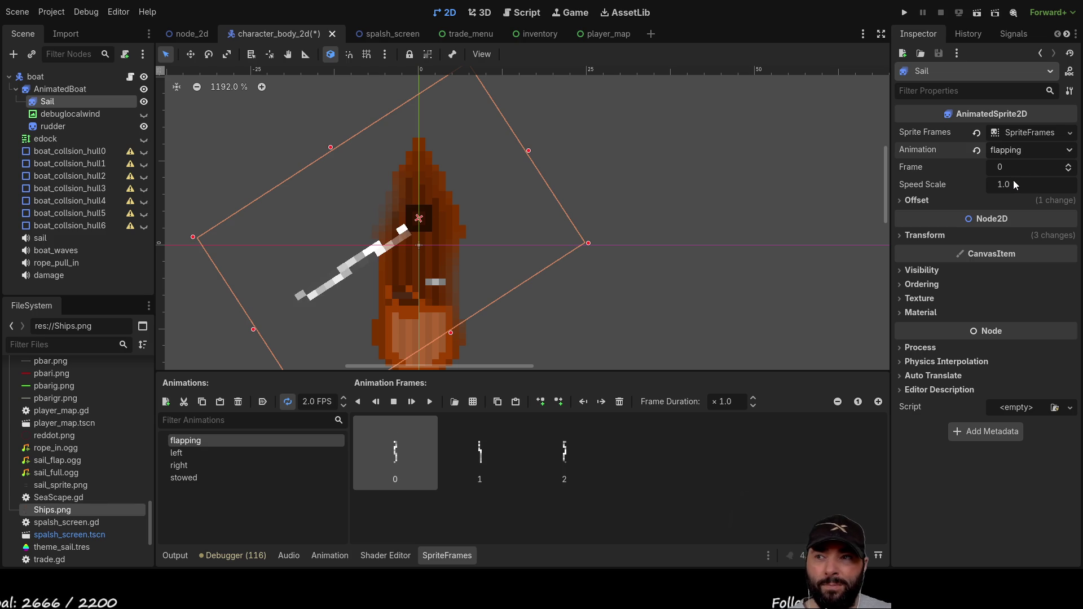
{"action": "key", "text": "Down"}
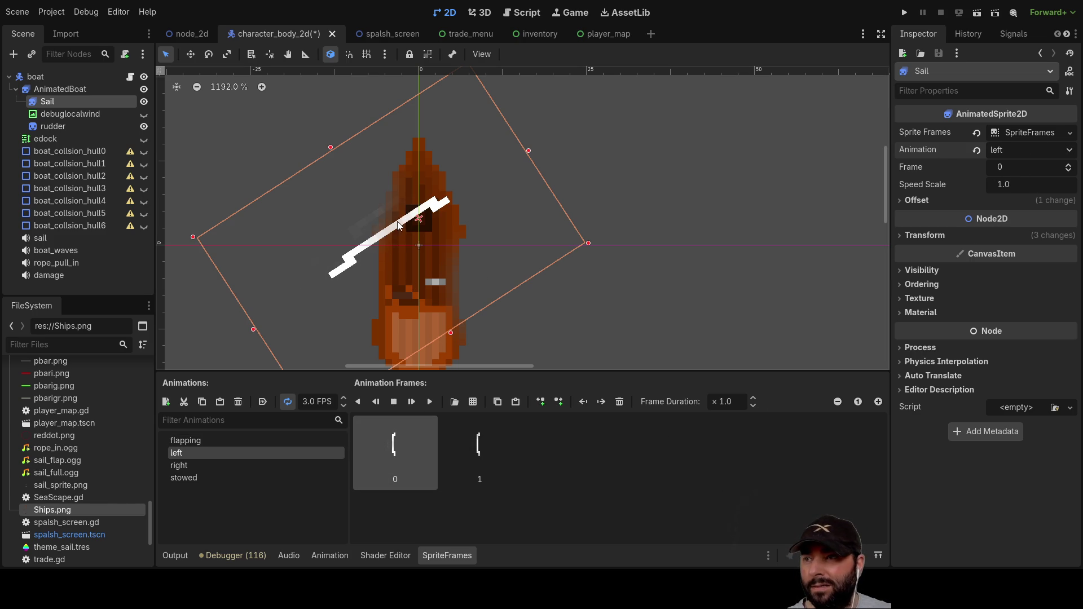
Step: Expand the Sail's Sprite Frames resource details in the Inspector
{"action": "left_click", "coordinate": [1053, 131]}
{"action": "left_click", "coordinate": [1043, 133]}
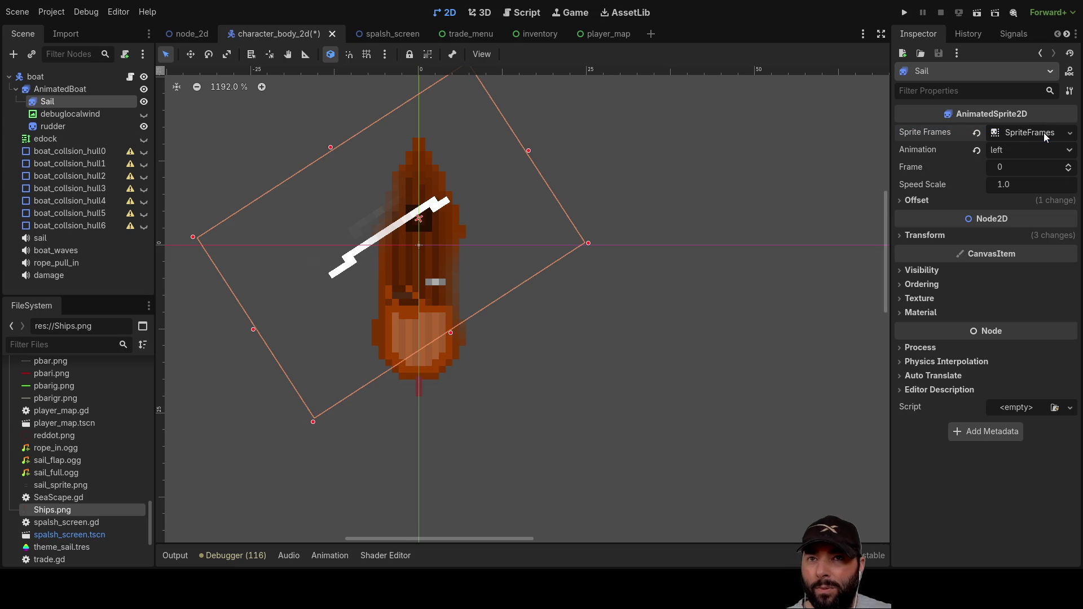
{"action": "left_click", "coordinate": [1043, 133]}
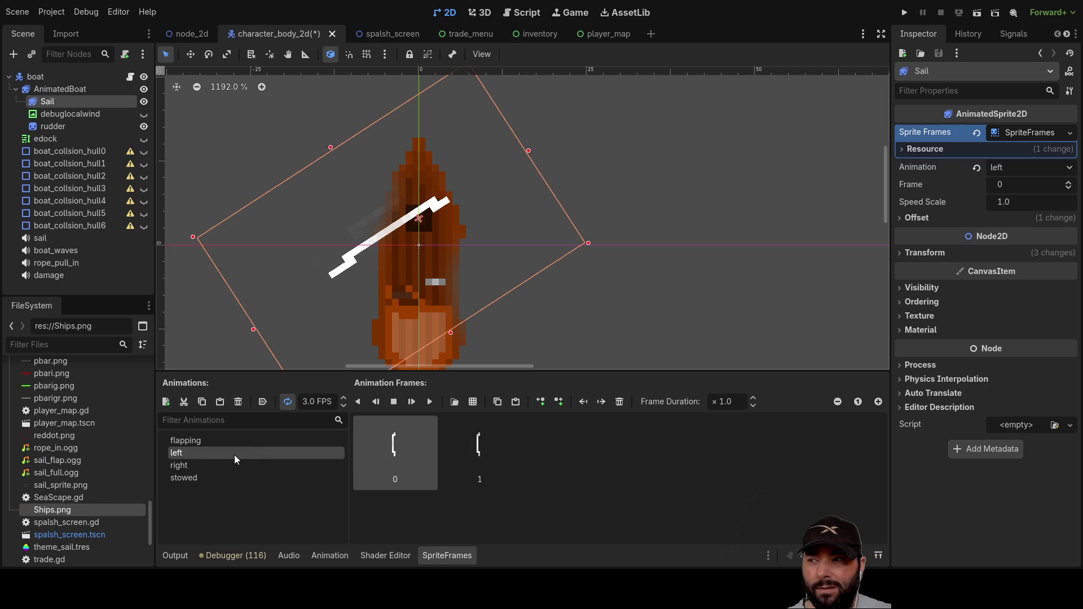
Step: Compare the stowed, right, flapping and left animations, then reveal the Sail's Transform settings
{"action": "left_click", "coordinate": [190, 477]}
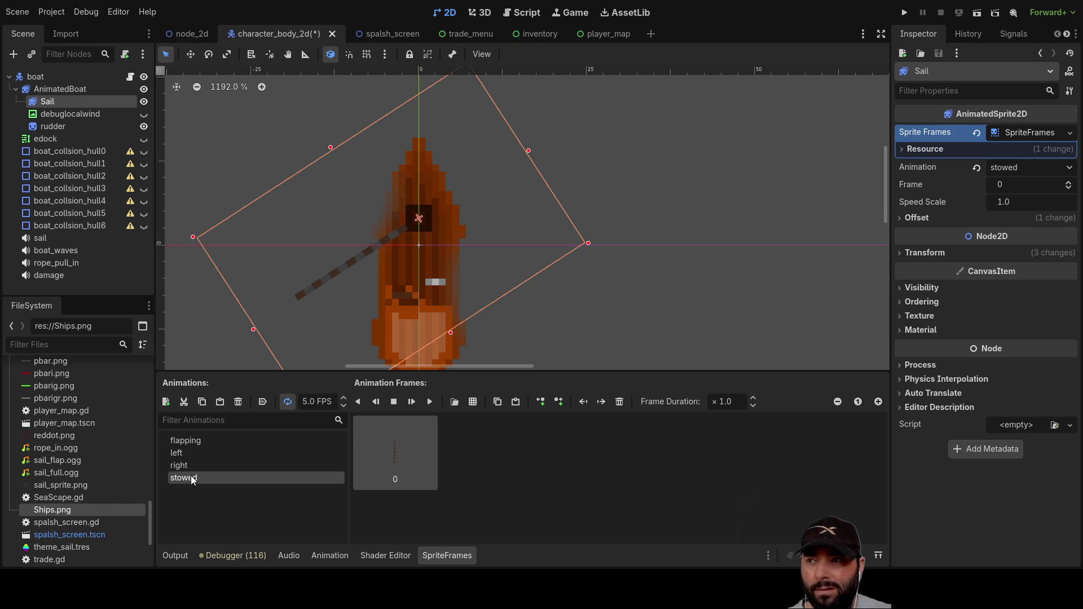
{"action": "left_click", "coordinate": [189, 467]}
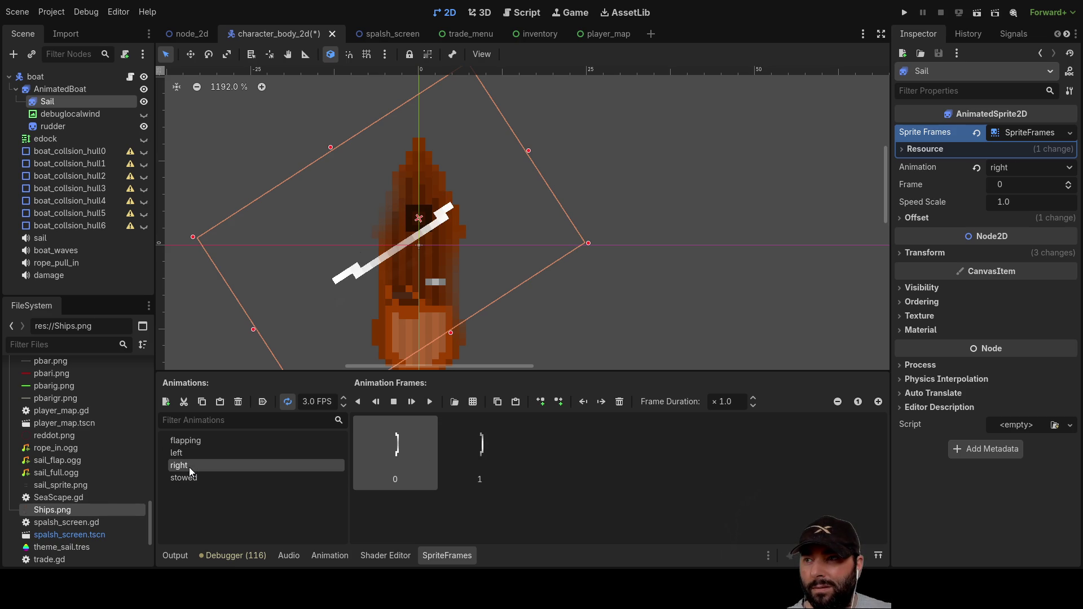
{"action": "left_click", "coordinate": [189, 453]}
{"action": "left_click", "coordinate": [191, 440]}
{"action": "left_click", "coordinate": [192, 451]}
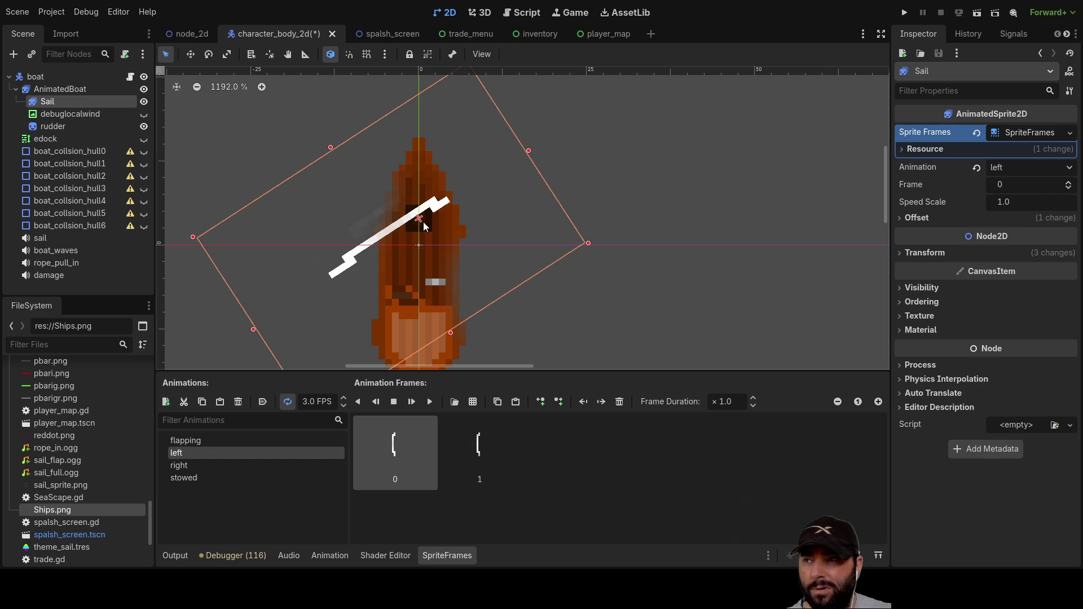
{"action": "left_click", "coordinate": [197, 439]}
{"action": "left_click", "coordinate": [192, 452]}
{"action": "left_click", "coordinate": [188, 465]}
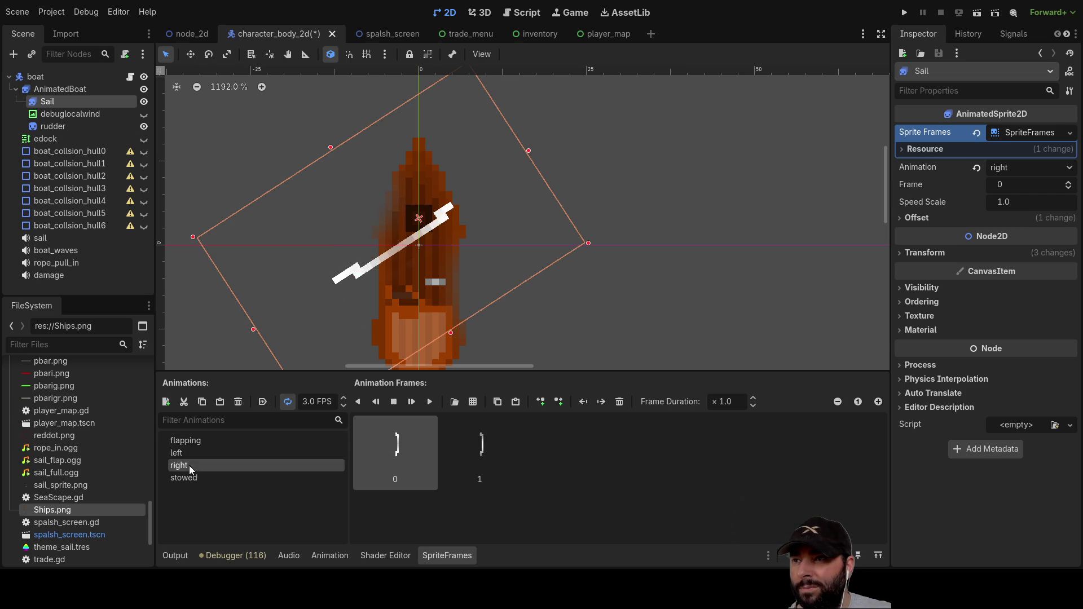
{"action": "left_click", "coordinate": [189, 479]}
{"action": "left_click", "coordinate": [190, 468]}
{"action": "left_click", "coordinate": [188, 454]}
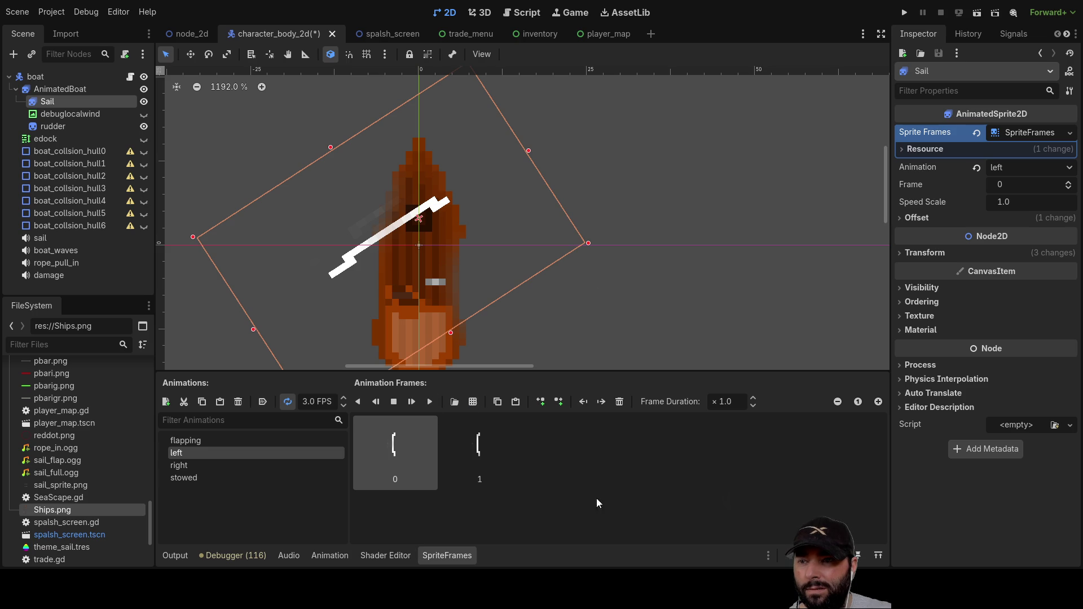
{"action": "left_click", "coordinate": [899, 252]}
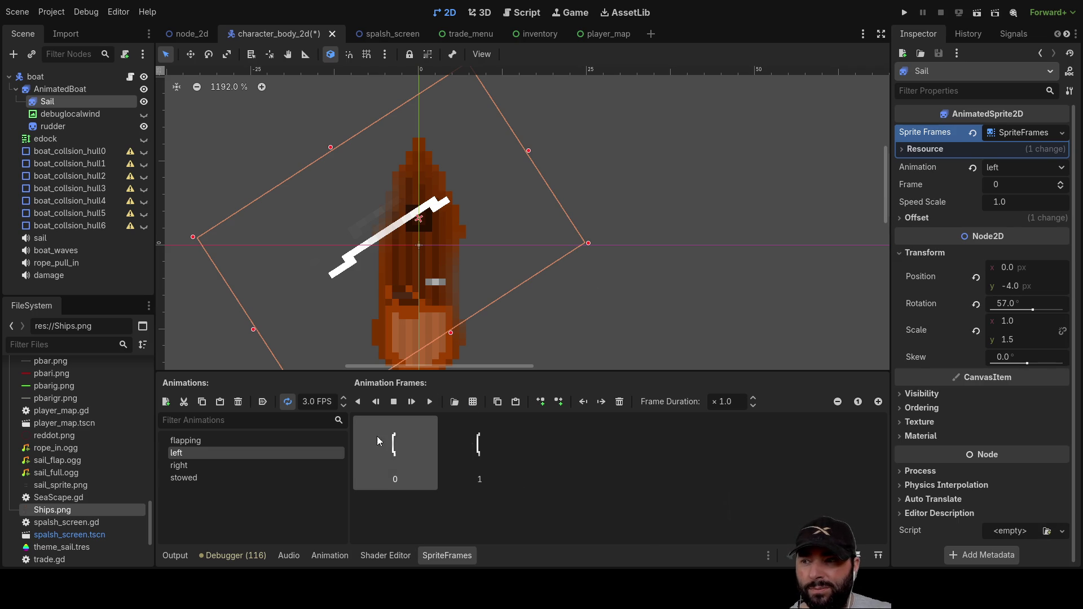
Step: Set the Sail's rotation to 0° so it stands upright
{"action": "left_click", "coordinate": [198, 439]}
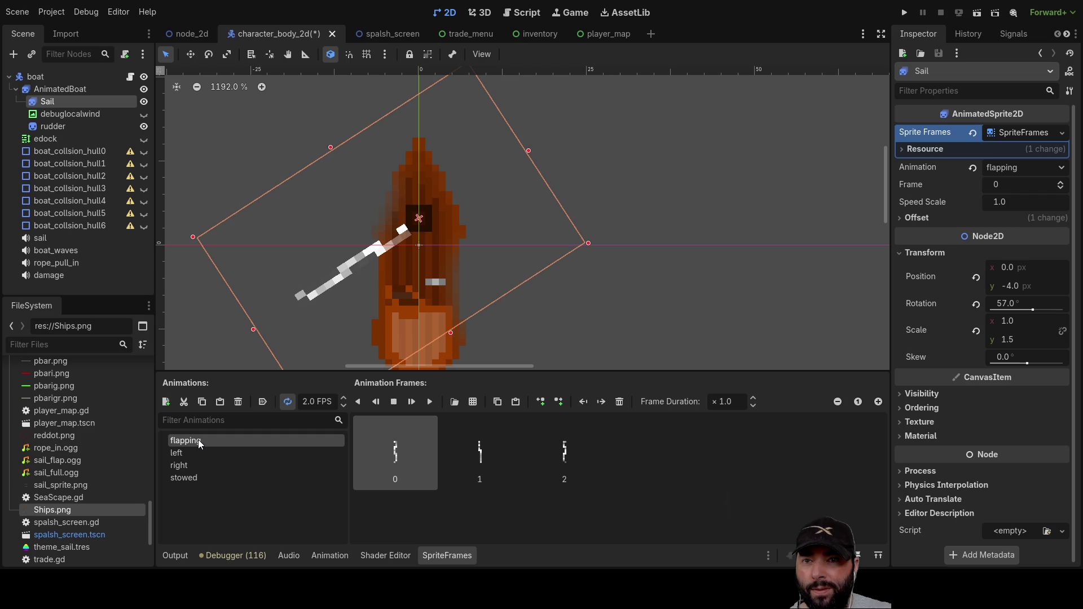
{"action": "left_click", "coordinate": [187, 454]}
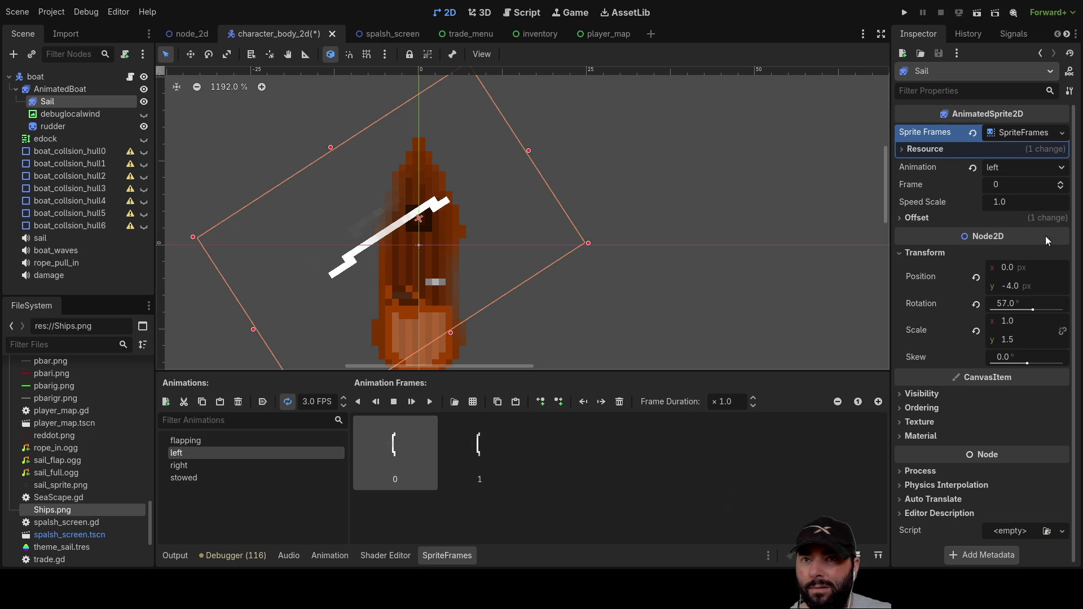
{"action": "left_click", "coordinate": [1017, 303]}
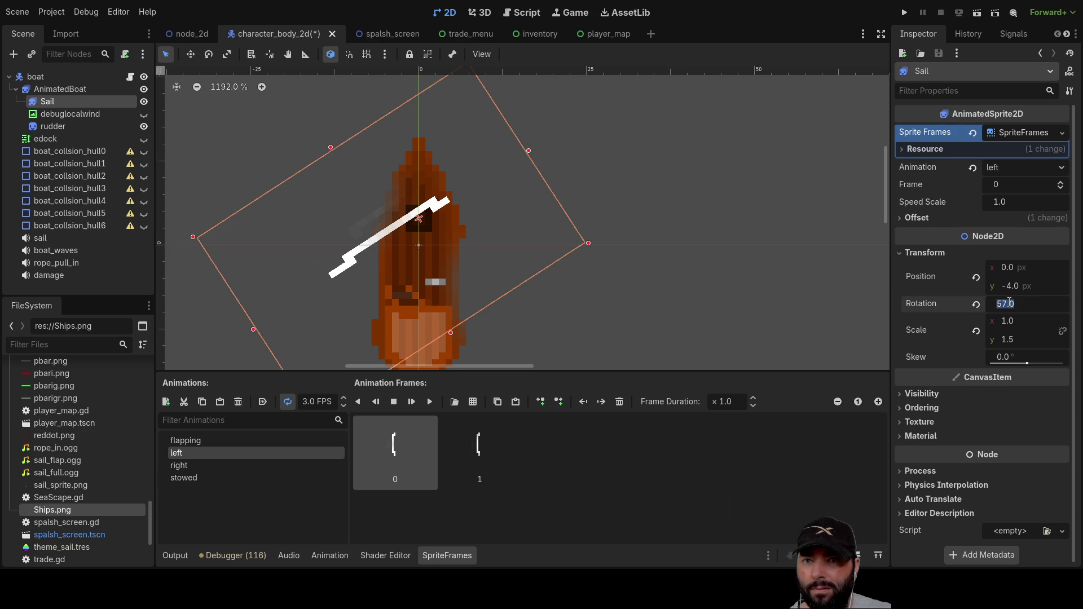
{"action": "type", "text": "0"}
{"action": "key", "text": "Return"}
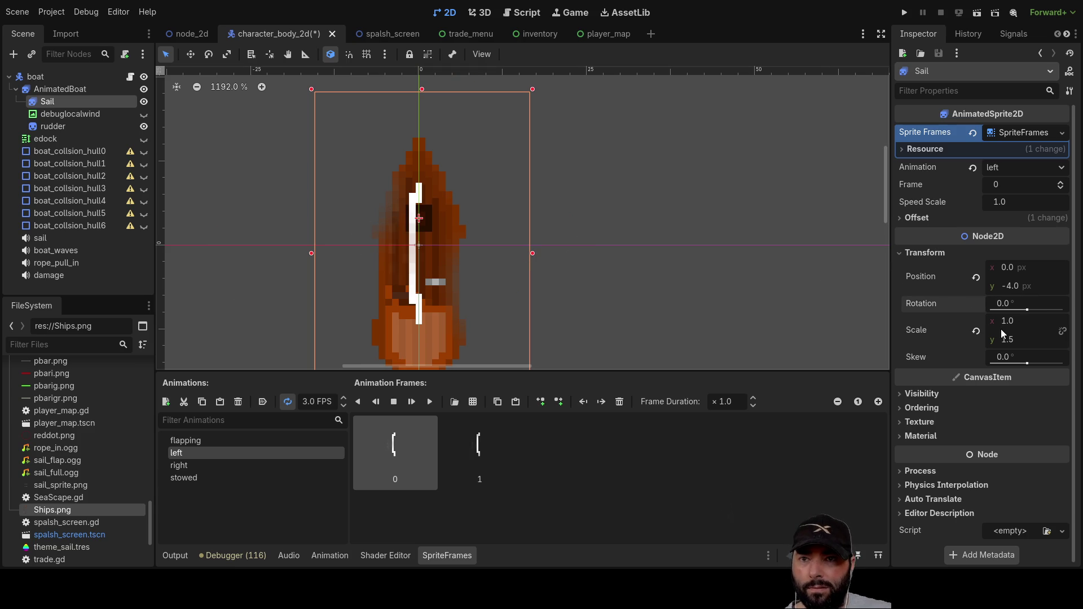
Step: Try the Sail at position y -8, then reset y to 0
{"action": "left_click", "coordinate": [1009, 267]}
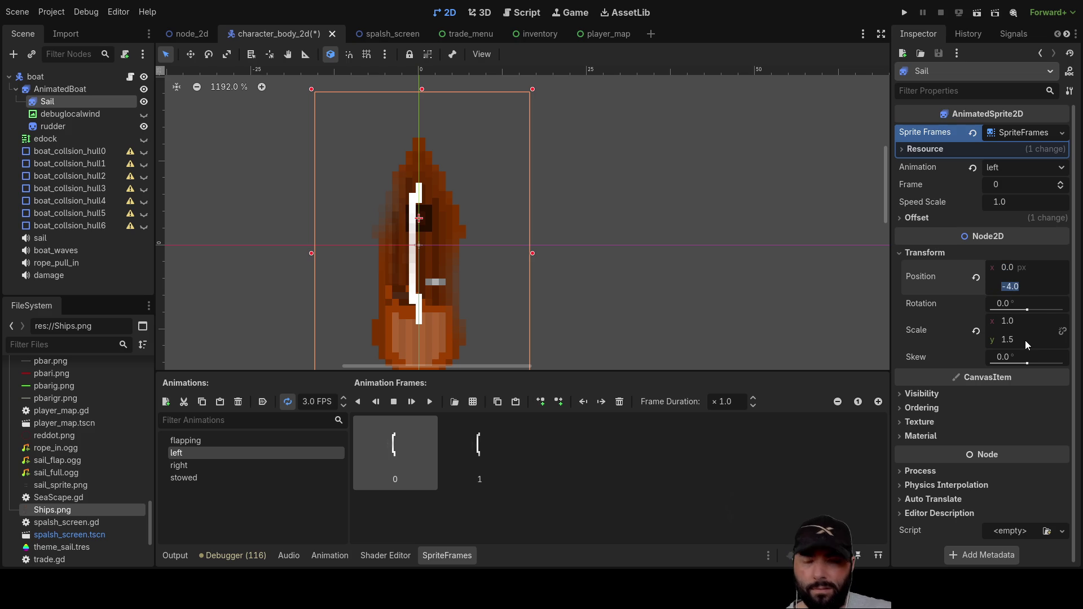
{"action": "type", "text": "-8"}
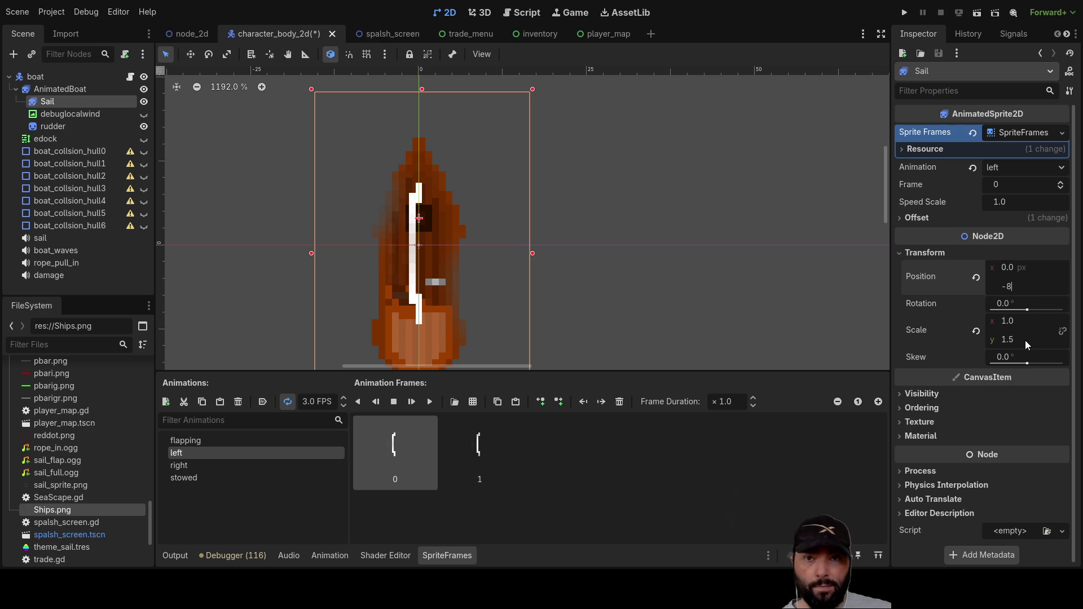
{"action": "key", "text": "Return"}
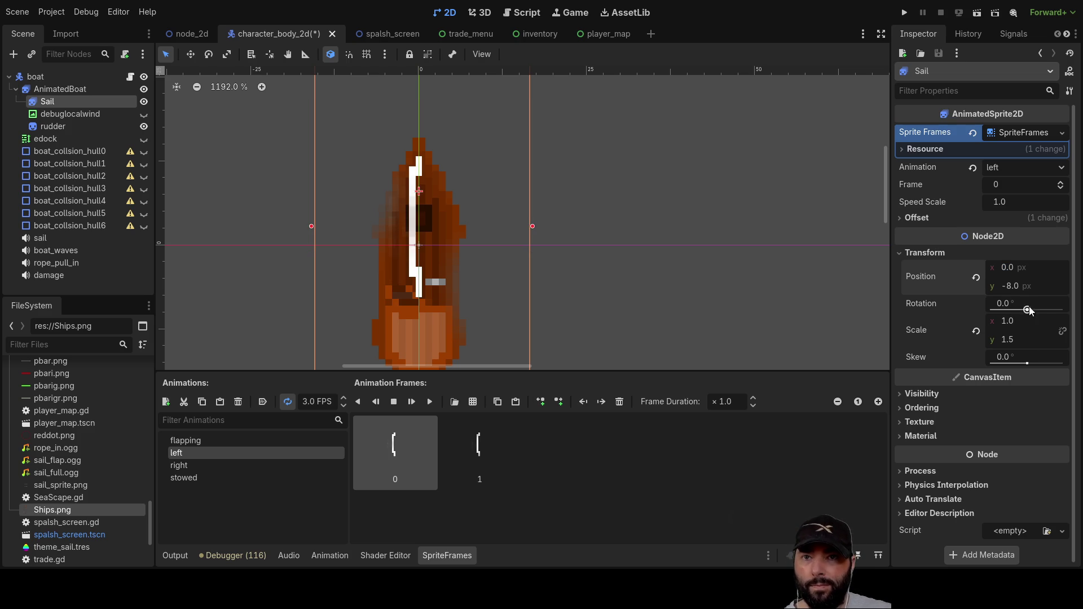
{"action": "type", "text": "0"}
{"action": "key", "text": "Return"}
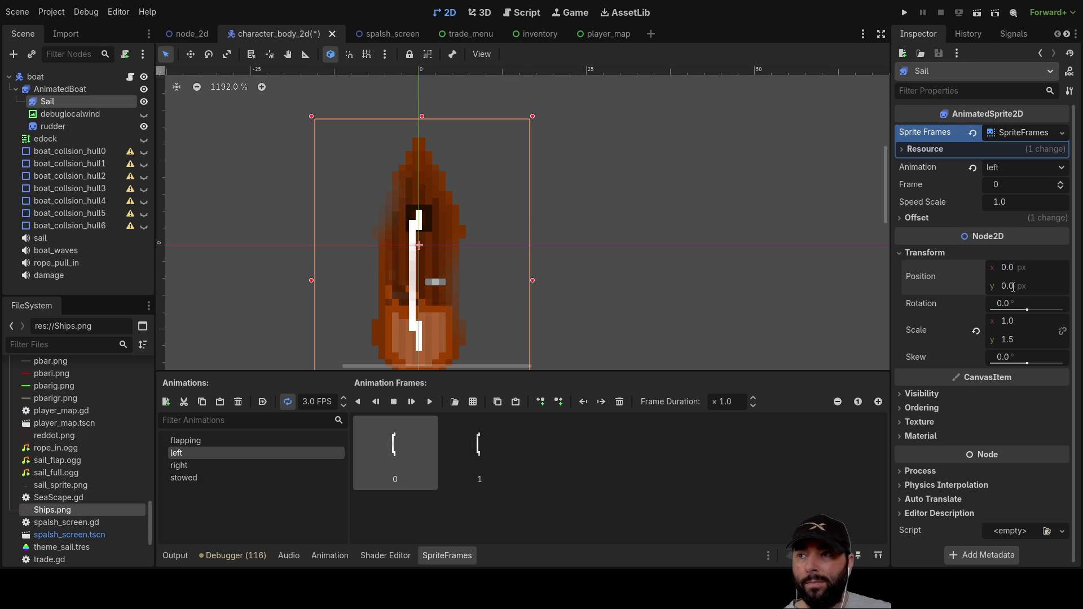
Step: Preview each sail animation and try Sail position y values of 2, then 3
{"action": "left_click", "coordinate": [211, 438]}
{"action": "left_click", "coordinate": [208, 452]}
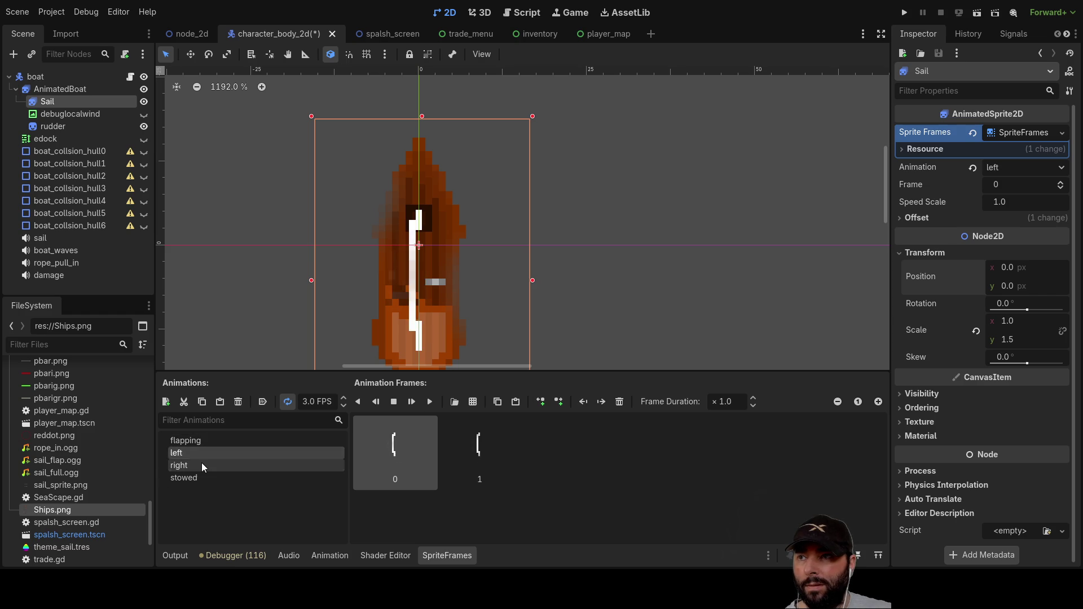
{"action": "left_click", "coordinate": [202, 464]}
{"action": "left_click", "coordinate": [201, 478]}
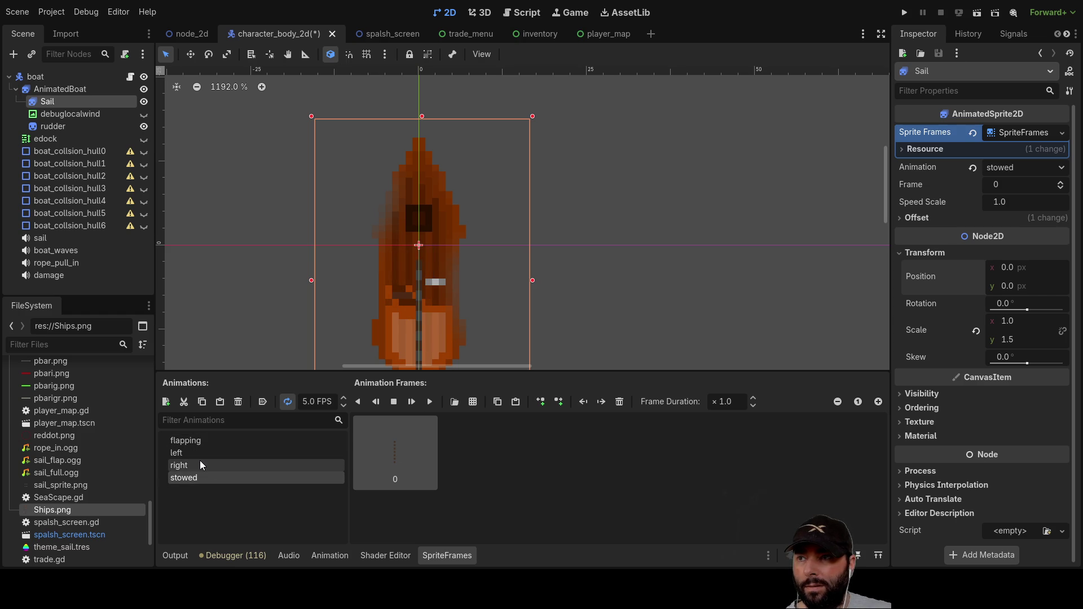
{"action": "left_click", "coordinate": [198, 465]}
{"action": "left_click", "coordinate": [198, 454]}
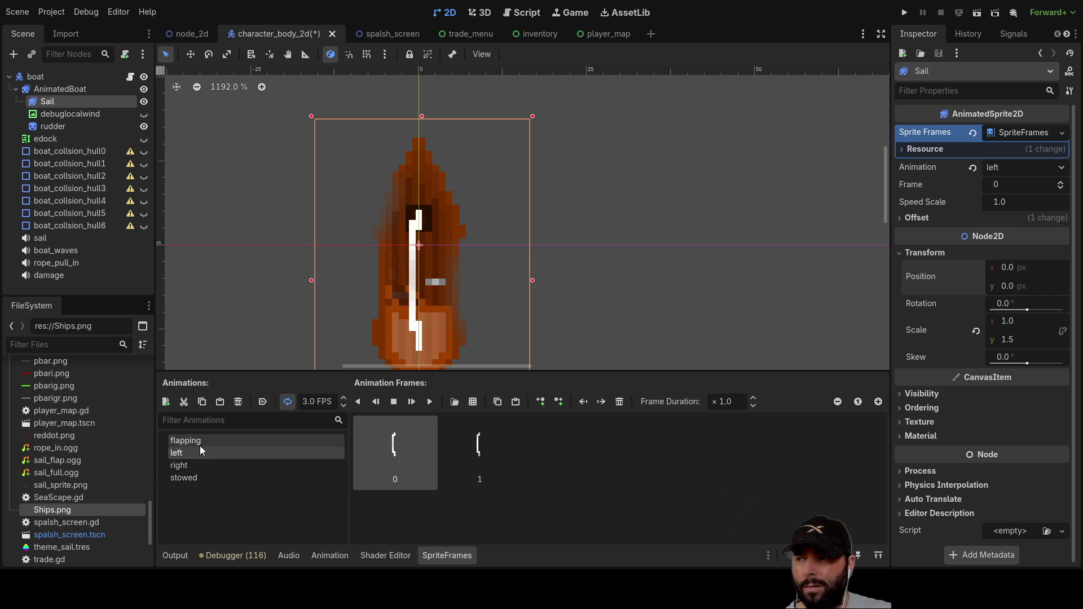
{"action": "left_click", "coordinate": [201, 442]}
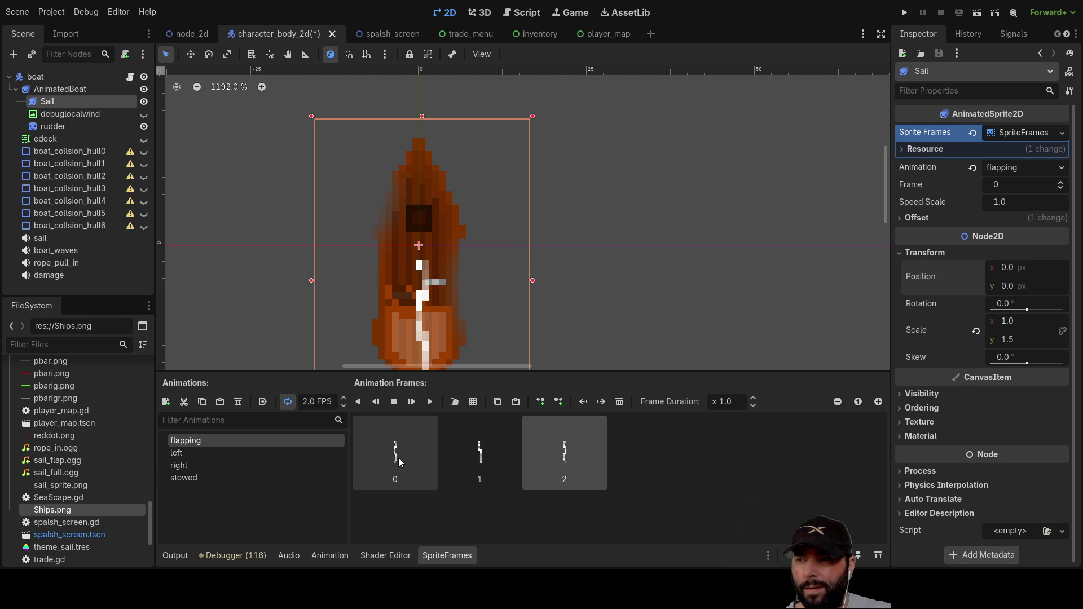
{"action": "left_click", "coordinate": [188, 454]}
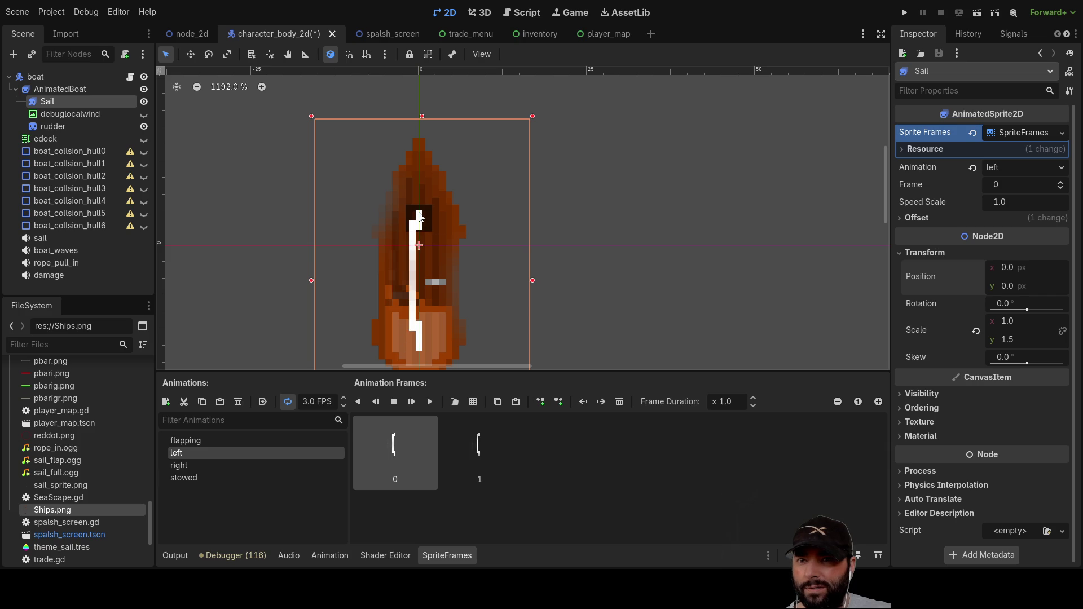
{"action": "left_click", "coordinate": [1009, 269]}
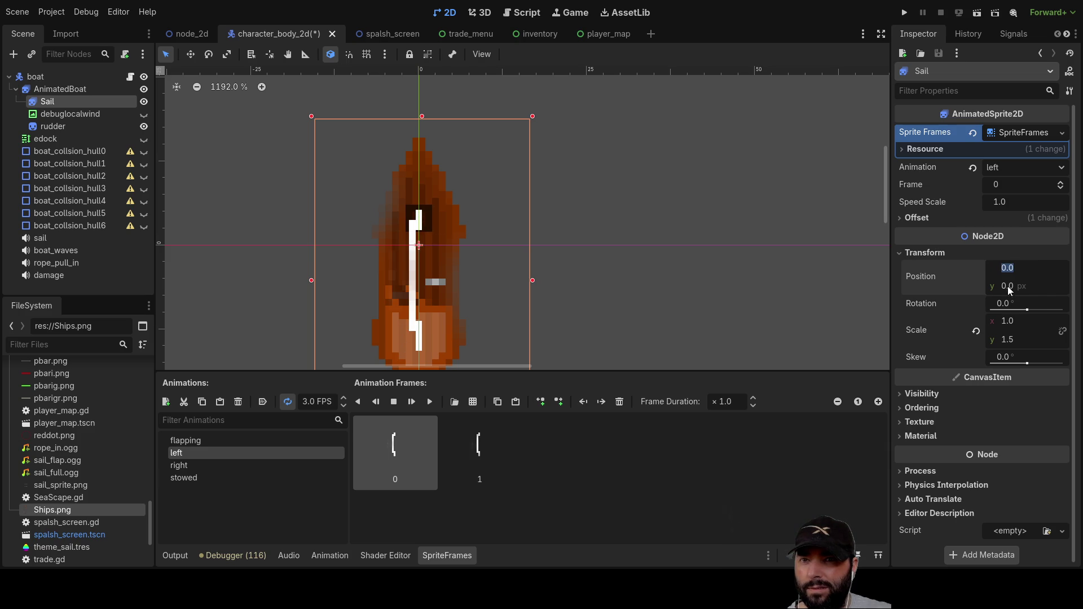
{"action": "type", "text": "2"}
{"action": "key", "text": "Return"}
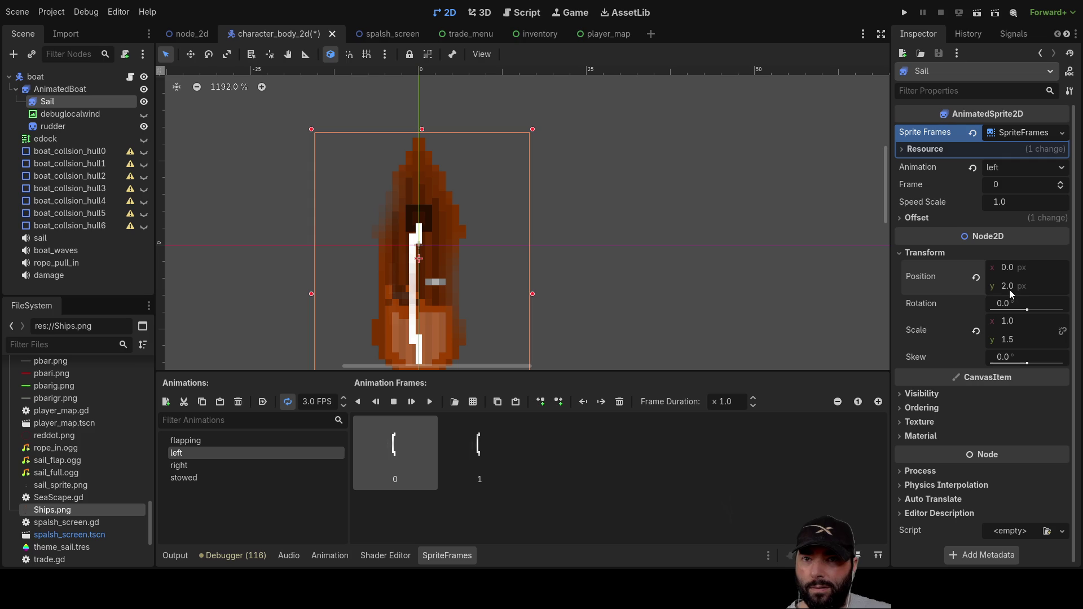
{"action": "type", "text": "3"}
{"action": "key", "text": "Return"}
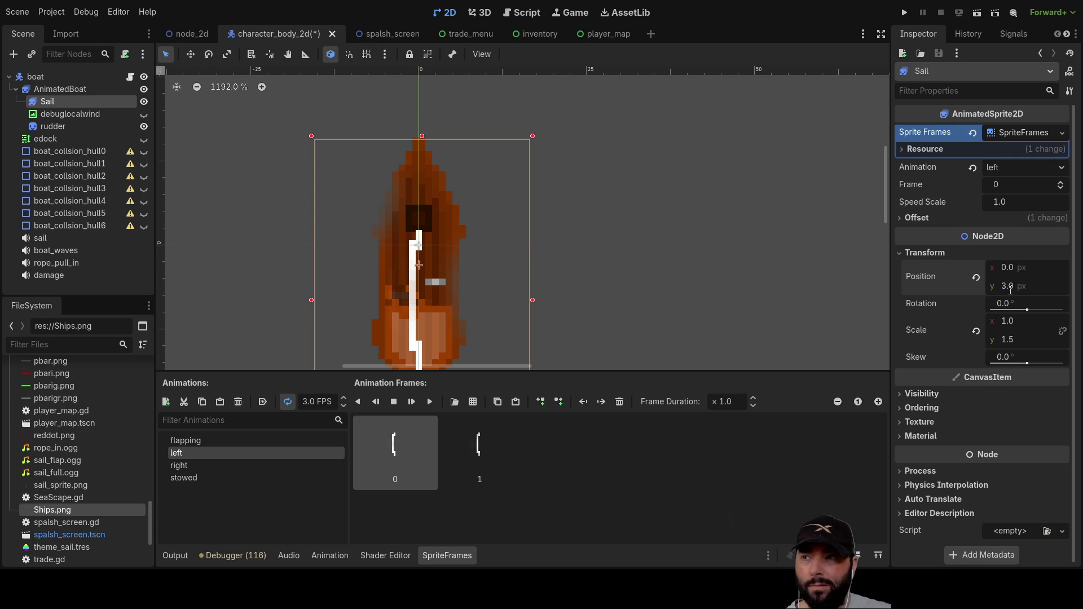
Step: Compare flapping, right and left animations, then reset the Sail's y position to 0
{"action": "left_click", "coordinate": [194, 443]}
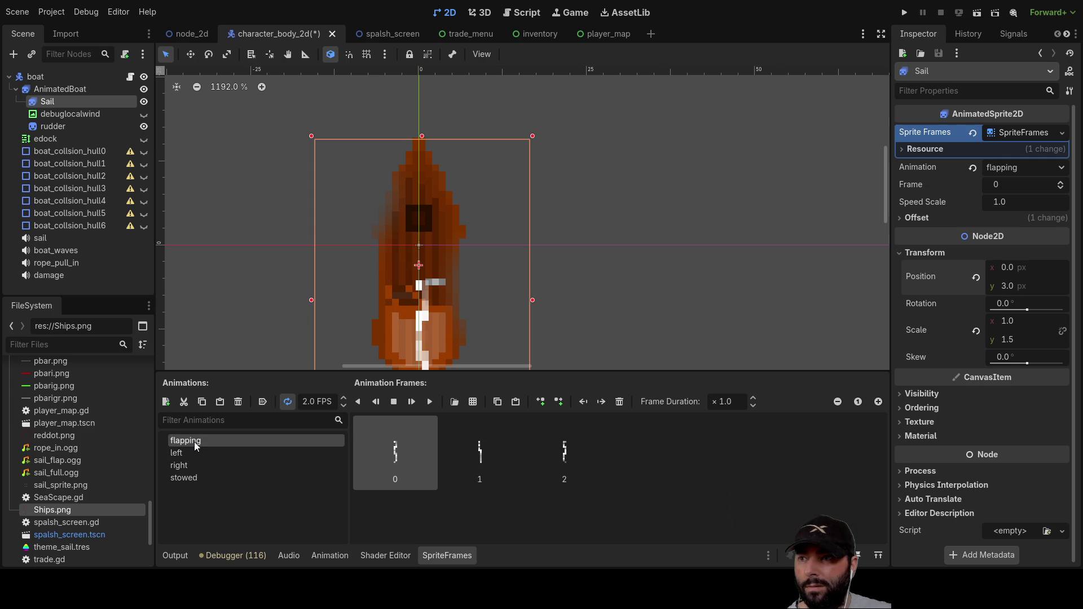
{"action": "left_click", "coordinate": [192, 454]}
{"action": "left_click", "coordinate": [185, 467]}
{"action": "left_click", "coordinate": [185, 454]}
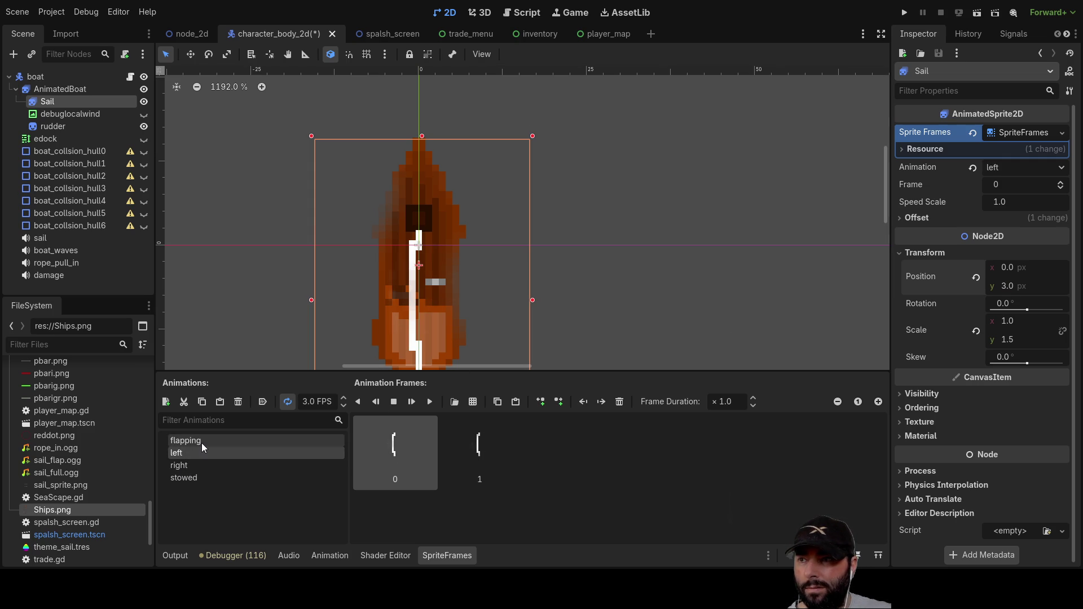
{"action": "left_click", "coordinate": [202, 442]}
{"action": "left_click", "coordinate": [1010, 286]}
{"action": "type", "text": "0"}
{"action": "key", "text": "Return"}
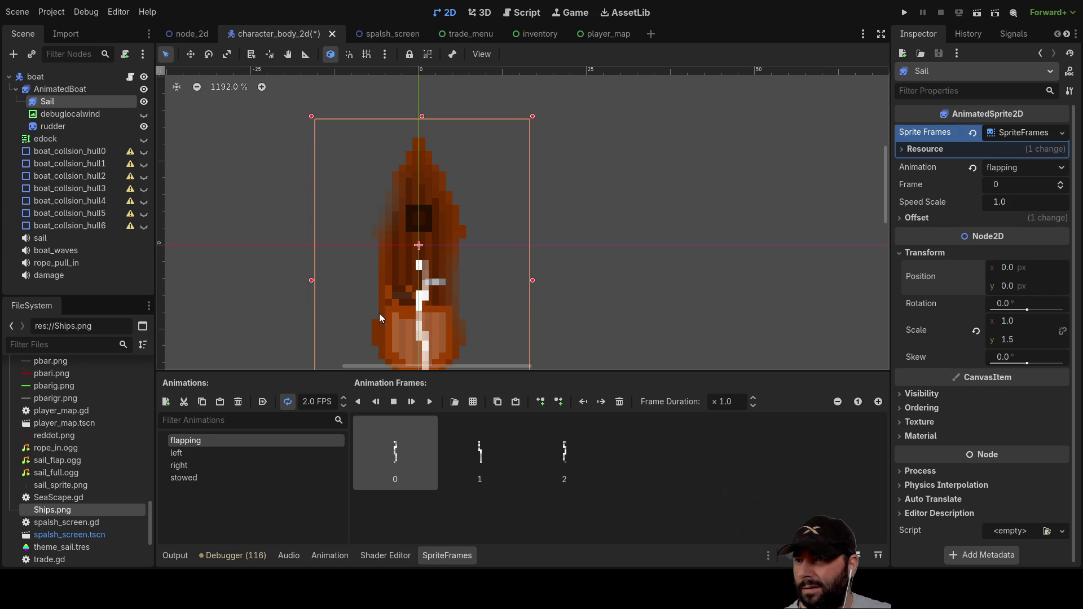
Step: After previewing left, stowed and flapping, set the Sail's y position to -4 and deselect
{"action": "left_click", "coordinate": [185, 452]}
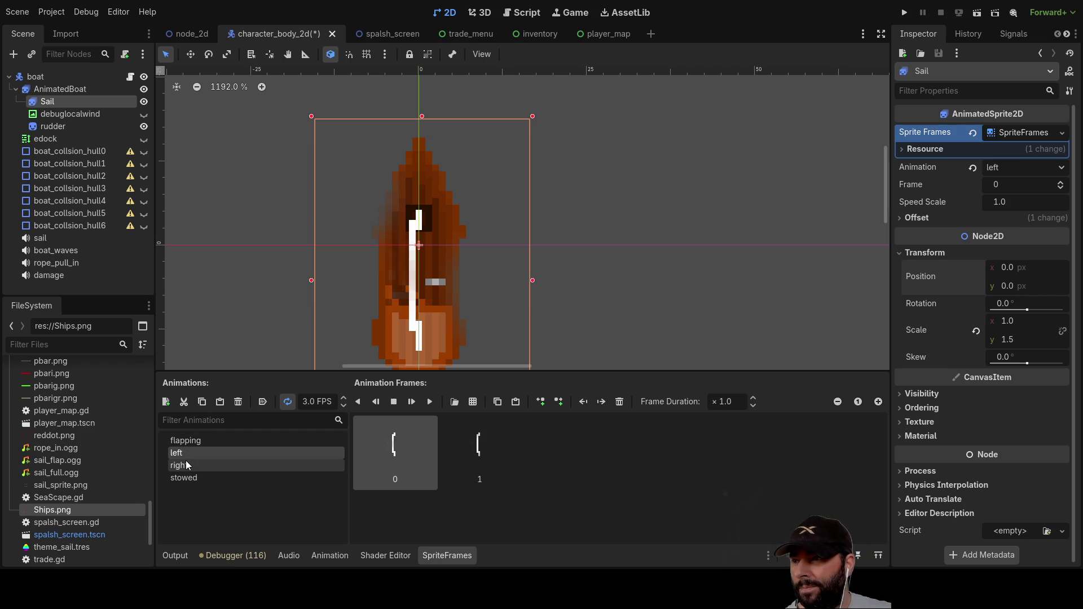
{"action": "left_click", "coordinate": [185, 462]}
{"action": "left_click", "coordinate": [189, 476]}
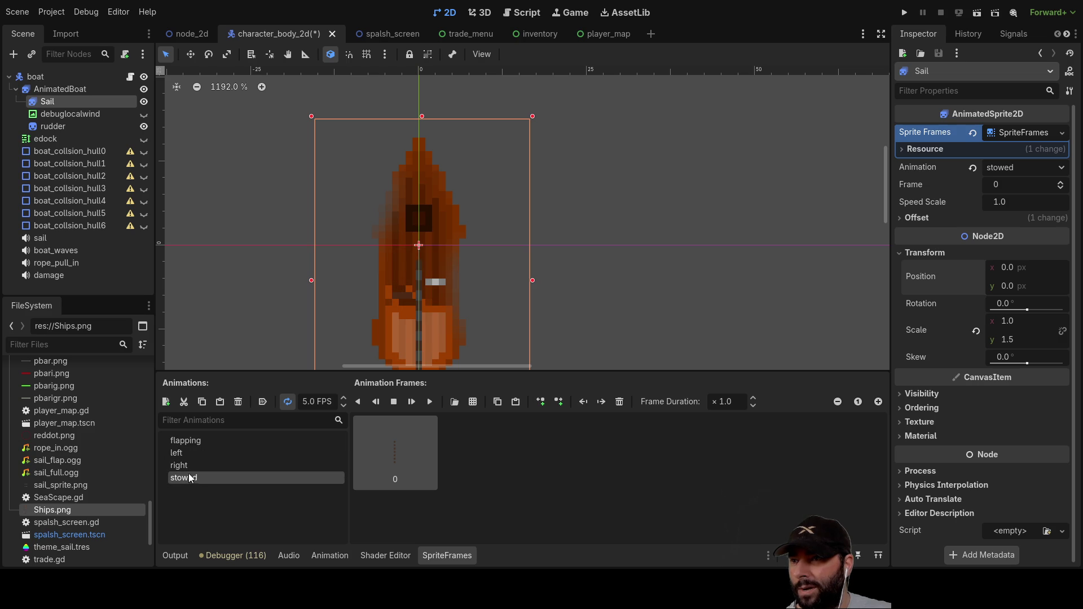
{"action": "left_click", "coordinate": [202, 441]}
{"action": "left_click", "coordinate": [1006, 287]}
{"action": "type", "text": "-4"}
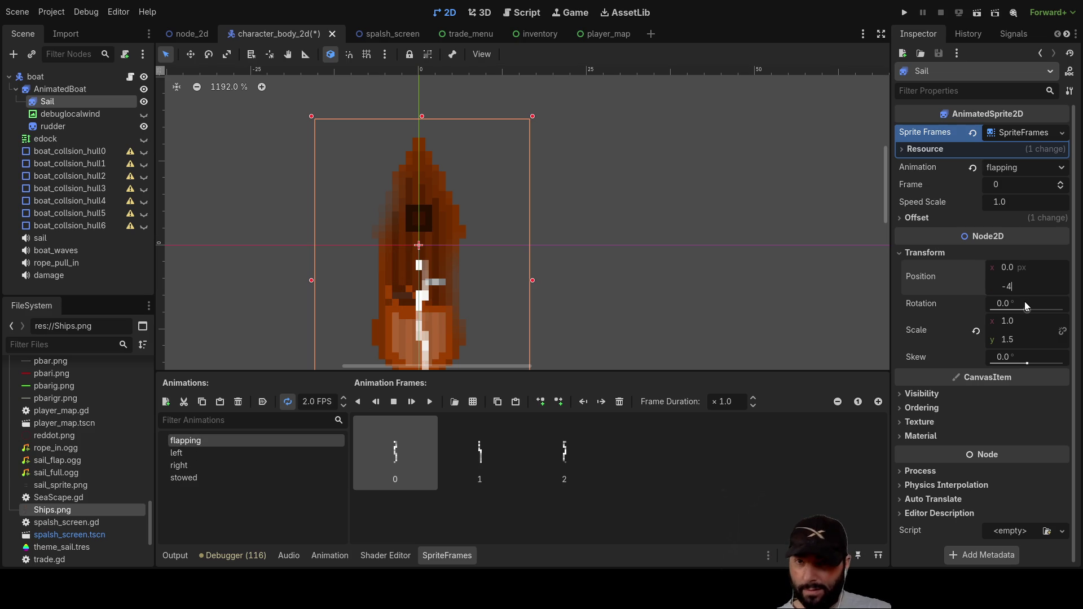
{"action": "key", "text": "Return"}
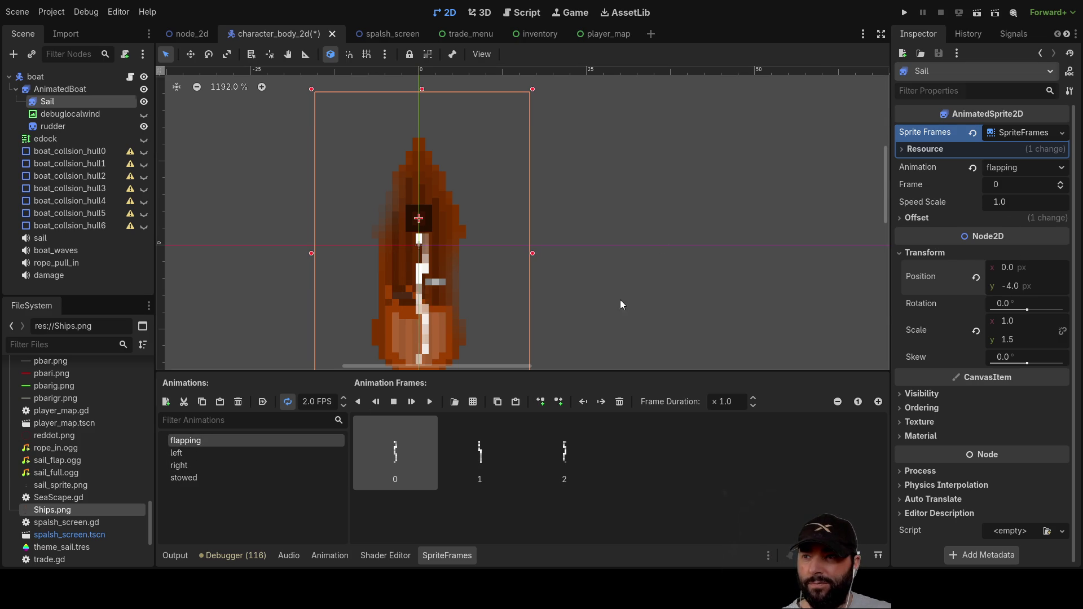
{"action": "left_click", "coordinate": [620, 299]}
{"action": "left_click_drag", "start_coordinate": [624, 280], "coordinate": [617, 236]}
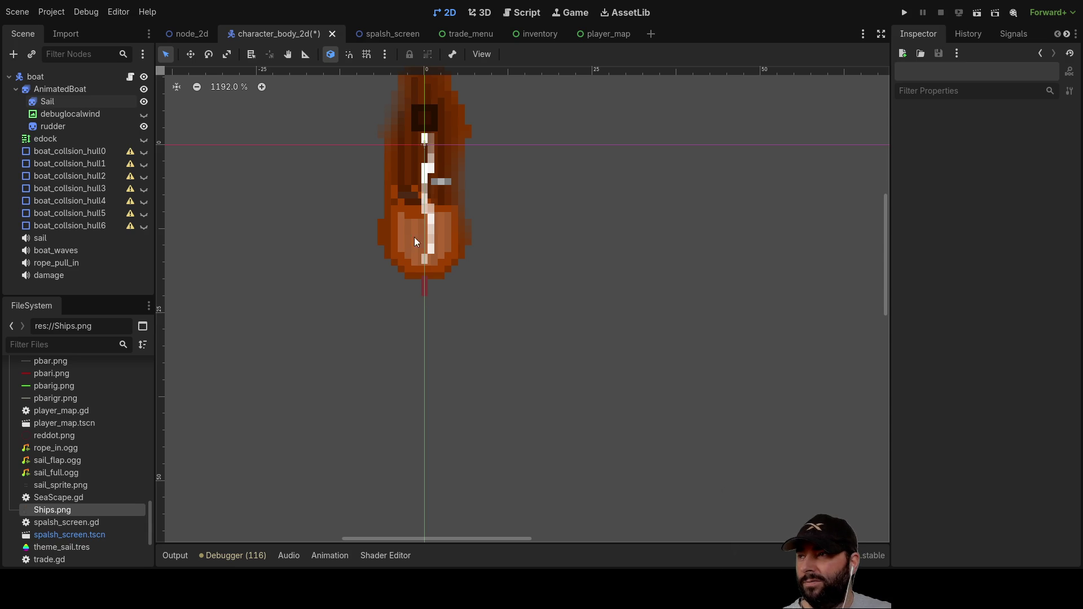
Step: Select the Sail node and toggle between its left and right animations, ending on right
{"action": "left_click_drag", "start_coordinate": [519, 187], "coordinate": [570, 288]}
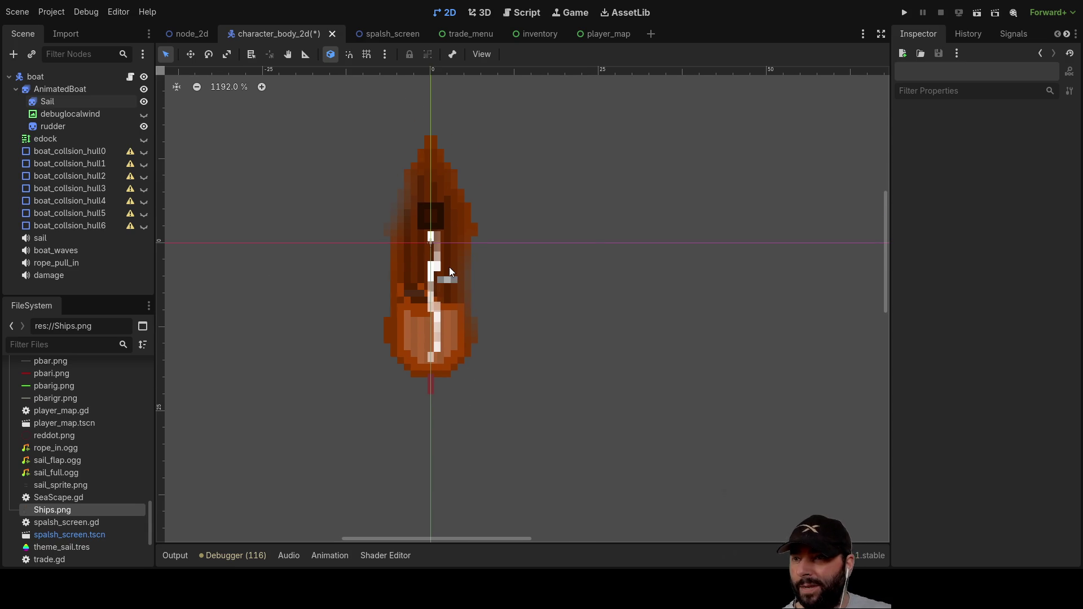
{"action": "left_click", "coordinate": [60, 102]}
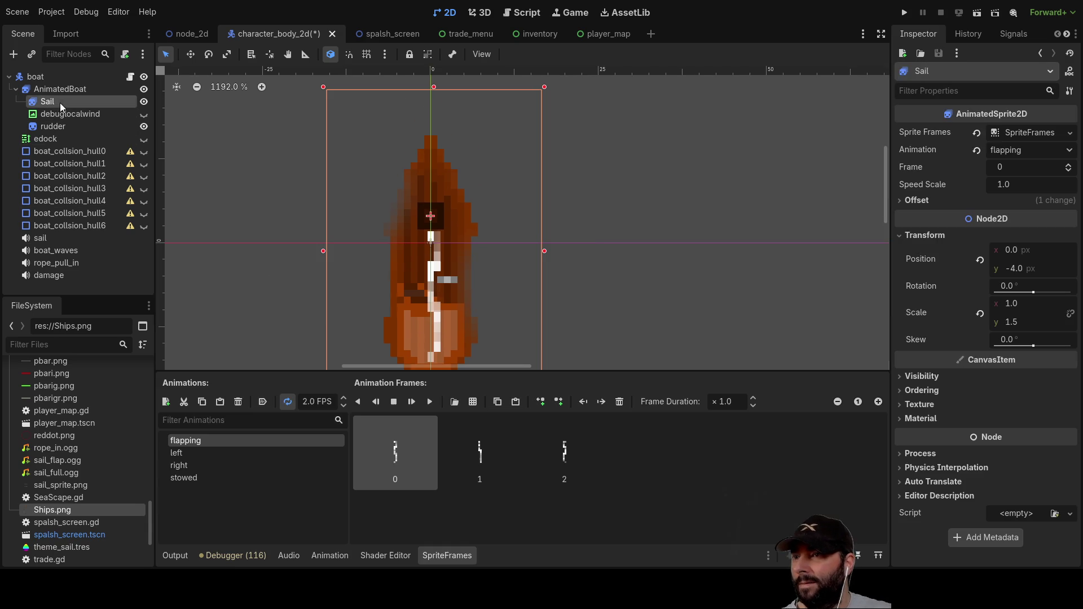
{"action": "left_click", "coordinate": [191, 455]}
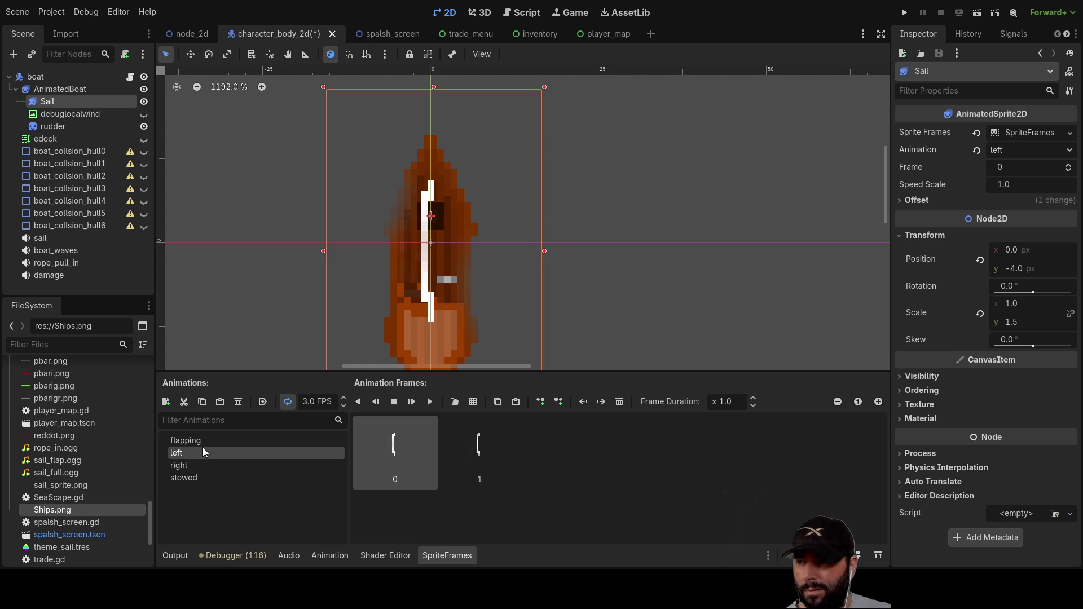
{"action": "left_click", "coordinate": [196, 465]}
{"action": "left_click", "coordinate": [182, 452]}
{"action": "left_click", "coordinate": [185, 463]}
{"action": "left_click", "coordinate": [186, 457]}
{"action": "left_click", "coordinate": [188, 465]}
{"action": "left_click", "coordinate": [188, 457]}
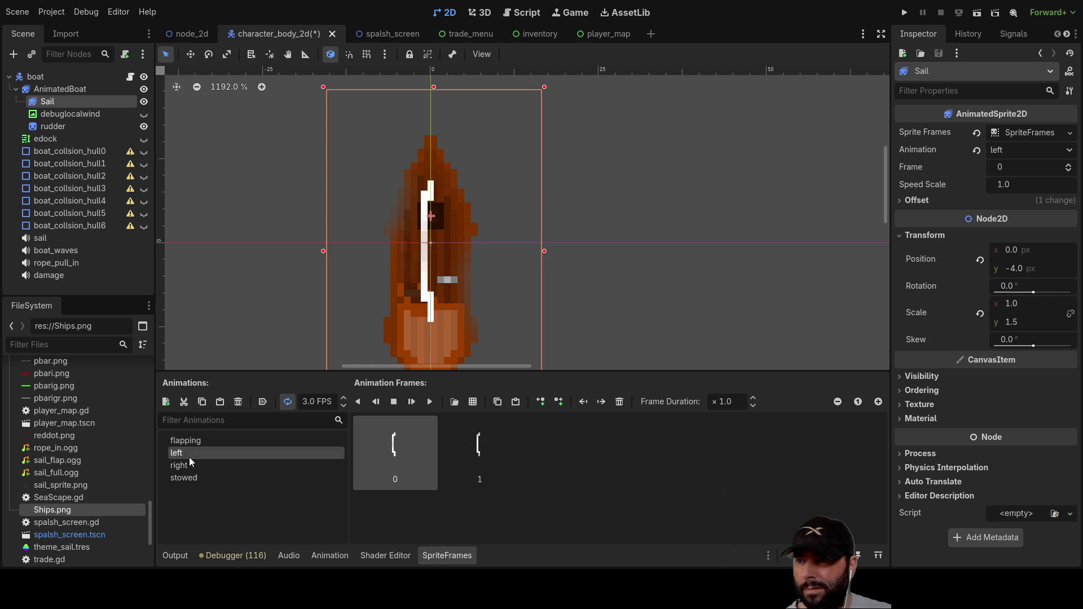
{"action": "left_click", "coordinate": [188, 466]}
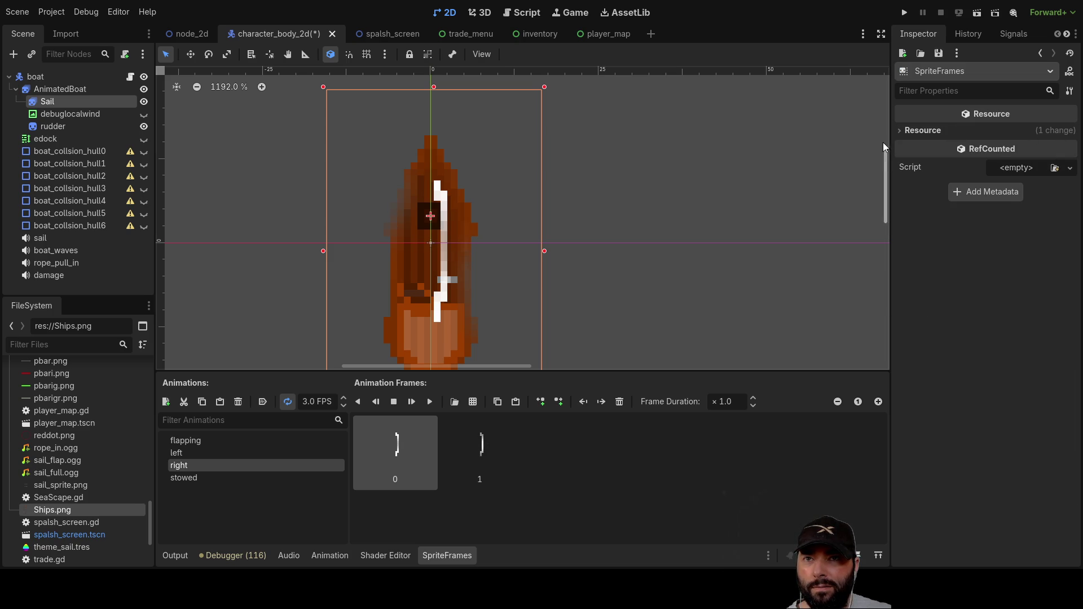
Step: Expand and collapse the Sprite Frames resource details, then switch to Ships.png in Paint.NET
{"action": "left_click", "coordinate": [901, 131]}
{"action": "left_click", "coordinate": [900, 131]}
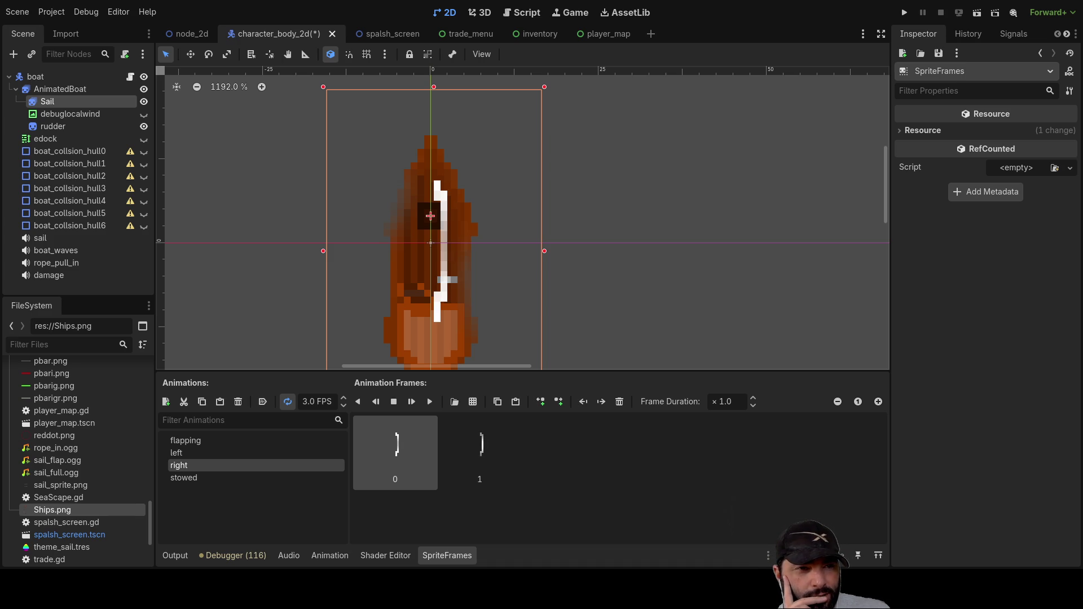
{"action": "key", "text": "alt+Tab"}
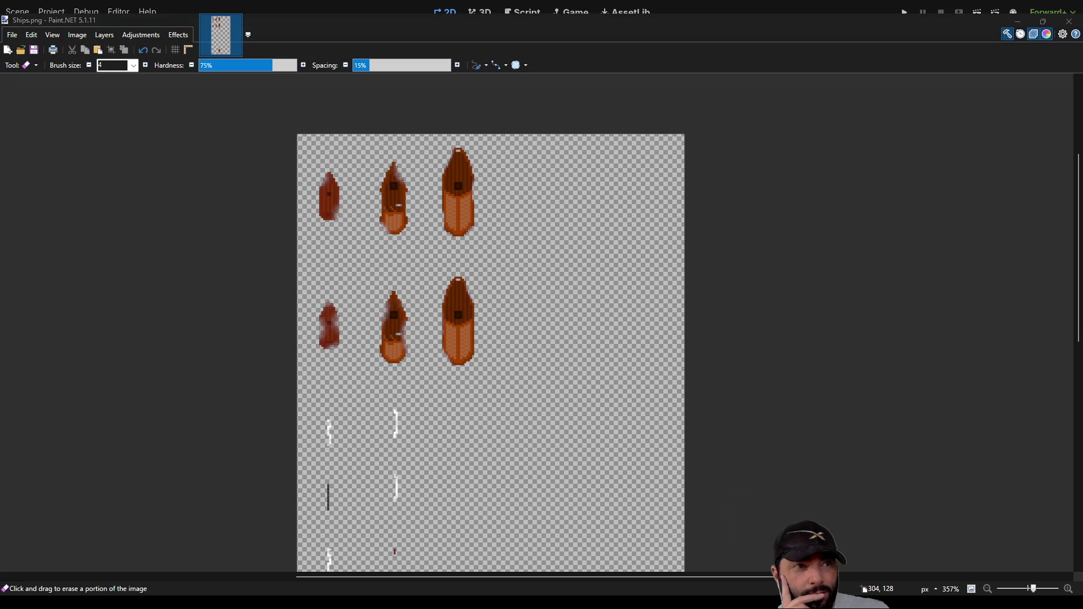
Step: Rectangle-select the right column of sail frames on Ships.png, then return to Godot
{"action": "scroll", "coordinate": [609, 387], "scroll_direction": "down", "scroll_amount": 2}
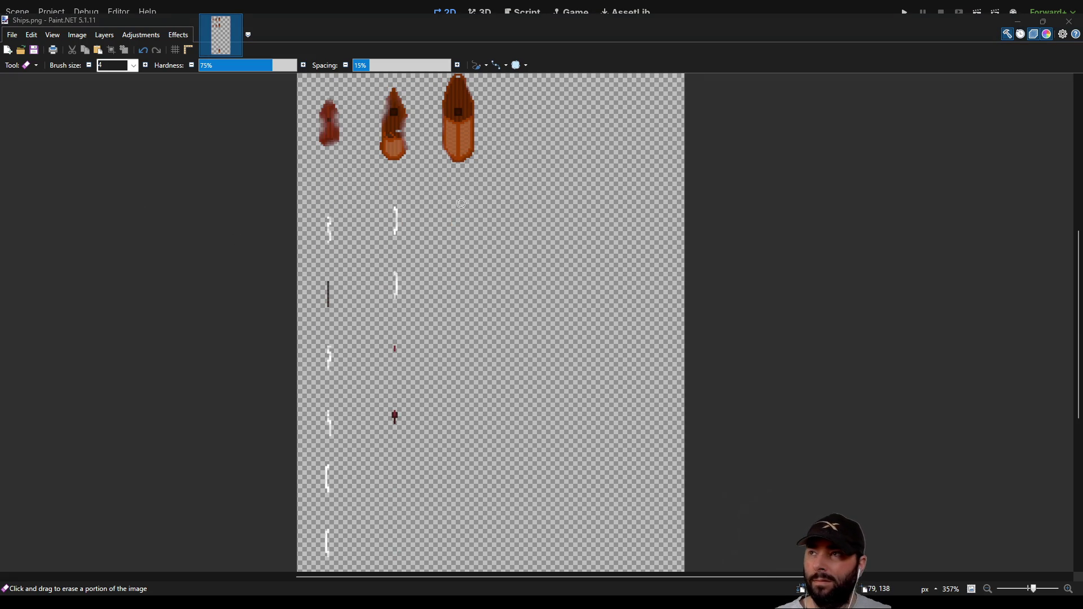
{"action": "scroll", "coordinate": [373, 225], "scroll_direction": "up", "scroll_amount": 5}
{"action": "mouse_move", "coordinate": [349, 248]}
{"action": "left_mouse_down"}
{"action": "mouse_move", "coordinate": [491, 169]}
{"action": "mouse_move", "coordinate": [472, 215]}
{"action": "left_mouse_up"}
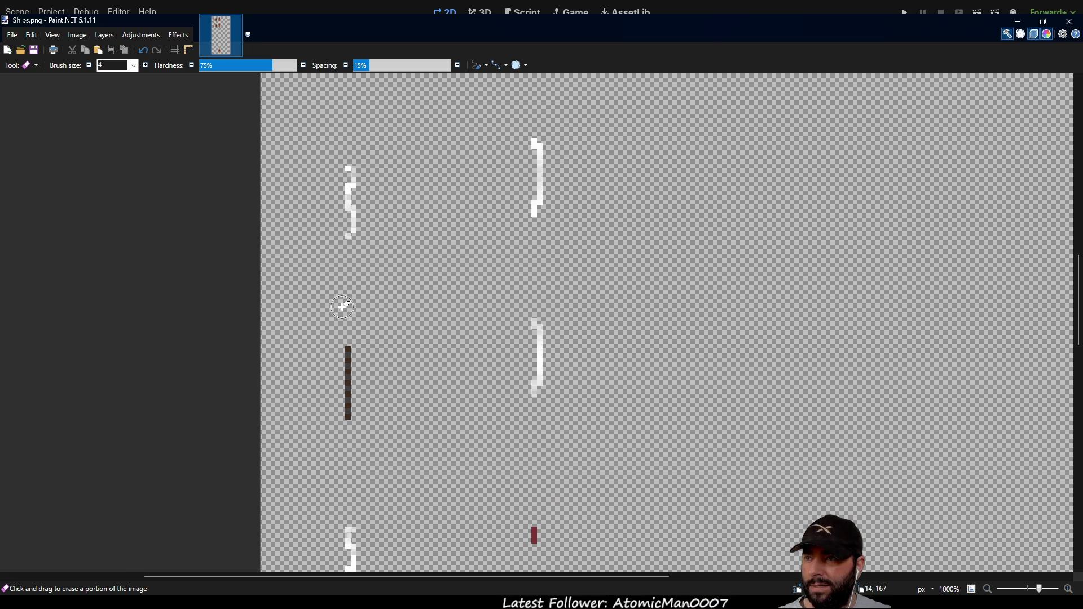
{"action": "left_click", "coordinate": [36, 143]}
{"action": "scroll", "coordinate": [579, 359], "scroll_direction": "down", "scroll_amount": 5}
{"action": "scroll", "coordinate": [579, 359], "scroll_direction": "up", "scroll_amount": 6}
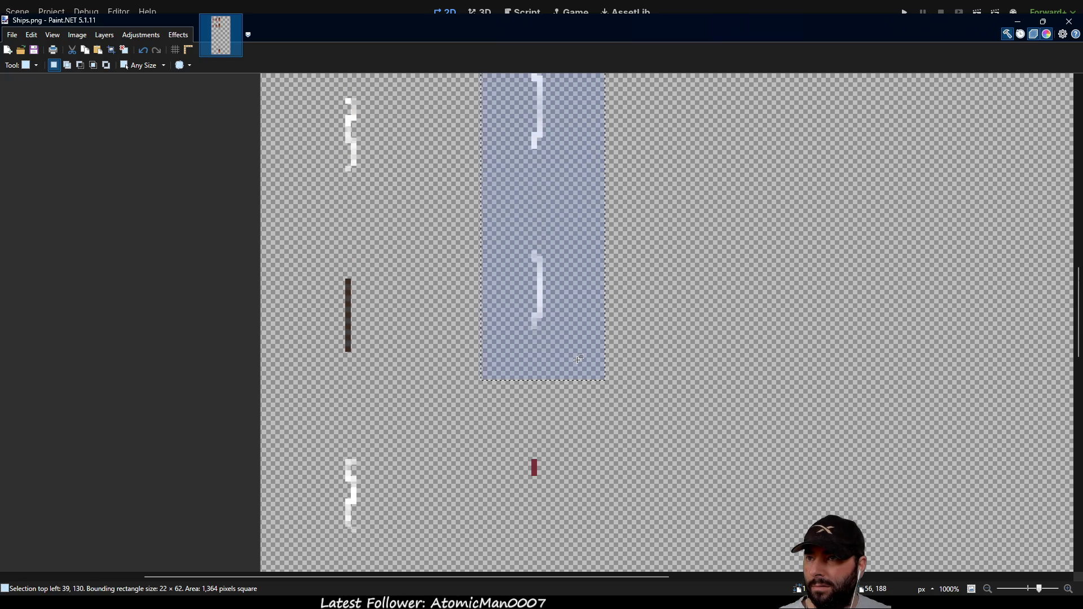
{"action": "scroll", "coordinate": [579, 356], "scroll_direction": "down", "scroll_amount": 3, "text": "ctrl"}
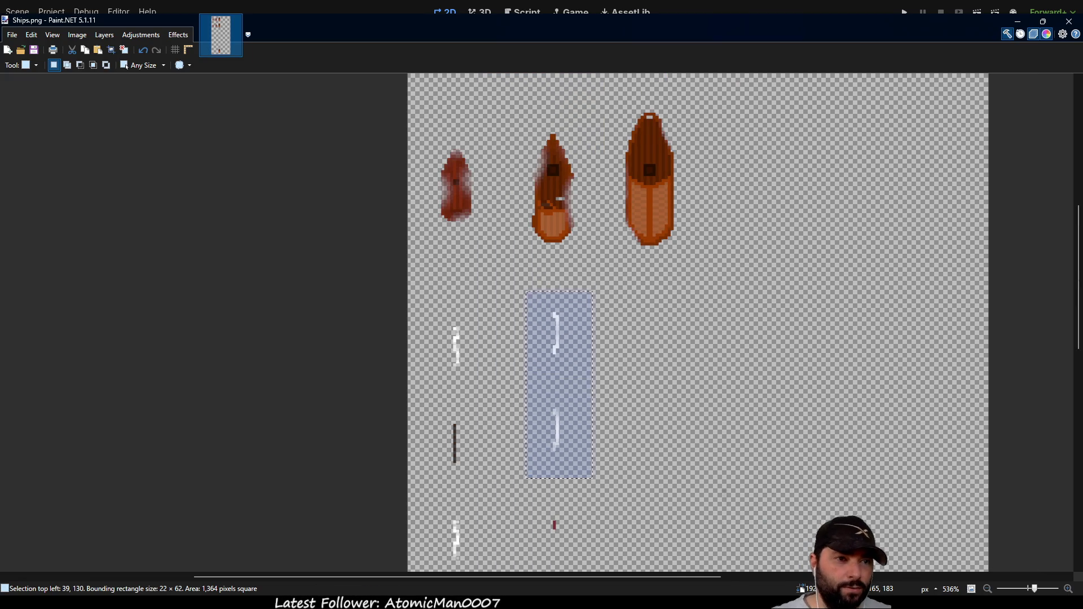
{"action": "key", "text": "alt+Tab"}
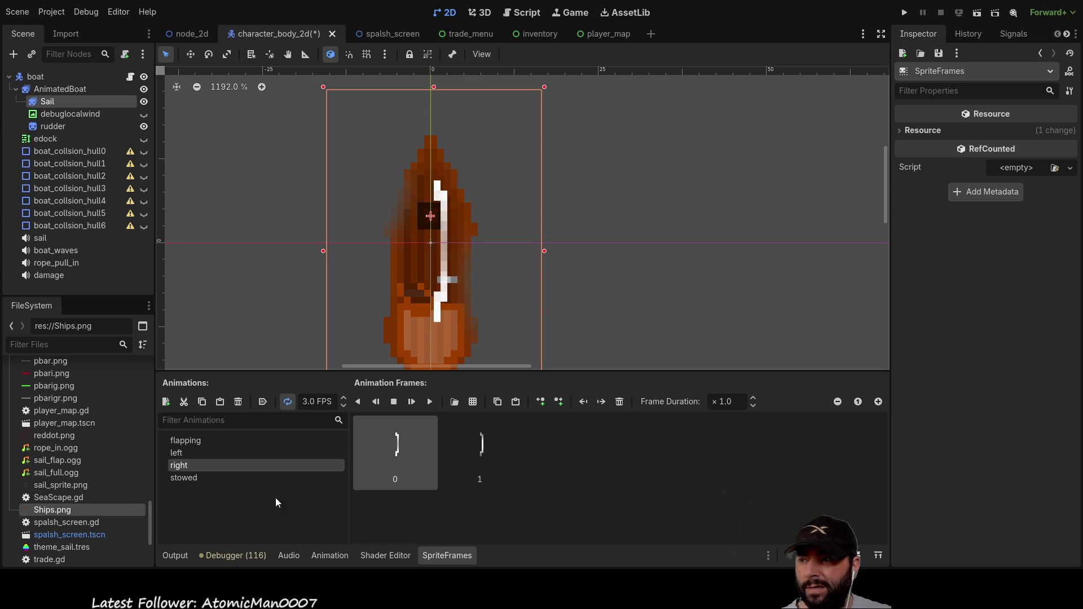
Step: Toggle repeatedly between the left and right sail animations, then switch to Paint.NET
{"action": "left_click", "coordinate": [181, 456]}
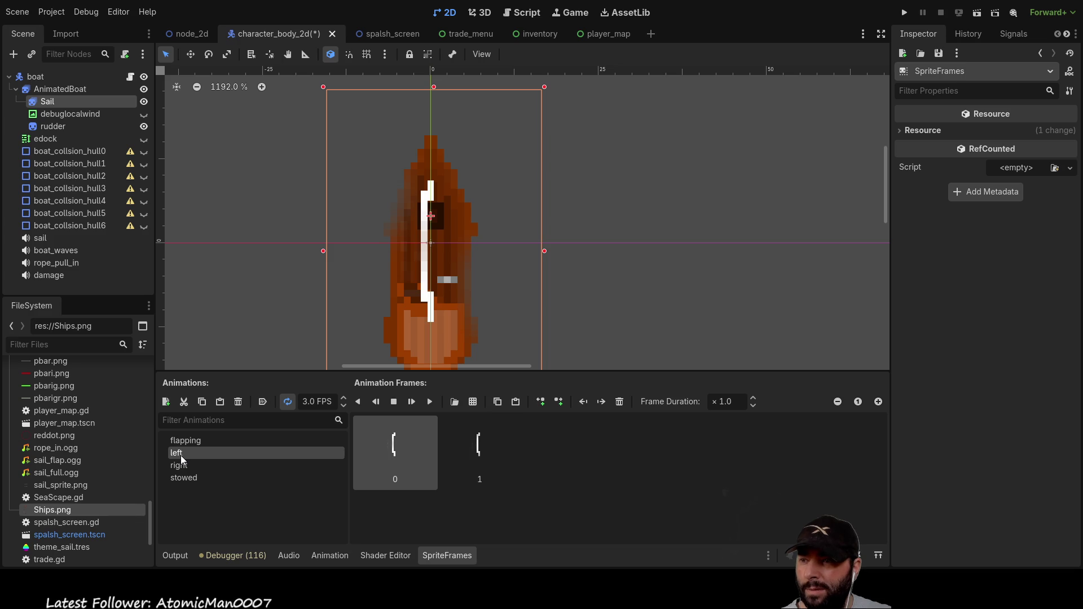
{"action": "left_click", "coordinate": [185, 466]}
{"action": "left_click", "coordinate": [185, 457]}
{"action": "left_click", "coordinate": [188, 467]}
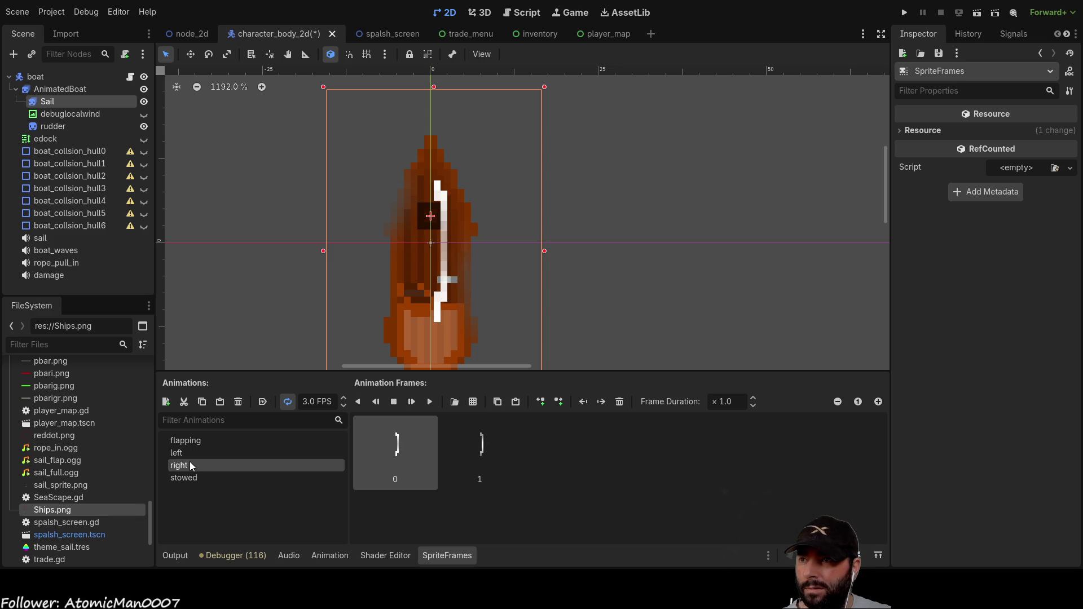
{"action": "left_click", "coordinate": [190, 456]}
{"action": "left_click", "coordinate": [190, 464]}
{"action": "left_click", "coordinate": [190, 456]}
{"action": "left_click", "coordinate": [191, 463]}
{"action": "left_click", "coordinate": [190, 455]}
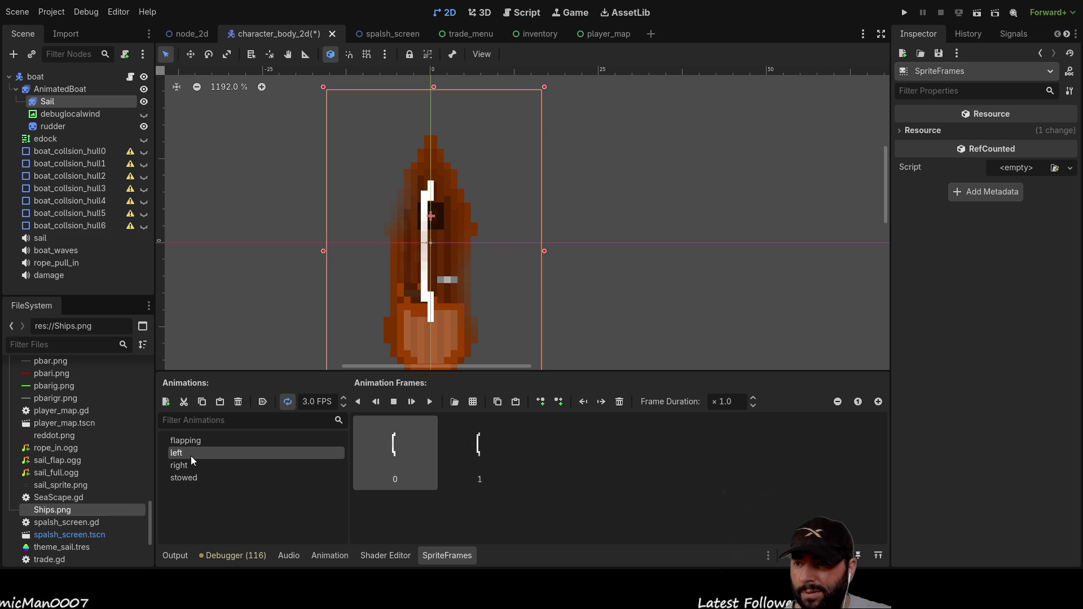
{"action": "left_click", "coordinate": [191, 462]}
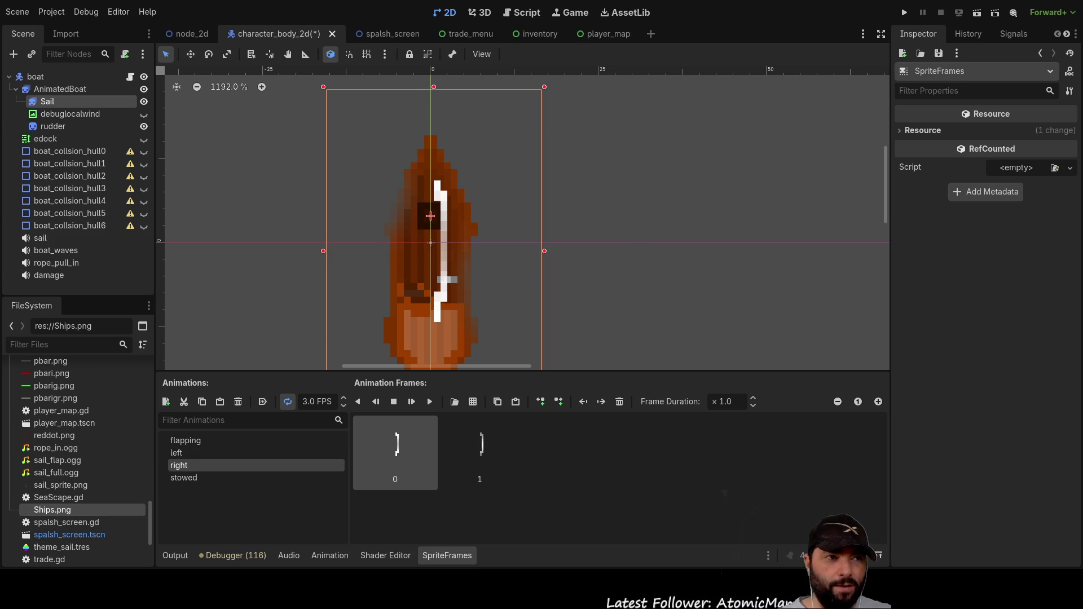
{"action": "key", "text": "alt+Tab"}
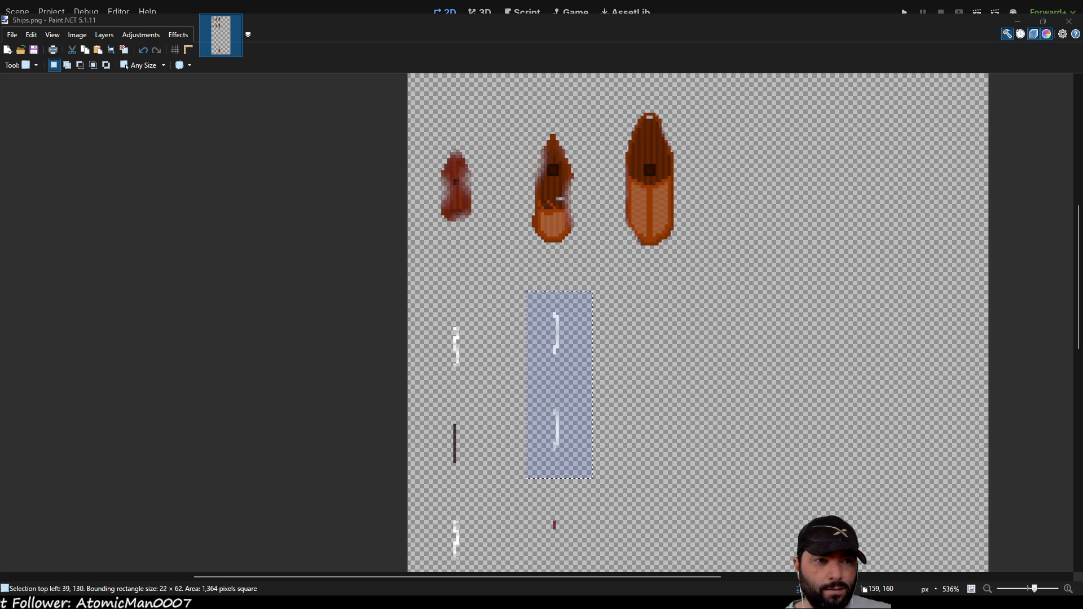
Step: Open Ships.pdn, zoom into the sail frames, and select then clear the right sail column
{"action": "left_click", "coordinate": [348, 251]}
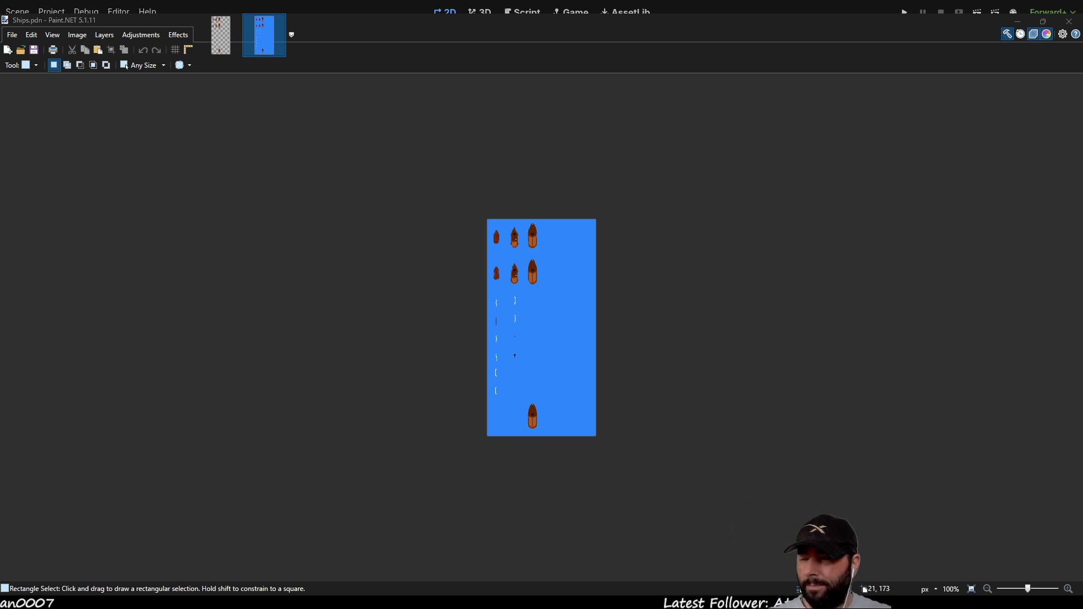
{"action": "scroll", "coordinate": [499, 316], "scroll_direction": "up", "scroll_amount": 5, "text": "ctrl"}
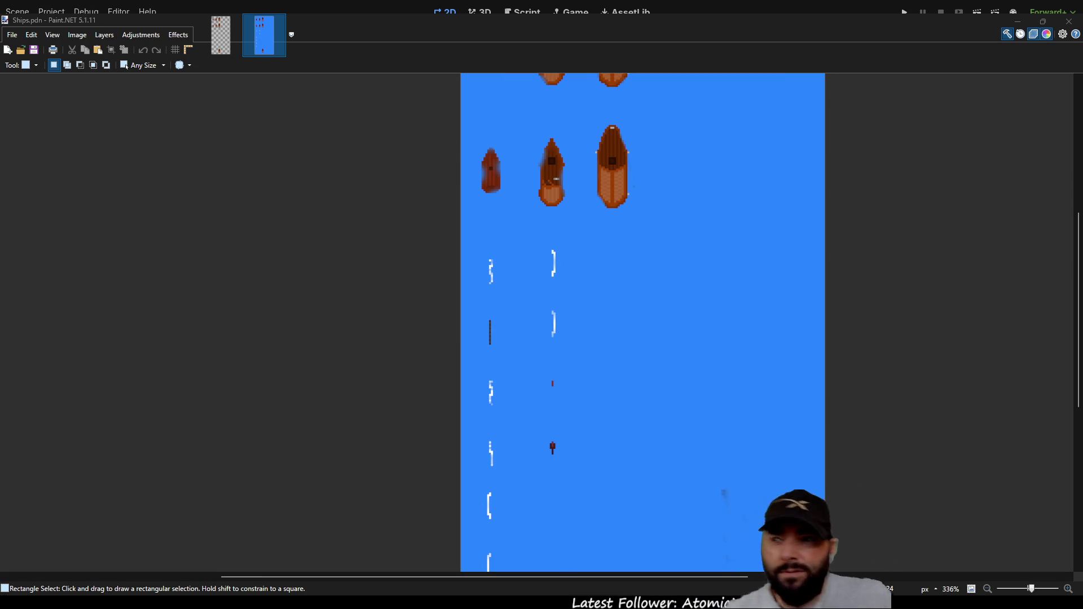
{"action": "left_click", "coordinate": [1039, 412]}
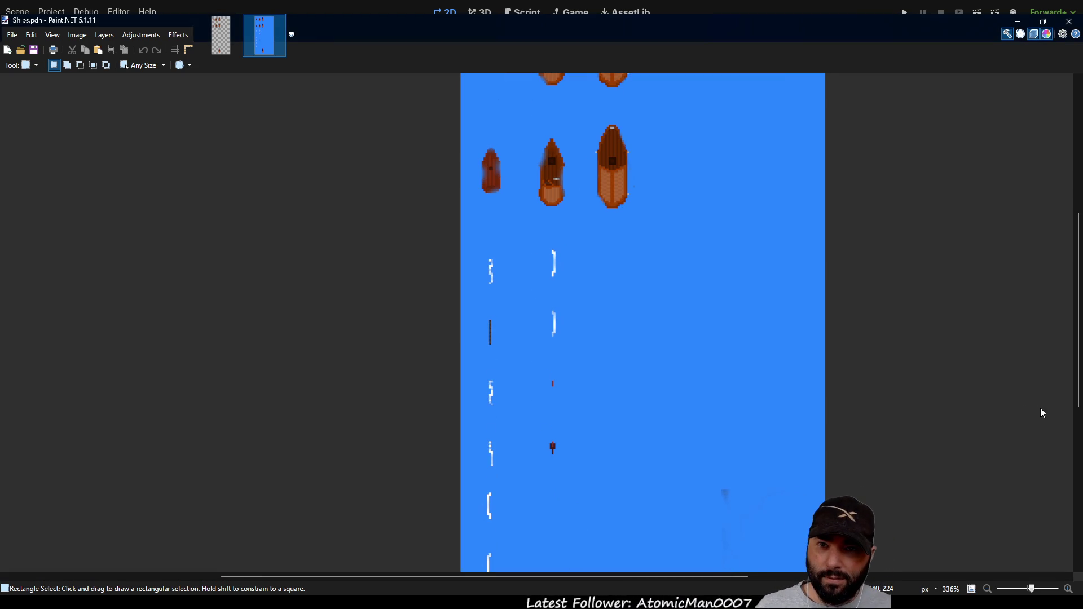
{"action": "left_click", "coordinate": [1069, 410]}
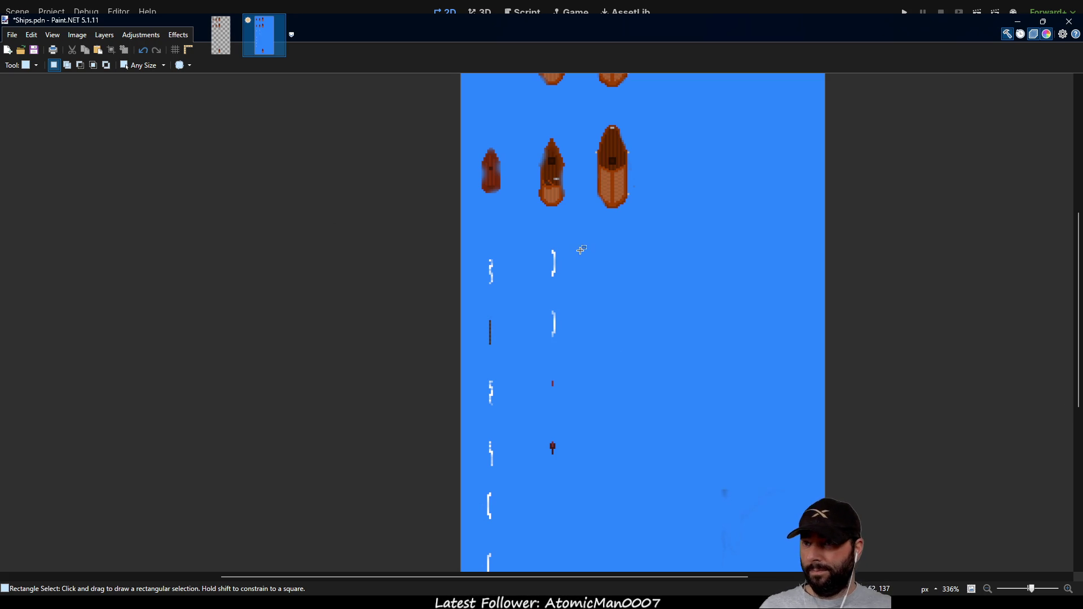
{"action": "left_click_drag", "start_coordinate": [528, 232], "coordinate": [585, 358]}
{"action": "scroll", "coordinate": [525, 324], "scroll_direction": "up", "scroll_amount": 5}
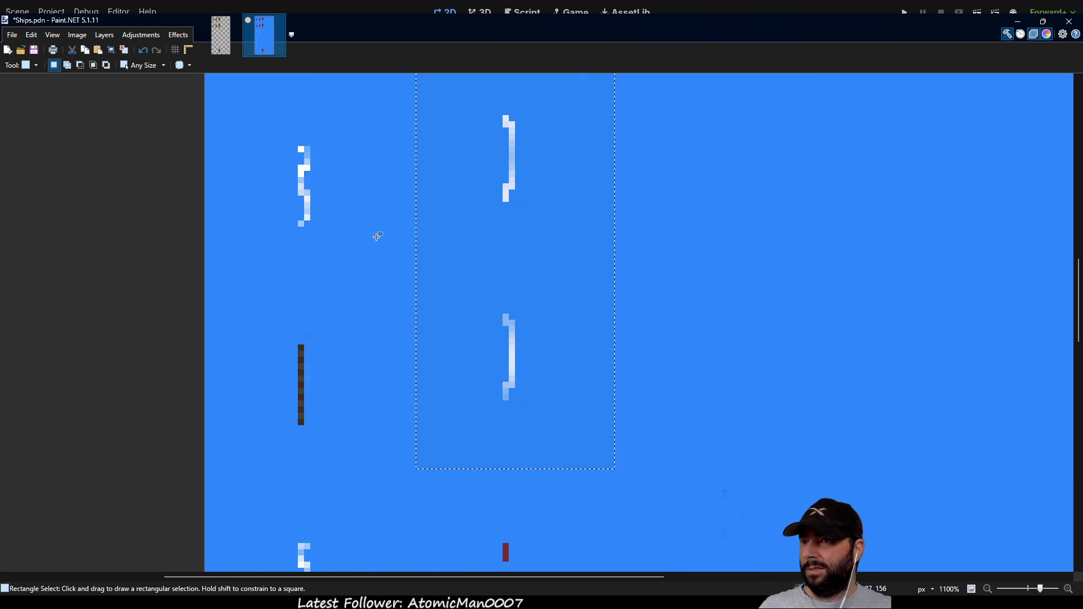
{"action": "left_click", "coordinate": [425, 191]}
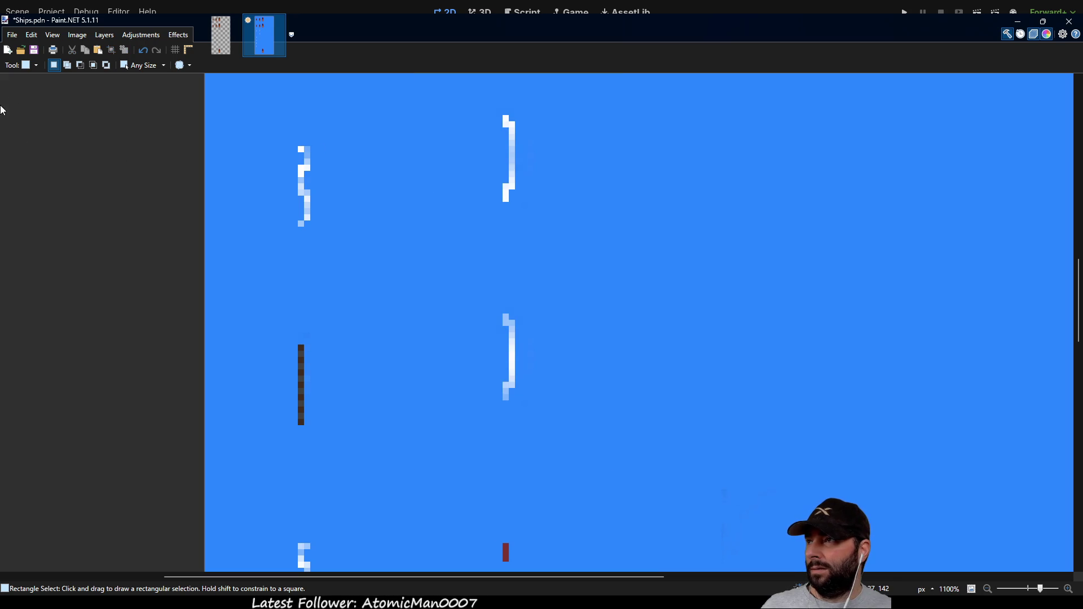
Step: Pencil a black one-pixel L above the first sail frames and fix its corner pixels
{"action": "key", "text": "p"}
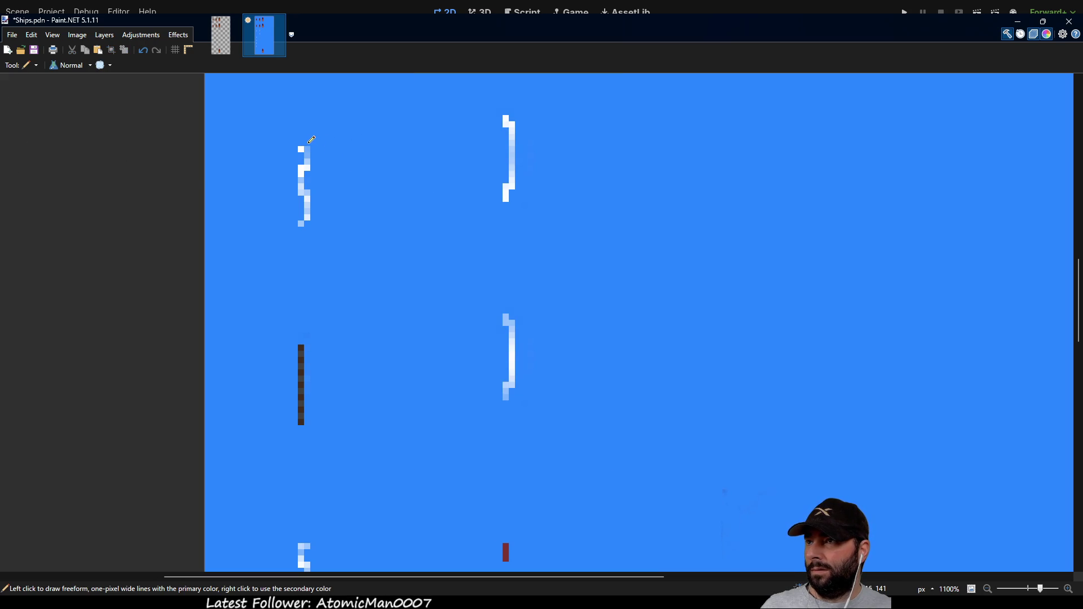
{"action": "mouse_move", "coordinate": [317, 141]}
{"action": "left_mouse_down"}
{"action": "mouse_move", "coordinate": [496, 138]}
{"action": "mouse_move", "coordinate": [477, 134]}
{"action": "left_mouse_up"}
{"action": "scroll", "coordinate": [452, 268], "scroll_direction": "down", "scroll_amount": 3}
{"action": "scroll", "coordinate": [459, 268], "scroll_direction": "left", "scroll_amount": 2}
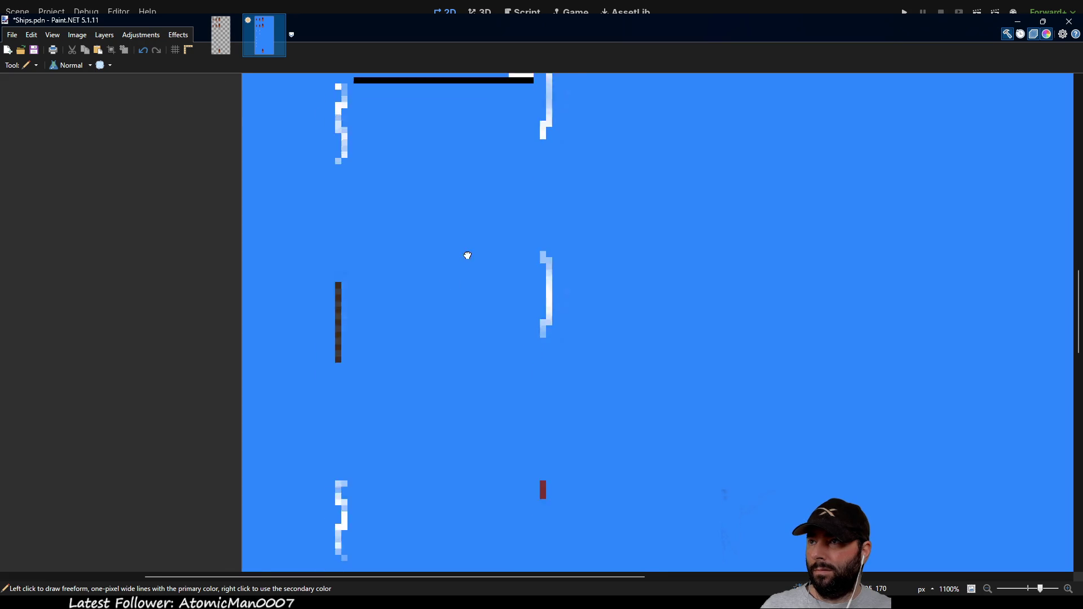
{"action": "mouse_move", "coordinate": [404, 237]}
{"action": "left_mouse_down"}
{"action": "mouse_move", "coordinate": [408, 310]}
{"action": "mouse_move", "coordinate": [438, 145]}
{"action": "left_mouse_up"}
{"action": "scroll", "coordinate": [457, 273], "scroll_direction": "down", "scroll_amount": 8}
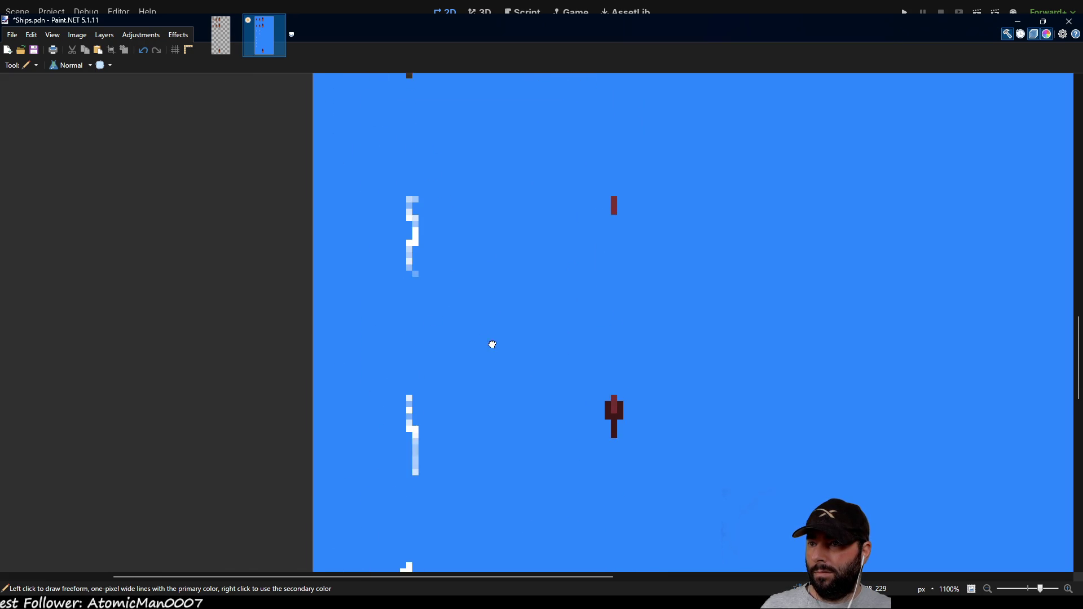
{"action": "scroll", "coordinate": [482, 318], "scroll_direction": "down", "scroll_amount": 3}
{"action": "scroll", "coordinate": [500, 367], "scroll_direction": "up", "scroll_amount": 2}
{"action": "scroll", "coordinate": [505, 379], "scroll_direction": "down", "scroll_amount": 2}
{"action": "scroll", "coordinate": [486, 491], "scroll_direction": "up", "scroll_amount": 5}
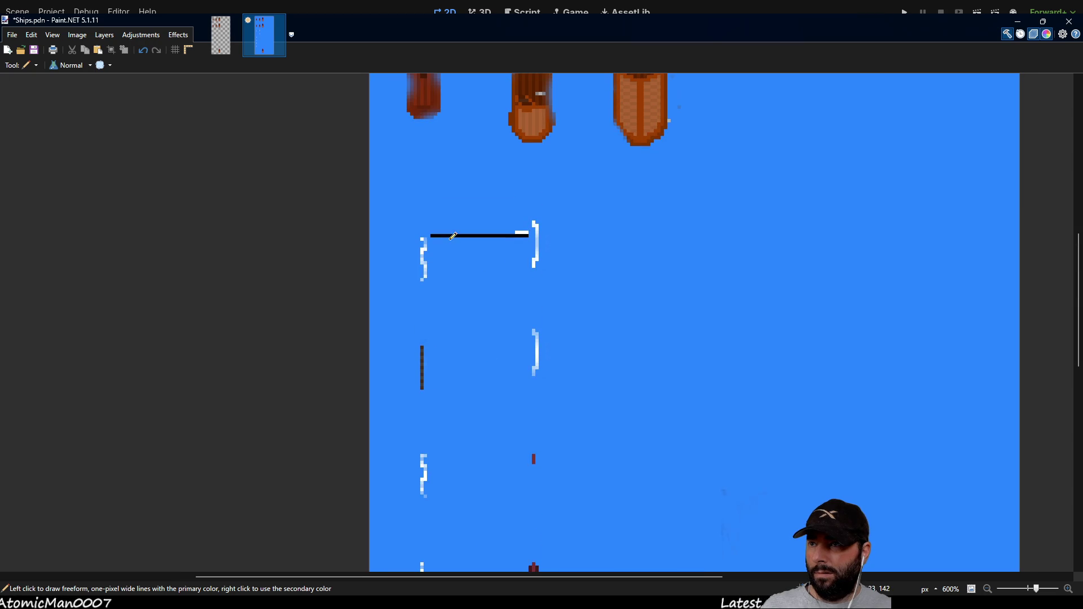
{"action": "scroll", "coordinate": [454, 224], "scroll_direction": "up", "scroll_amount": 3}
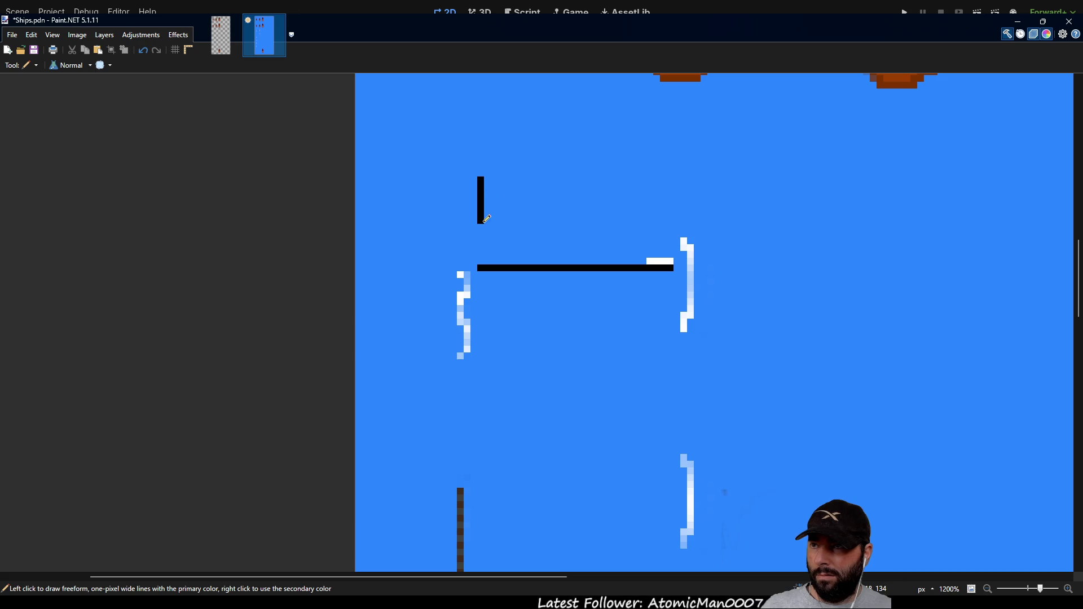
{"action": "left_click_drag", "start_coordinate": [487, 247], "coordinate": [487, 253]}
{"action": "left_click_drag", "start_coordinate": [601, 344], "coordinate": [530, 309]}
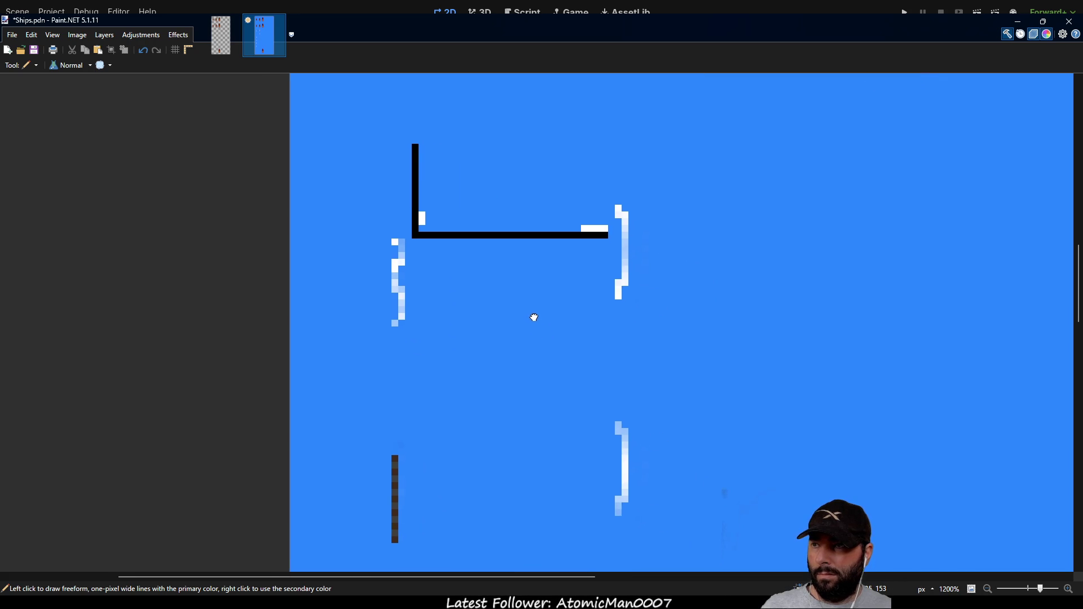
Step: Select the black L and drag it down toward the lower sail brackets
{"action": "key", "text": "s"}
{"action": "mouse_move", "coordinate": [417, 159]}
{"action": "left_mouse_down"}
{"action": "mouse_move", "coordinate": [519, 242]}
{"action": "mouse_move", "coordinate": [613, 251]}
{"action": "left_mouse_up"}
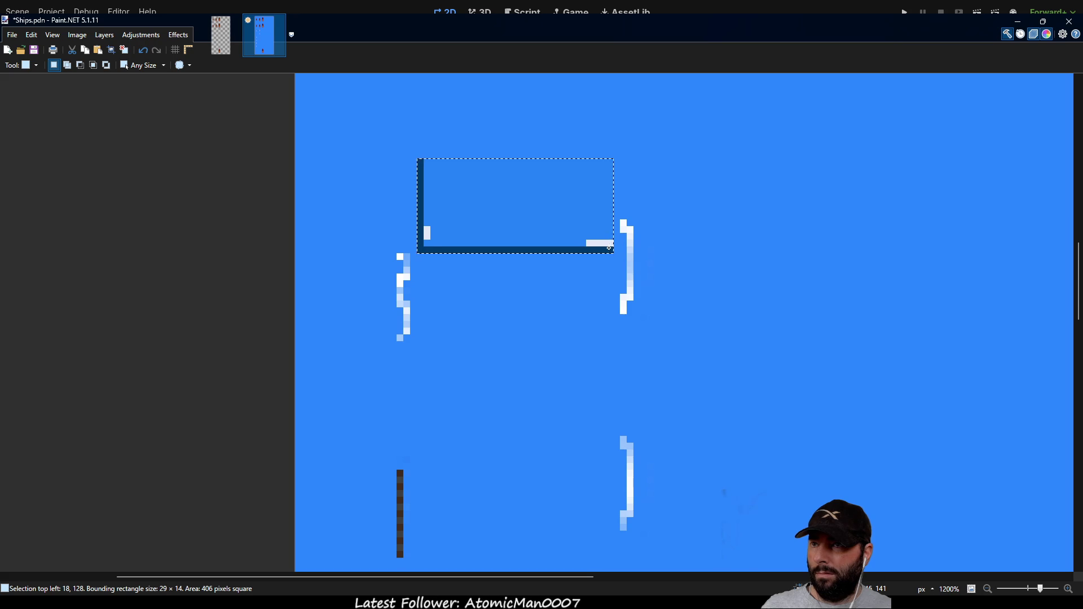
{"action": "key", "text": "m"}
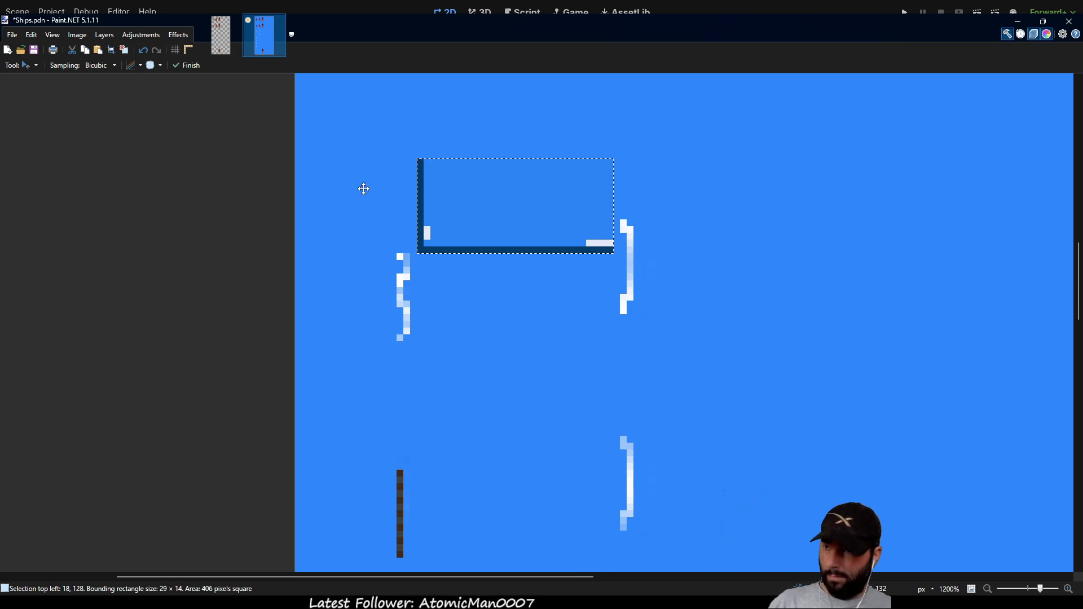
{"action": "left_click_drag", "start_coordinate": [489, 183], "coordinate": [487, 418]}
{"action": "scroll", "coordinate": [487, 417], "scroll_direction": "down", "scroll_amount": 5}
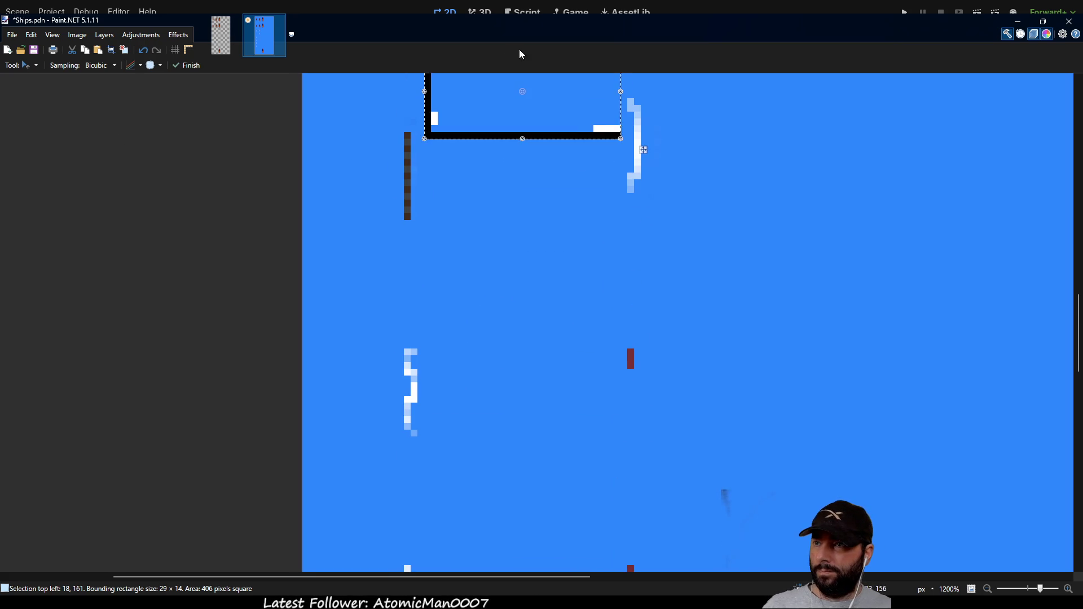
{"action": "scroll", "coordinate": [536, 248], "scroll_direction": "down", "scroll_amount": 3}
{"action": "scroll", "coordinate": [542, 256], "scroll_direction": "down", "scroll_amount": 2}
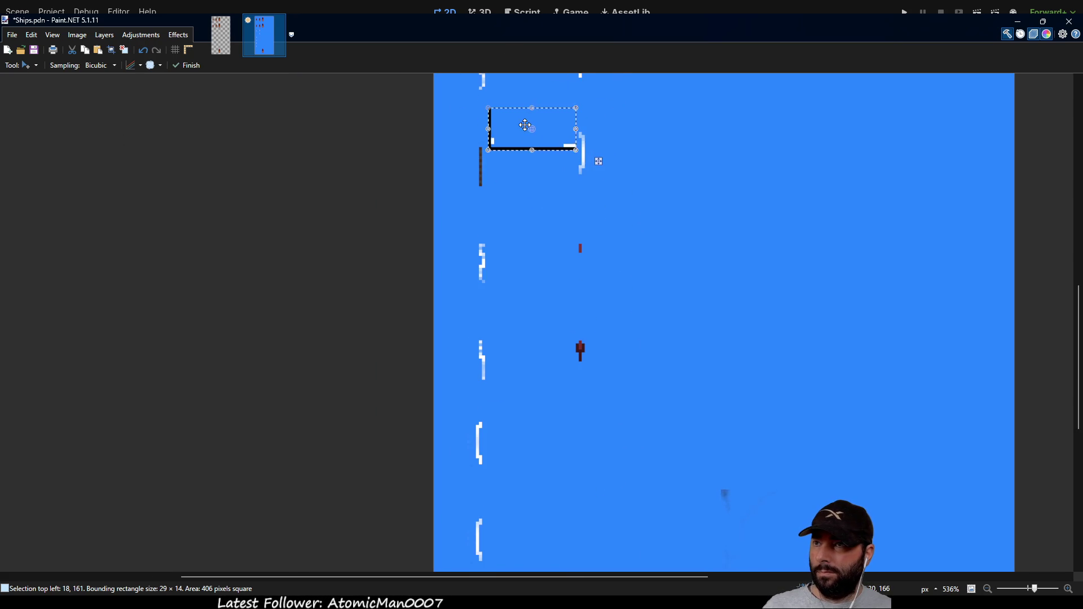
{"action": "left_click_drag", "start_coordinate": [519, 129], "coordinate": [521, 410]}
{"action": "scroll", "coordinate": [519, 377], "scroll_direction": "up", "scroll_amount": 5}
{"action": "scroll", "coordinate": [505, 273], "scroll_direction": "down", "scroll_amount": 4}
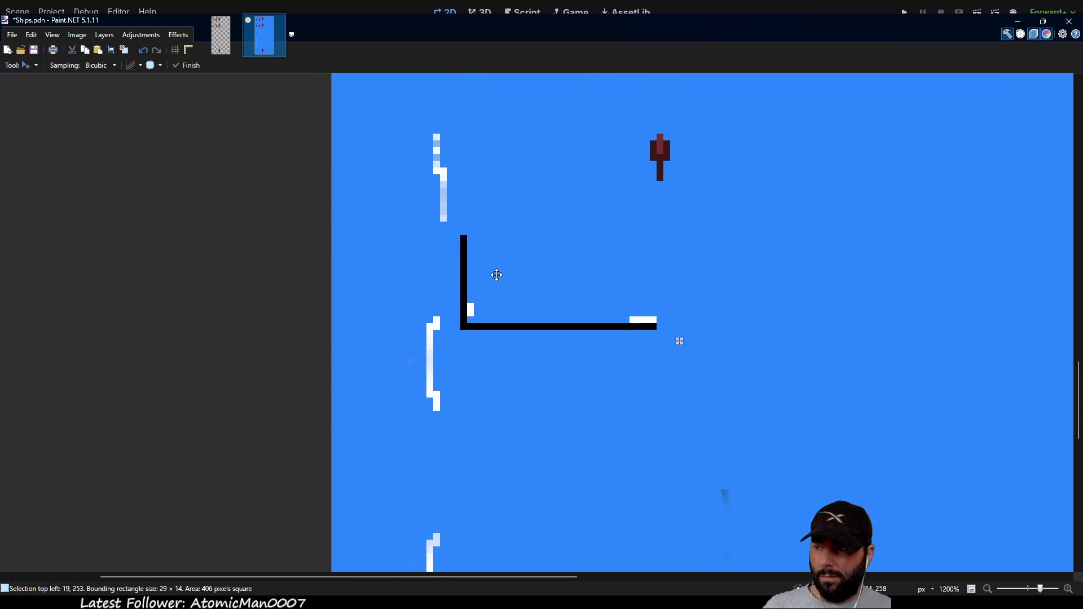
Step: Nudge the L pixel by pixel to top-left 18,256 and finish the move
{"action": "mouse_move", "coordinate": [495, 285]}
{"action": "left_mouse_down"}
{"action": "mouse_move", "coordinate": [497, 298]}
{"action": "mouse_move", "coordinate": [513, 283]}
{"action": "mouse_move", "coordinate": [490, 283]}
{"action": "left_mouse_up"}
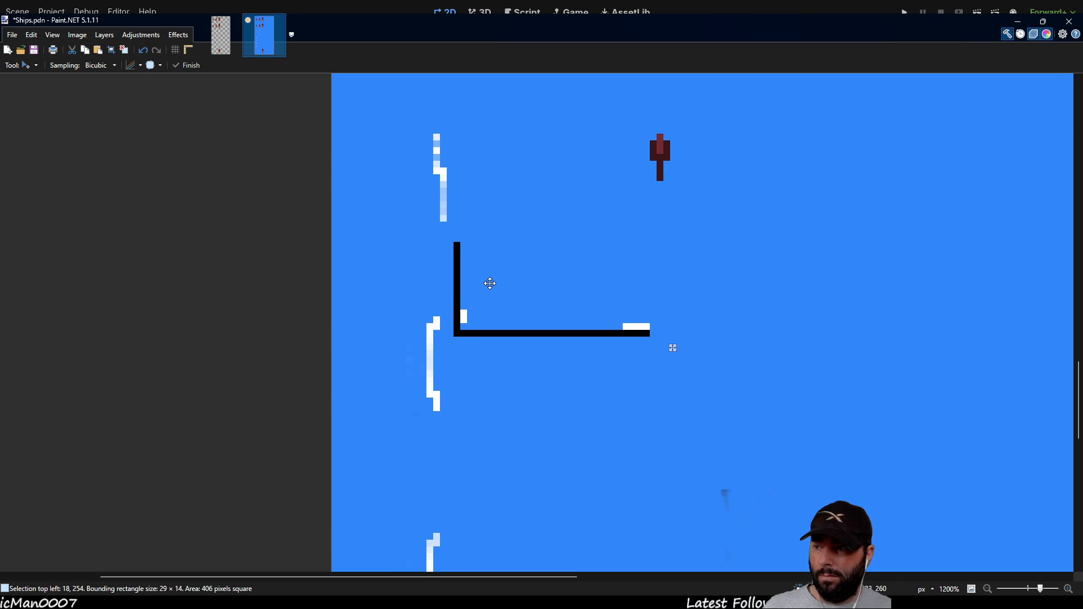
{"action": "mouse_move", "coordinate": [488, 281]}
{"action": "left_mouse_down"}
{"action": "mouse_move", "coordinate": [488, 269]}
{"action": "mouse_move", "coordinate": [487, 282]}
{"action": "left_mouse_up"}
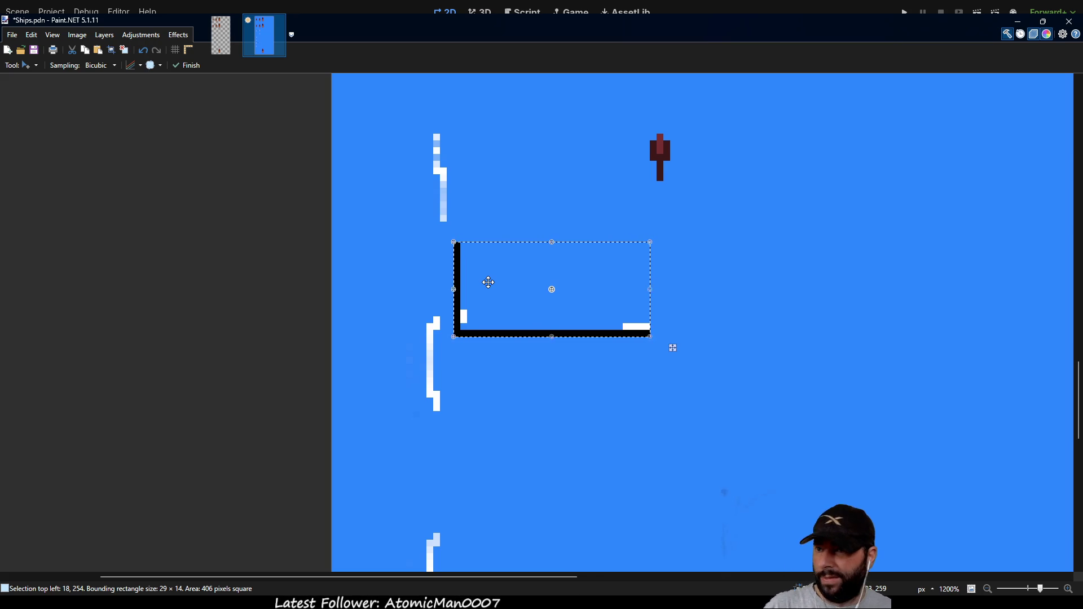
{"action": "key", "text": "ctrl+d"}
{"action": "left_click_drag", "start_coordinate": [489, 287], "coordinate": [489, 301]}
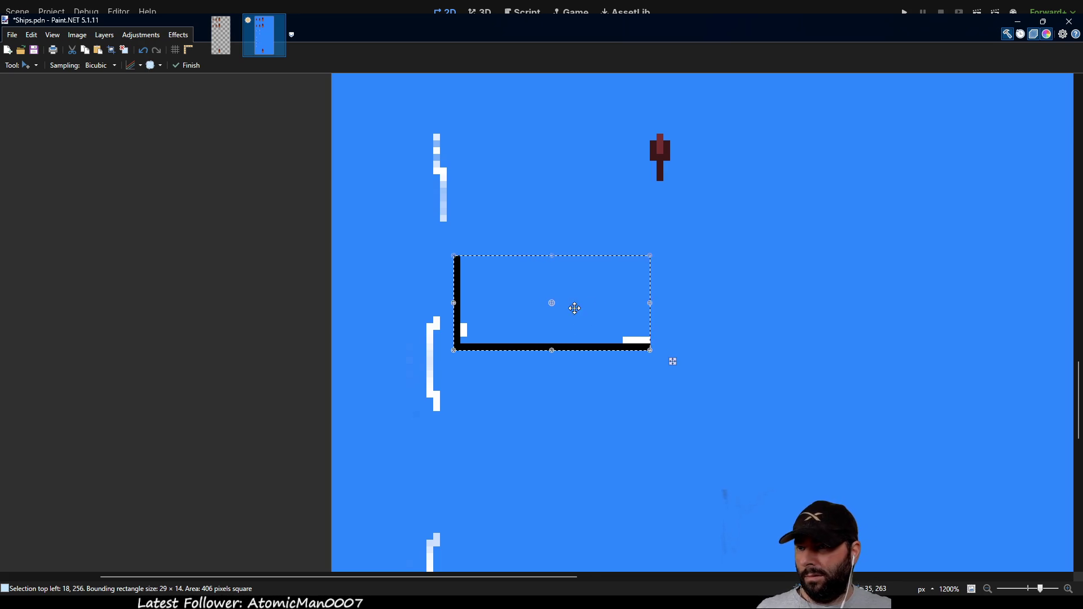
{"action": "scroll", "coordinate": [543, 280], "scroll_direction": "up", "scroll_amount": 4}
{"action": "scroll", "coordinate": [531, 285], "scroll_direction": "down", "scroll_amount": 8}
{"action": "scroll", "coordinate": [524, 295], "scroll_direction": "up", "scroll_amount": 2}
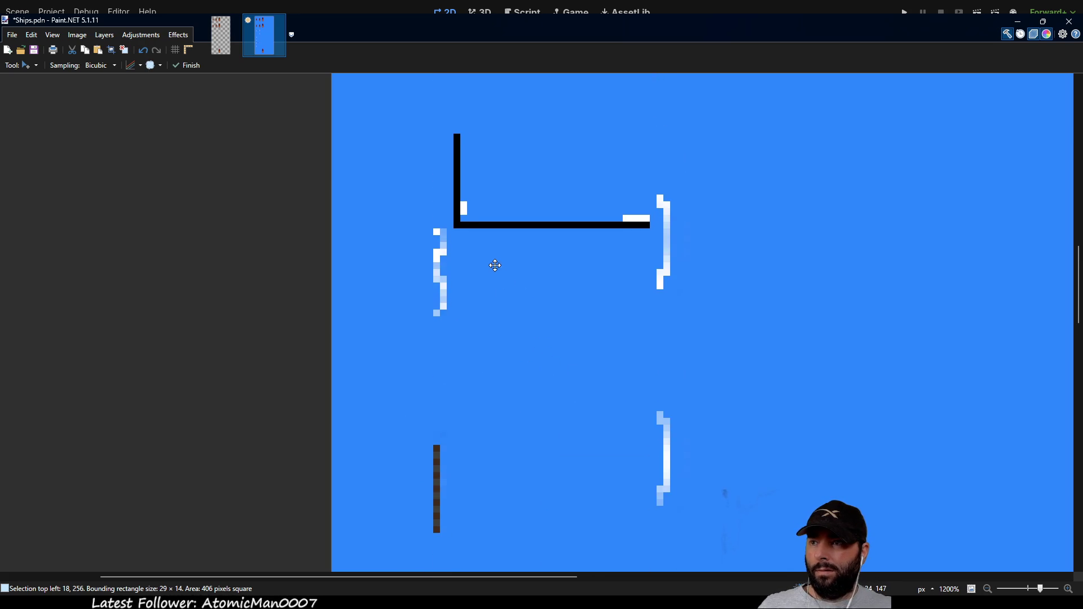
{"action": "scroll", "coordinate": [552, 310], "scroll_direction": "down", "scroll_amount": 10}
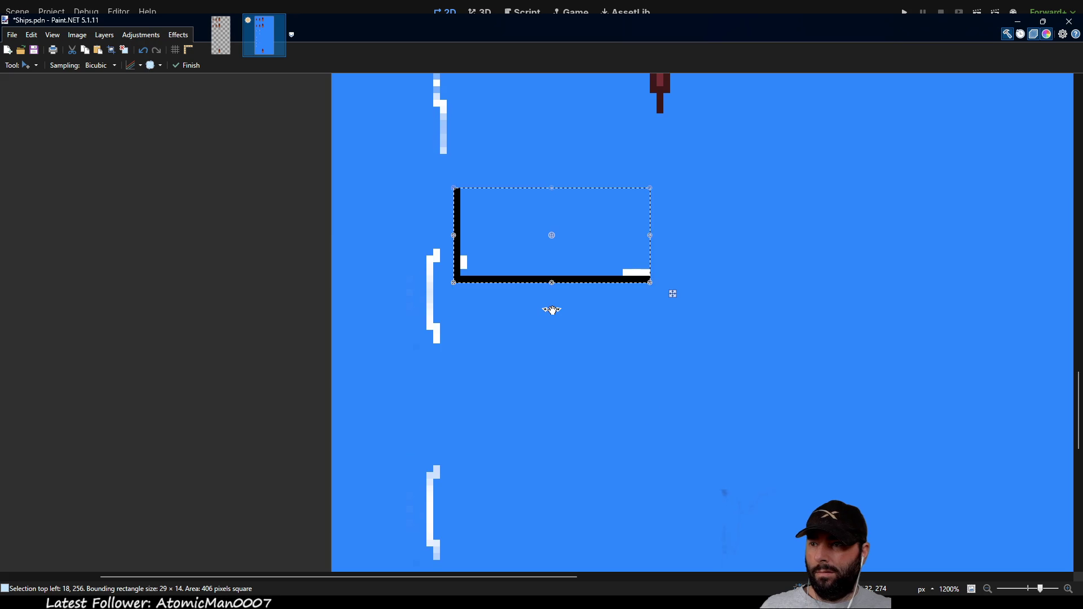
{"action": "scroll", "coordinate": [551, 309], "scroll_direction": "down", "scroll_amount": 3}
{"action": "scroll", "coordinate": [552, 311], "scroll_direction": "up", "scroll_amount": 6}
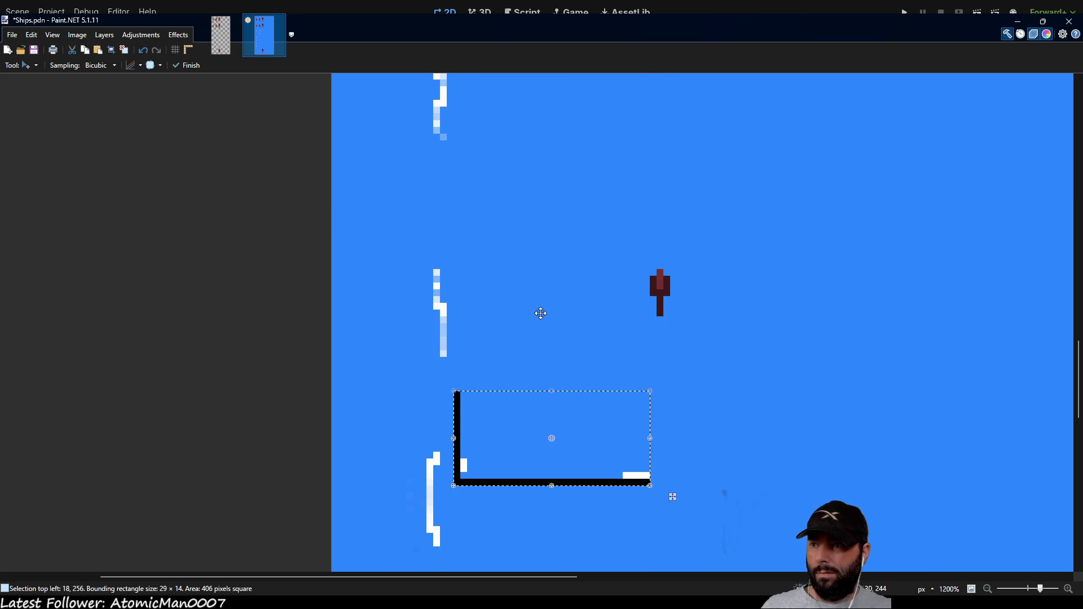
{"action": "key", "text": "s"}
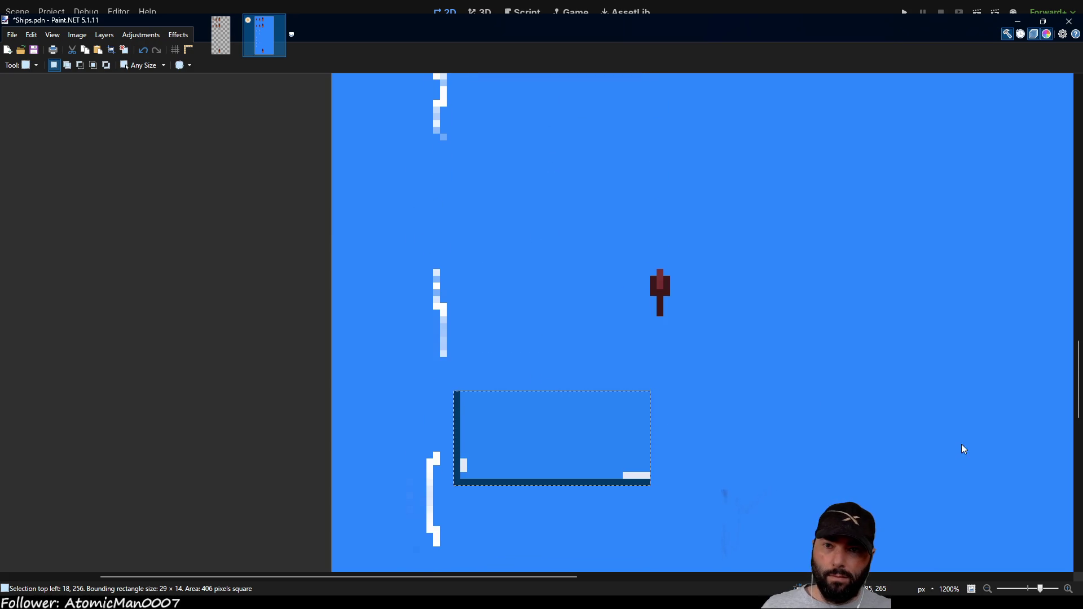
Step: Deselect the L-shape and box-select the right-hand column of white sail brackets
{"action": "left_click", "coordinate": [229, 224]}
{"action": "scroll", "coordinate": [599, 289], "scroll_direction": "down", "scroll_amount": 10}
{"action": "scroll", "coordinate": [614, 314], "scroll_direction": "up", "scroll_amount": 4}
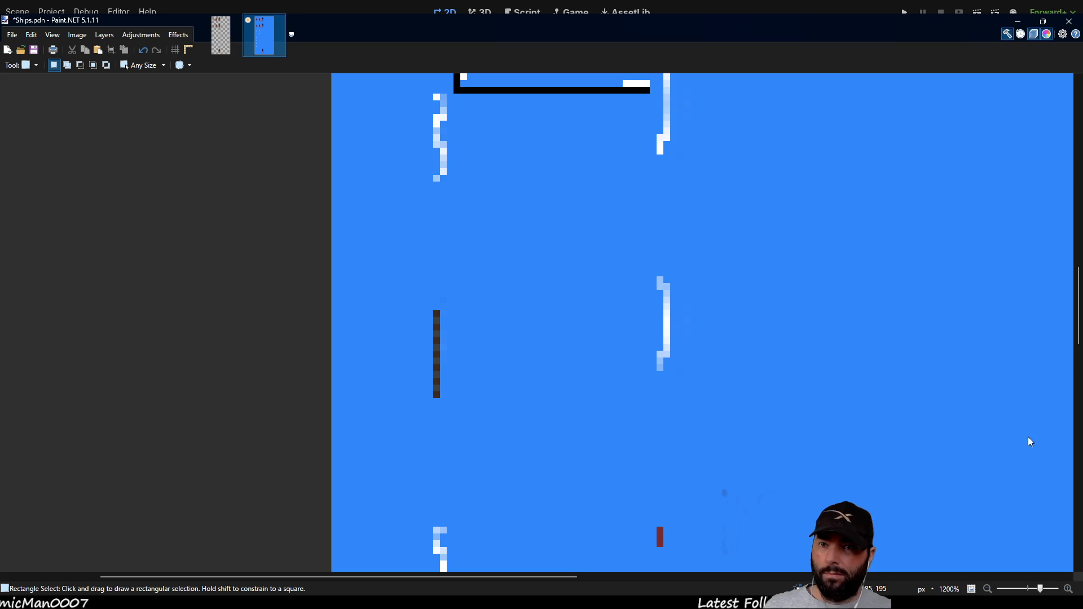
{"action": "scroll", "coordinate": [710, 333], "scroll_direction": "up", "scroll_amount": 3}
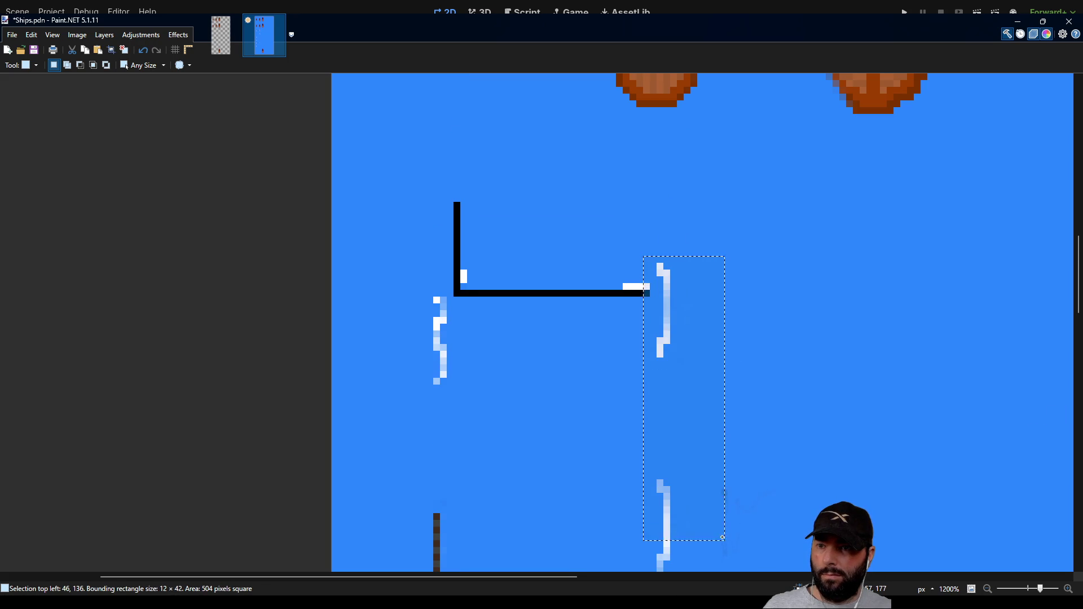
{"action": "left_click_drag", "start_coordinate": [724, 567], "coordinate": [709, 322]}
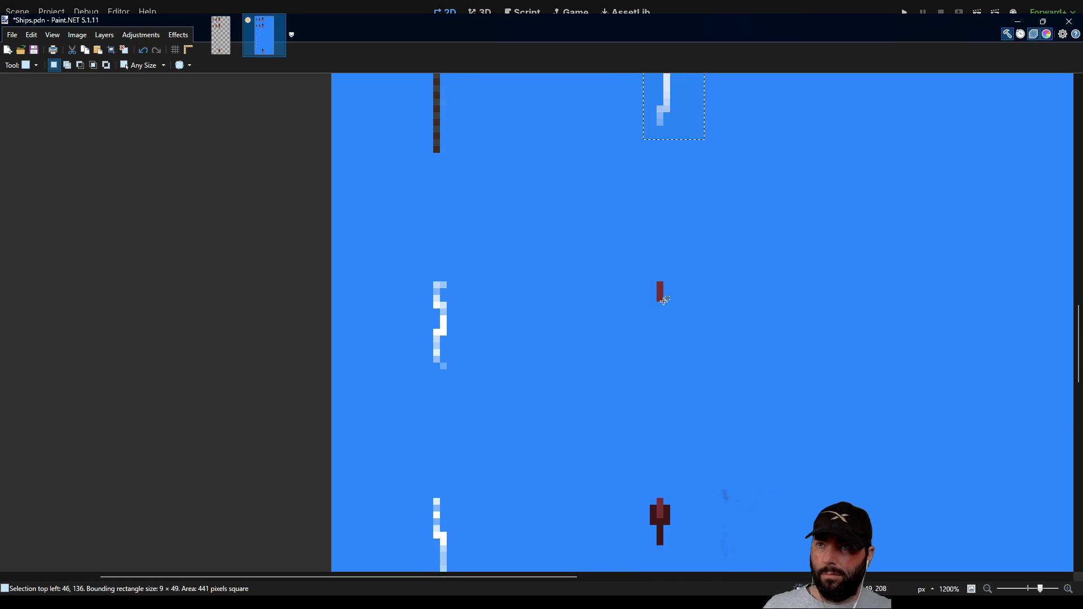
{"action": "scroll", "coordinate": [678, 244], "scroll_direction": "up", "scroll_amount": 5}
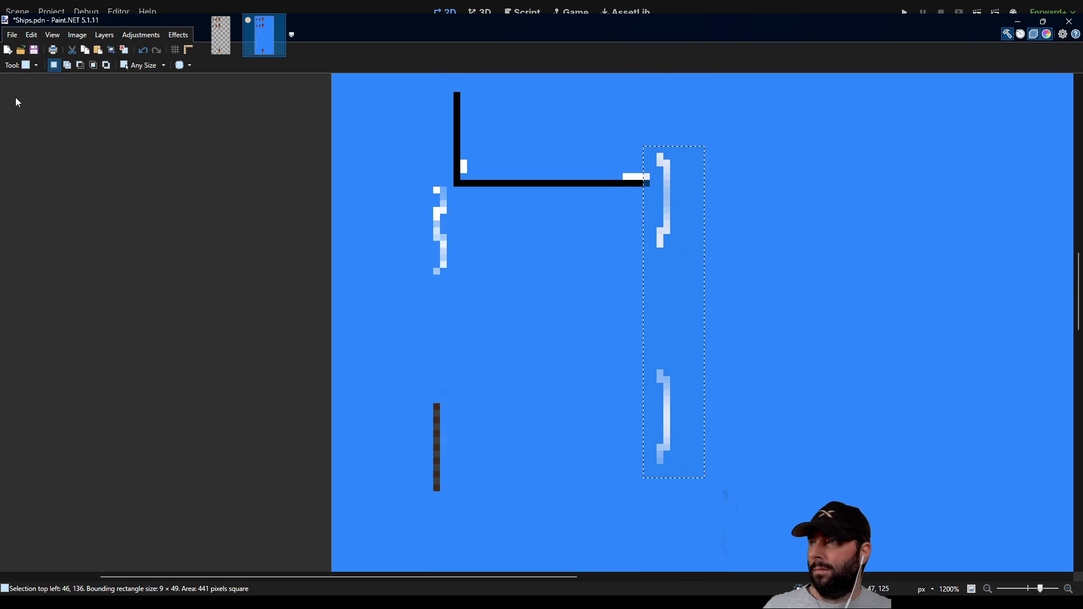
Step: Move the bracket column down 5 px, from 46,136 to 46,141, under the black L-frame
{"action": "key", "text": "m"}
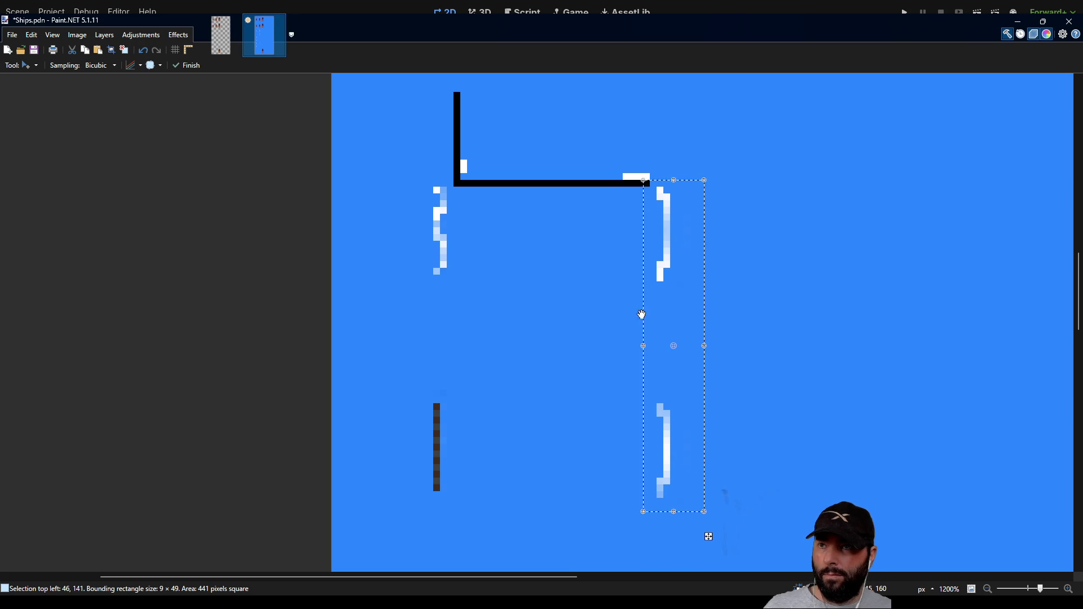
{"action": "scroll", "coordinate": [585, 332], "scroll_direction": "up", "scroll_amount": 5}
{"action": "scroll", "coordinate": [585, 333], "scroll_direction": "down", "scroll_amount": 8}
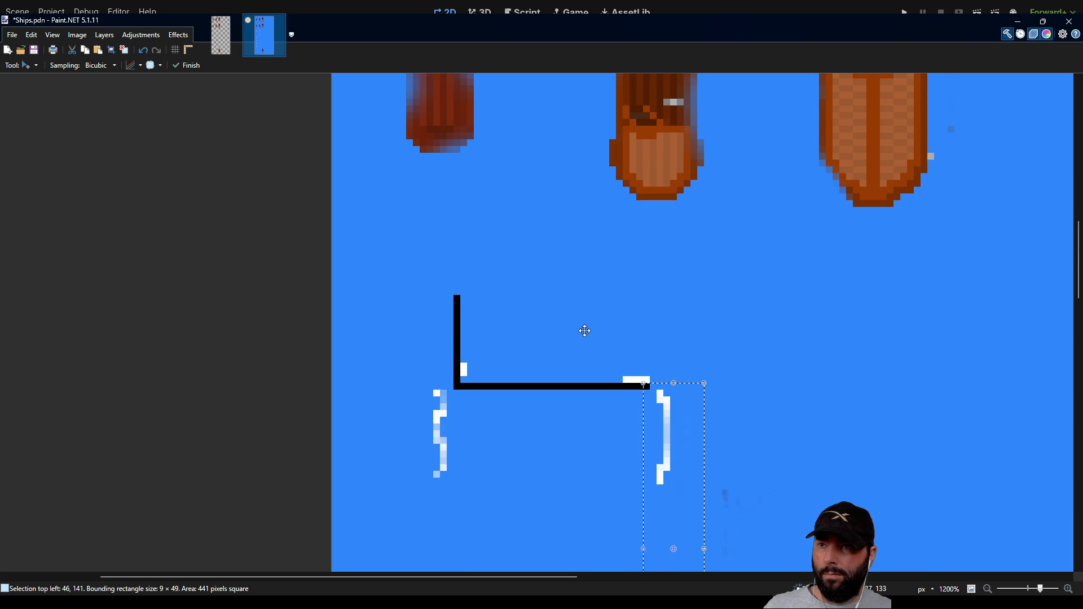
{"action": "scroll", "coordinate": [585, 331], "scroll_direction": "down", "scroll_amount": 5}
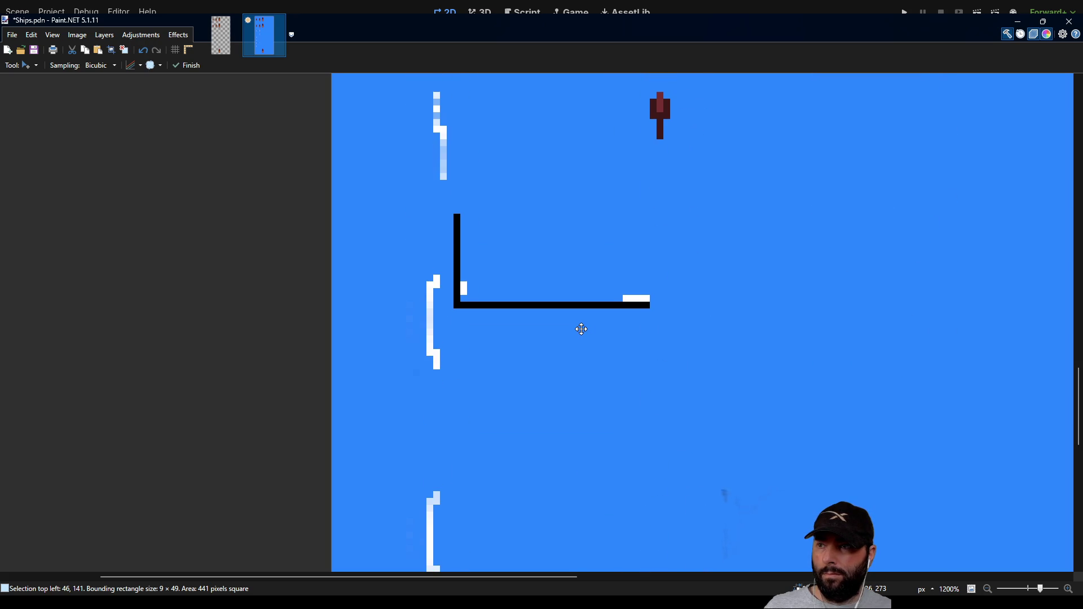
{"action": "scroll", "coordinate": [581, 329], "scroll_direction": "down", "scroll_amount": 4}
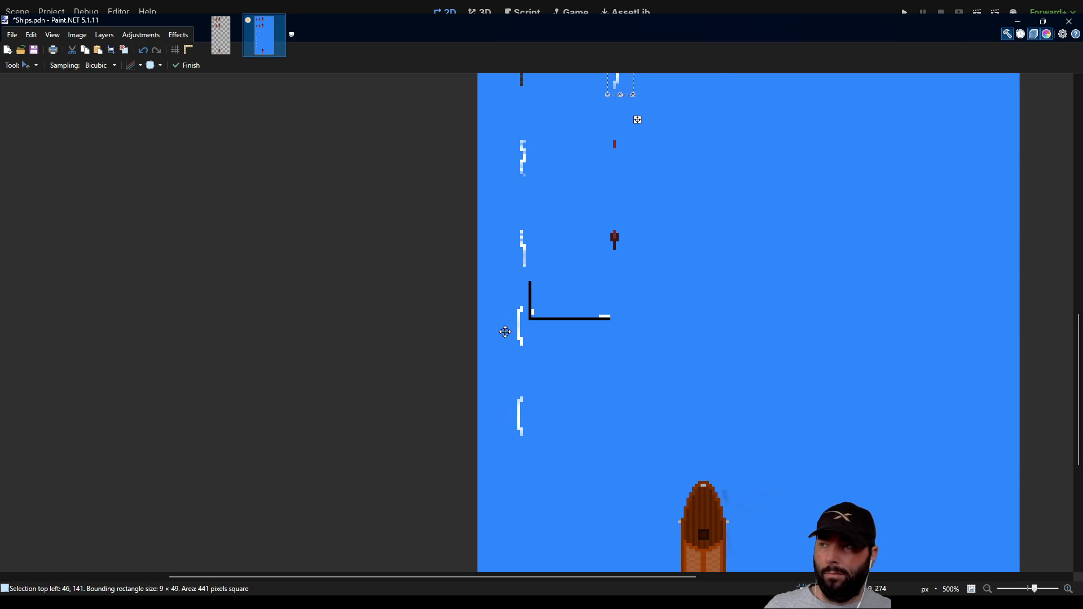
{"action": "scroll", "coordinate": [413, 248], "scroll_direction": "up", "scroll_amount": 3}
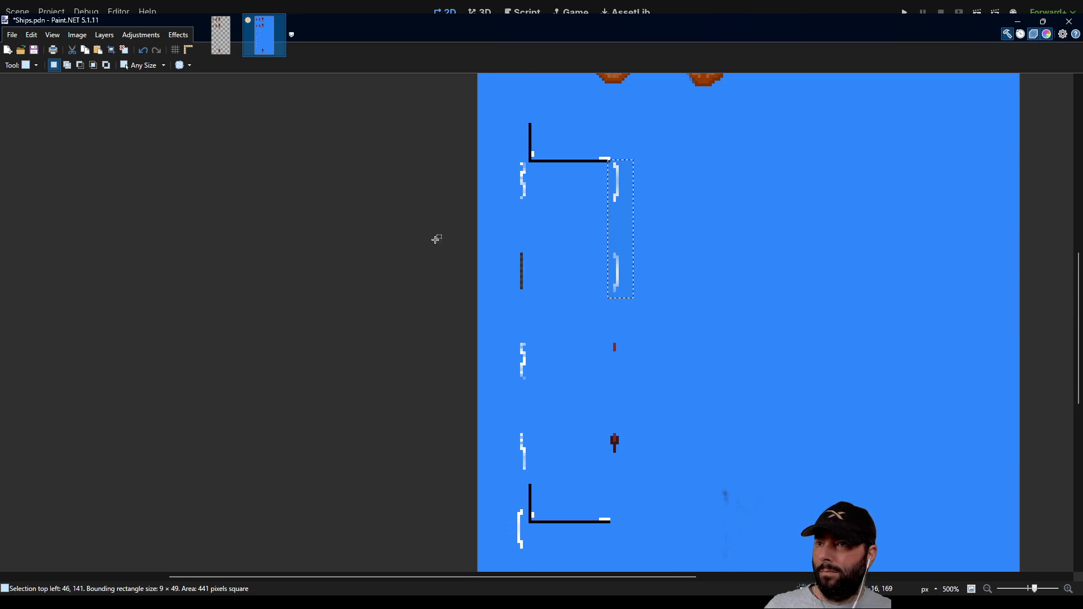
{"action": "scroll", "coordinate": [605, 325], "scroll_direction": "down", "scroll_amount": 2}
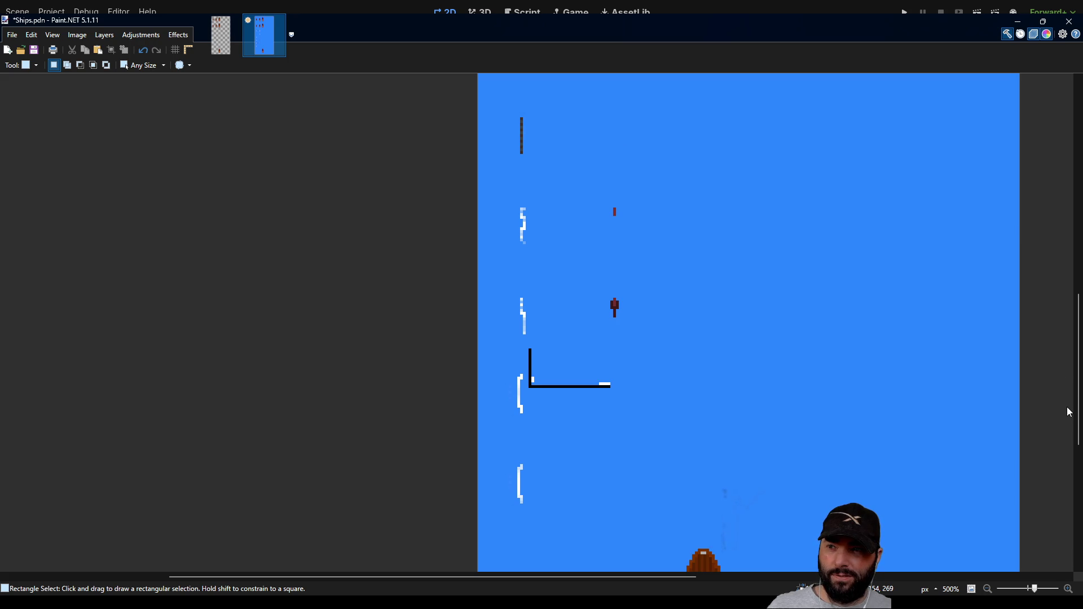
{"action": "scroll", "coordinate": [632, 235], "scroll_direction": "up", "scroll_amount": 5}
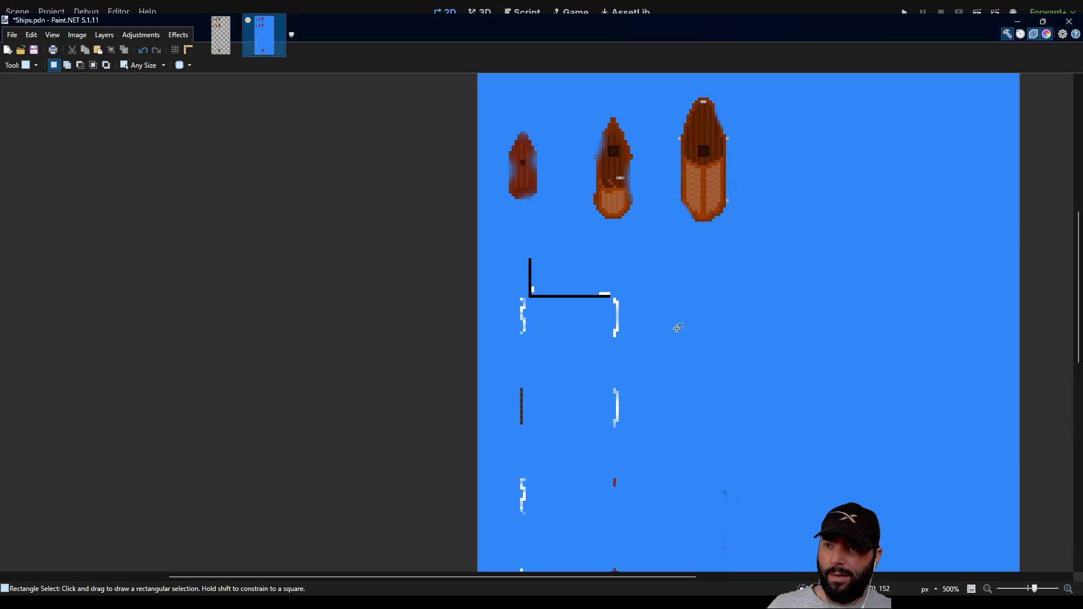
{"action": "scroll", "coordinate": [677, 333], "scroll_direction": "down", "scroll_amount": 3}
{"action": "scroll", "coordinate": [652, 273], "scroll_direction": "up", "scroll_amount": 4}
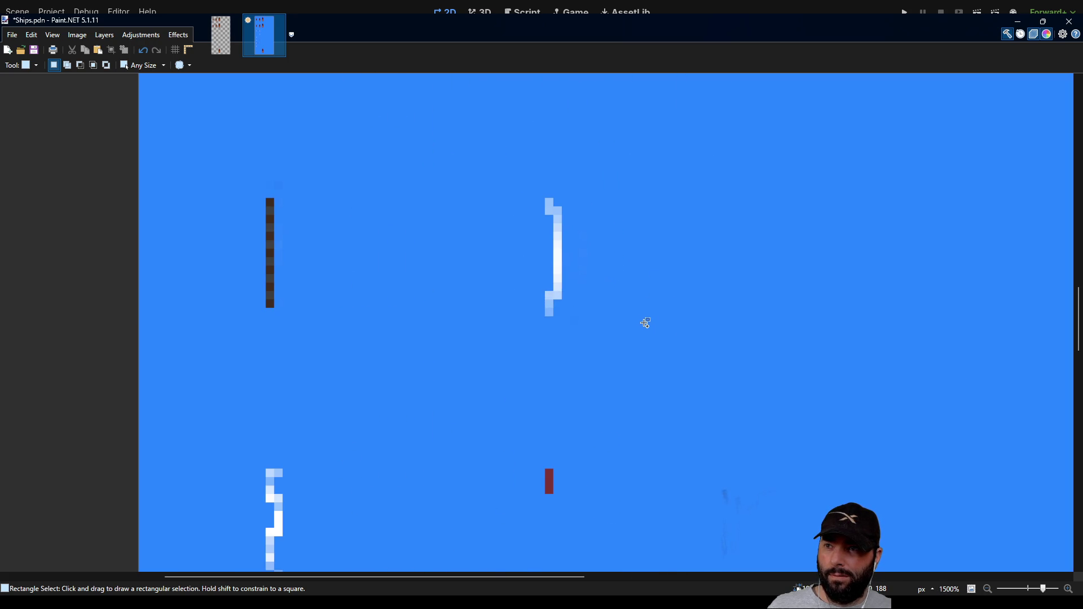
{"action": "scroll", "coordinate": [629, 312], "scroll_direction": "up", "scroll_amount": 3}
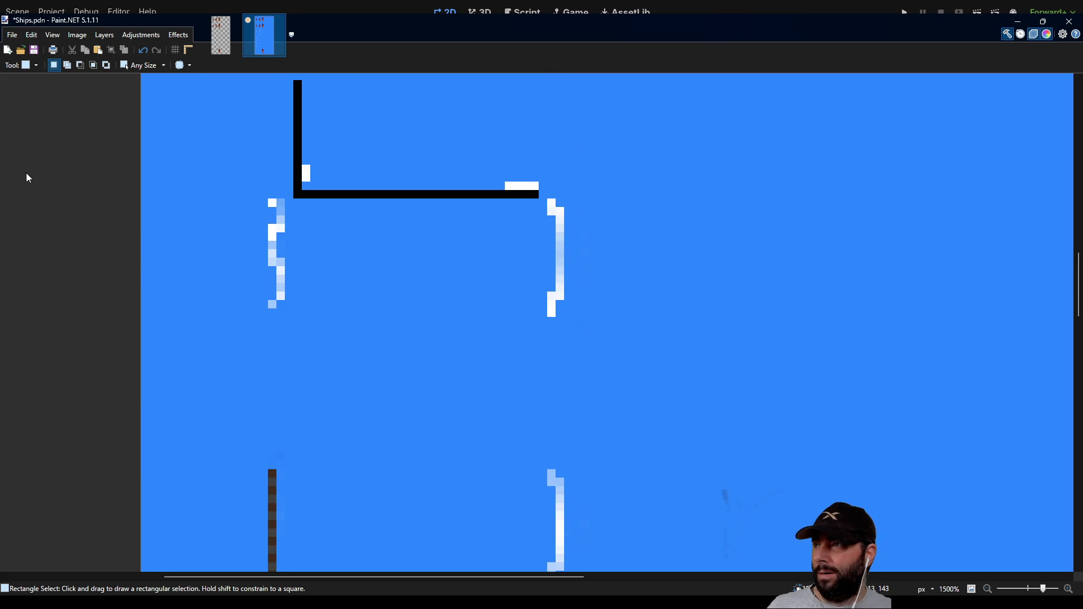
Step: Erase stray pixels around the white sail brackets with the Eraser, zooming in and out to check
{"action": "key", "text": "e"}
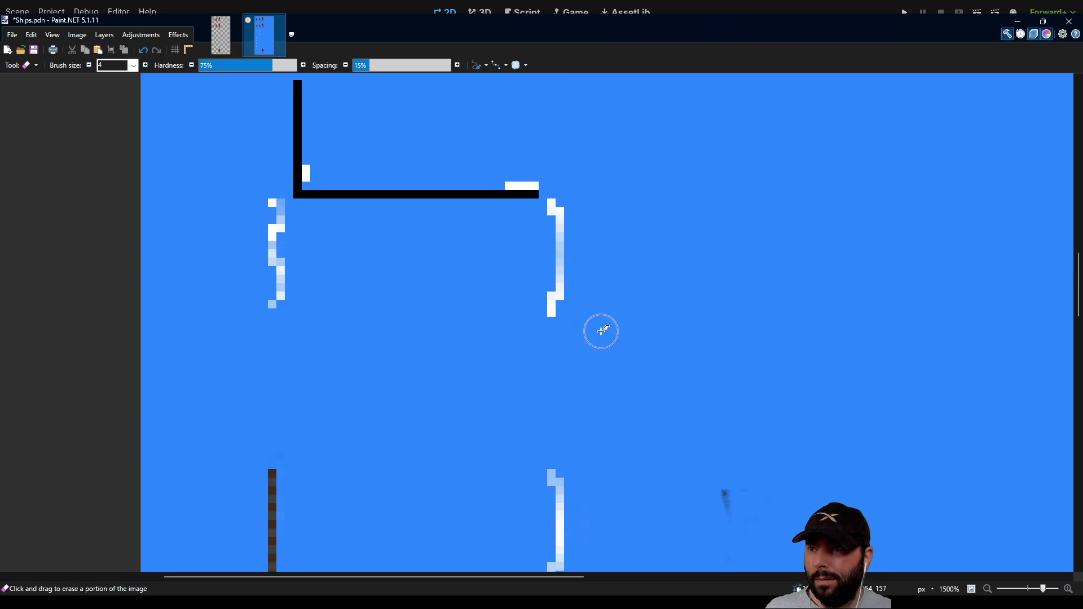
{"action": "scroll", "coordinate": [601, 331], "scroll_direction": "down", "scroll_amount": 2}
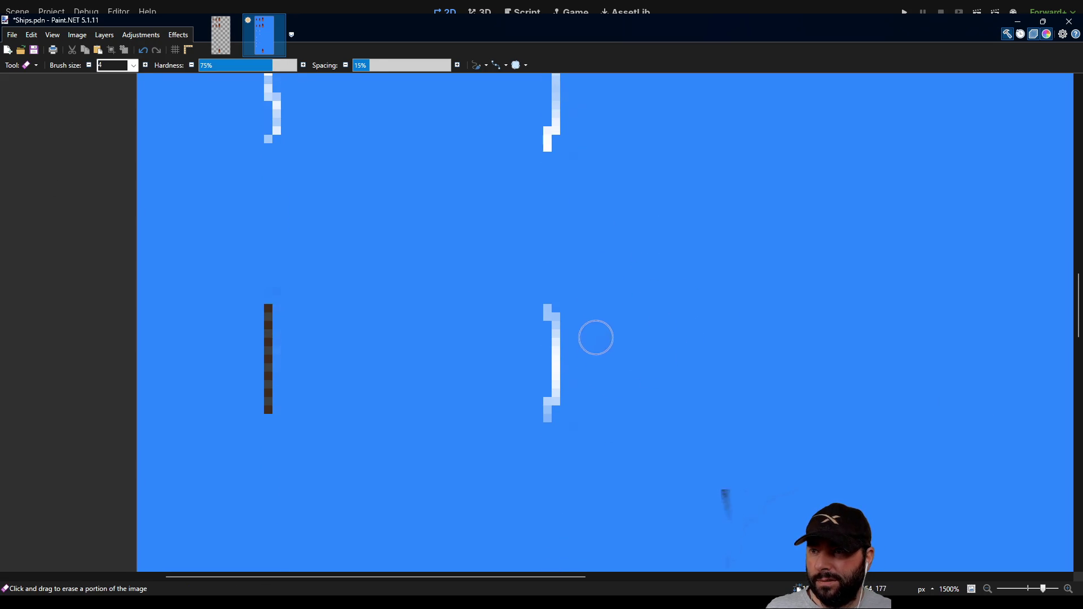
{"action": "scroll", "coordinate": [604, 448], "scroll_direction": "down", "scroll_amount": 5}
{"action": "scroll", "coordinate": [557, 414], "scroll_direction": "down", "scroll_amount": 3}
{"action": "scroll", "coordinate": [496, 310], "scroll_direction": "up", "scroll_amount": 3}
{"action": "scroll", "coordinate": [571, 295], "scroll_direction": "up", "scroll_amount": 2}
{"action": "scroll", "coordinate": [525, 332], "scroll_direction": "left", "scroll_amount": 1}
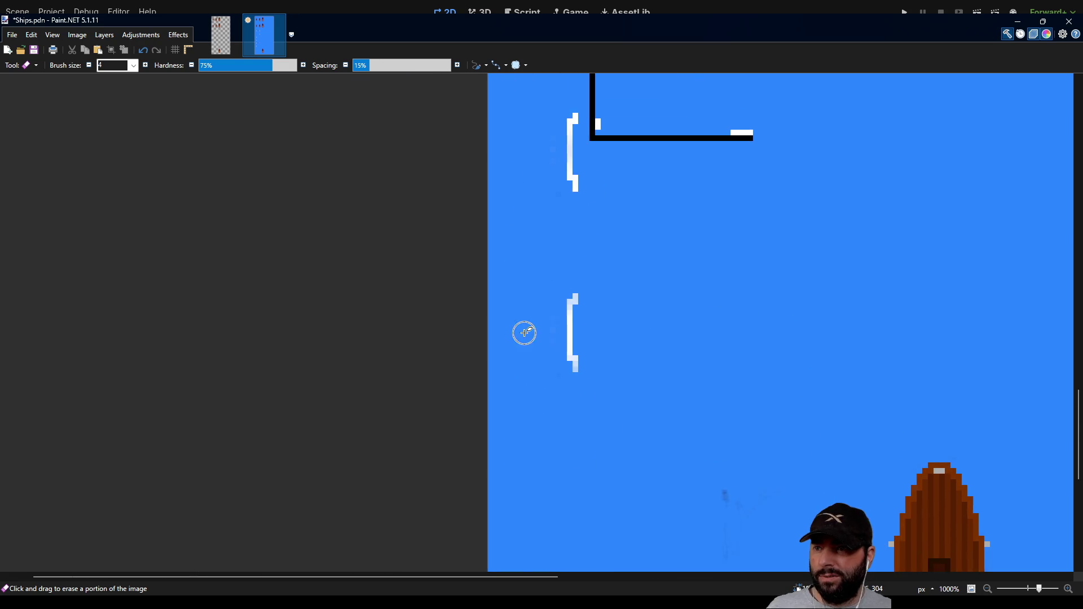
{"action": "scroll", "coordinate": [525, 333], "scroll_direction": "up", "scroll_amount": 5}
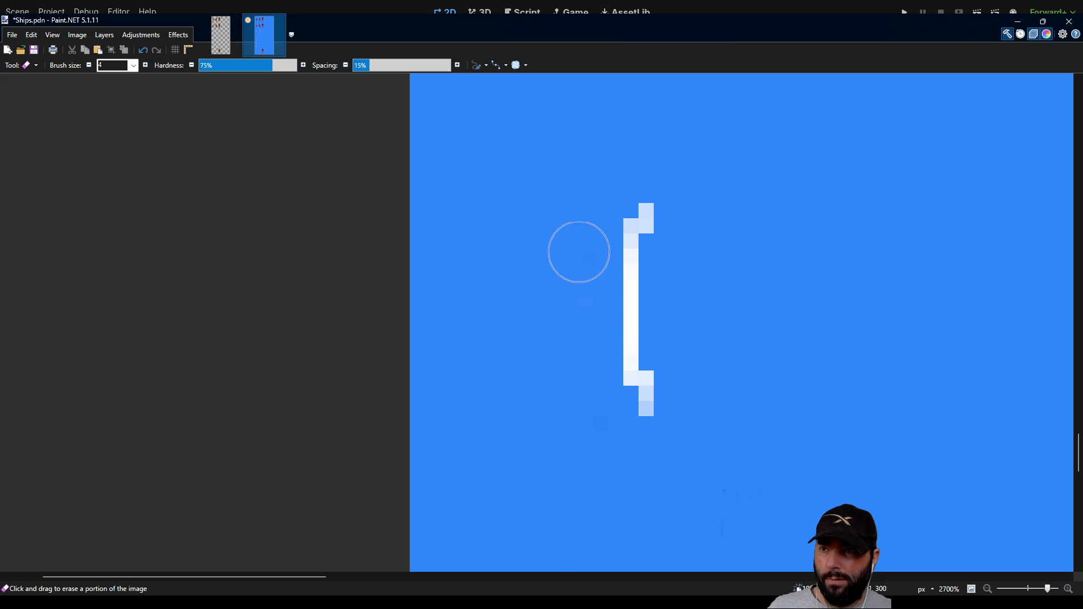
{"action": "scroll", "coordinate": [567, 290], "scroll_direction": "up", "scroll_amount": 2}
{"action": "scroll", "coordinate": [572, 320], "scroll_direction": "down", "scroll_amount": 2}
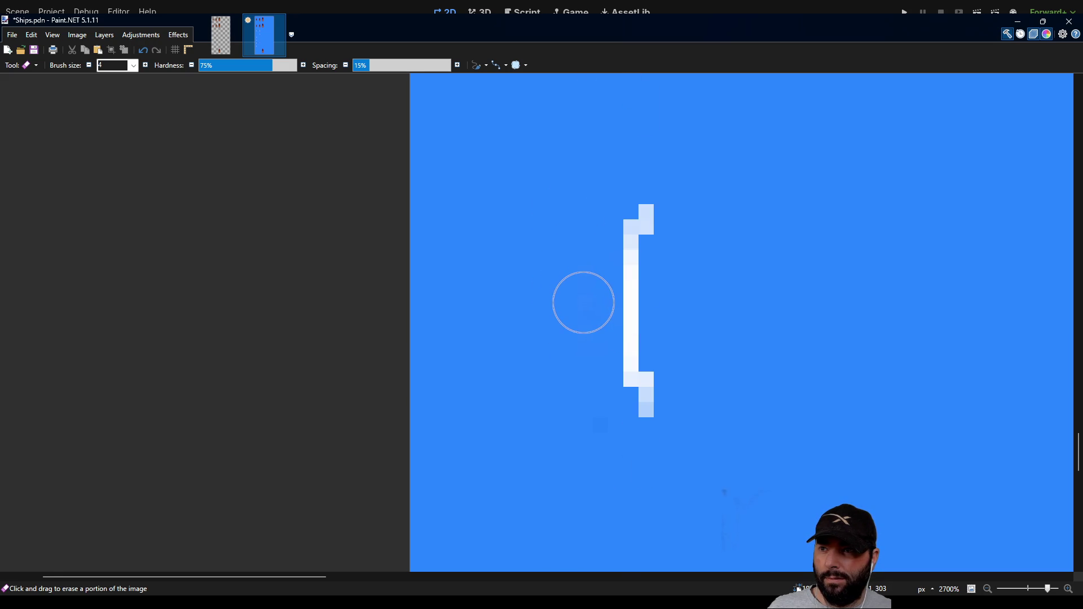
{"action": "scroll", "coordinate": [583, 303], "scroll_direction": "up", "scroll_amount": 4}
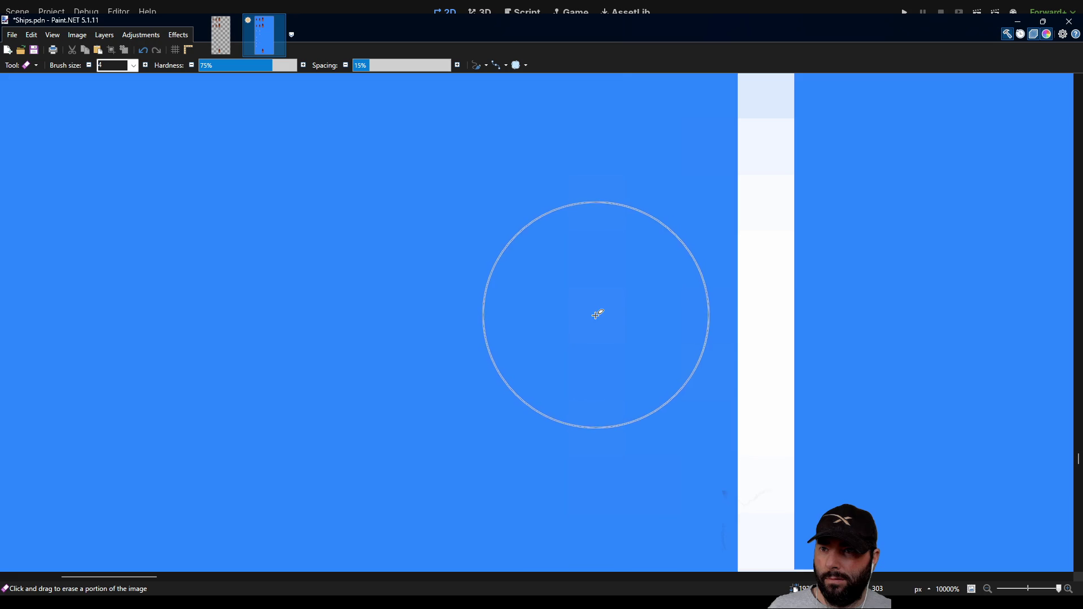
{"action": "scroll", "coordinate": [596, 312], "scroll_direction": "down", "scroll_amount": 3}
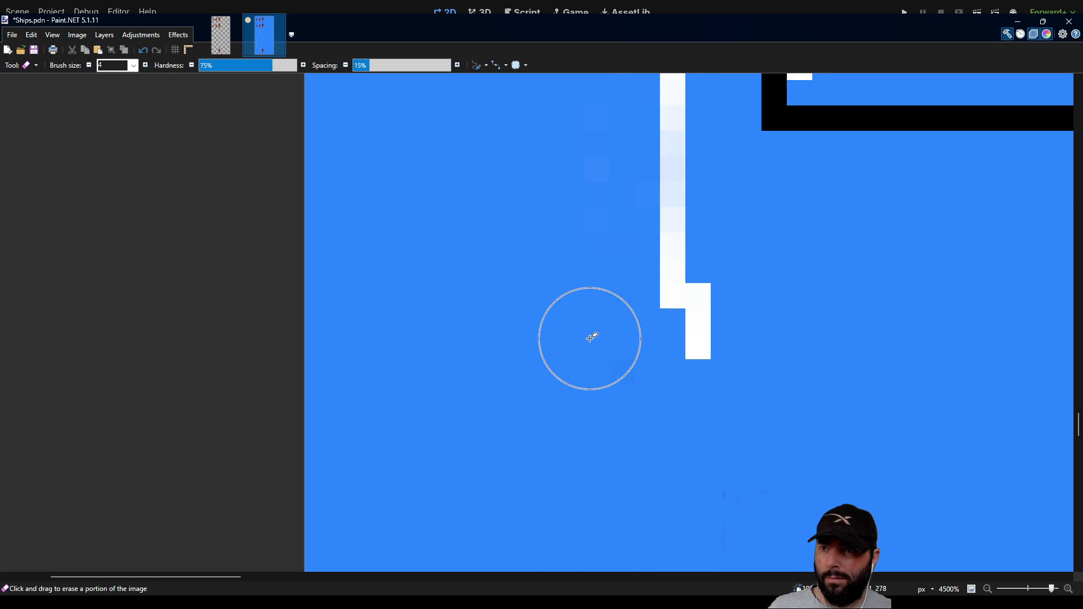
{"action": "scroll", "coordinate": [590, 330], "scroll_direction": "up", "scroll_amount": 1}
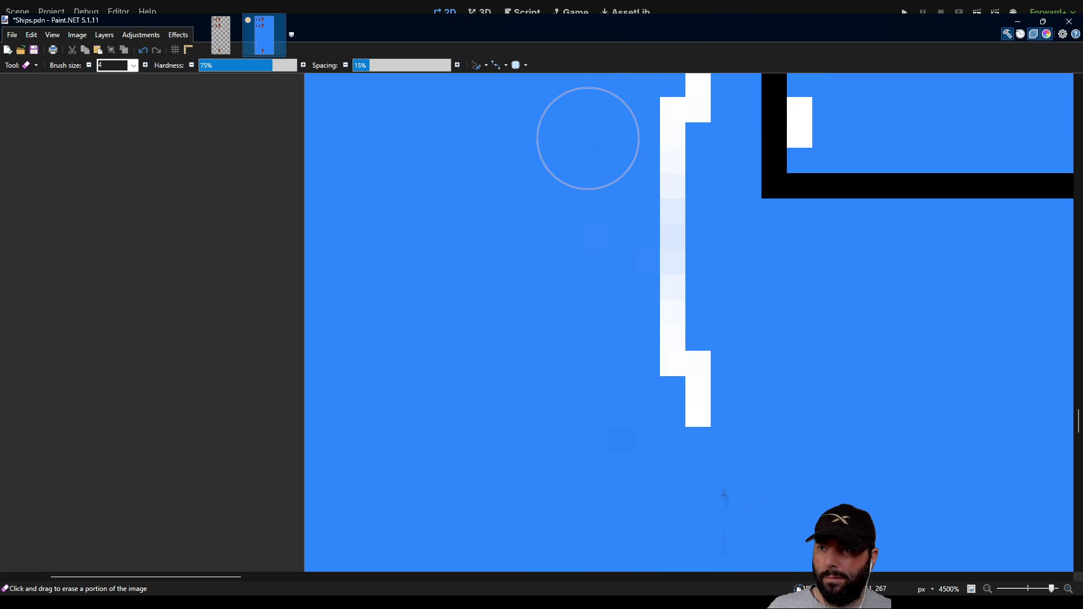
{"action": "scroll", "coordinate": [592, 160], "scroll_direction": "down", "scroll_amount": 2}
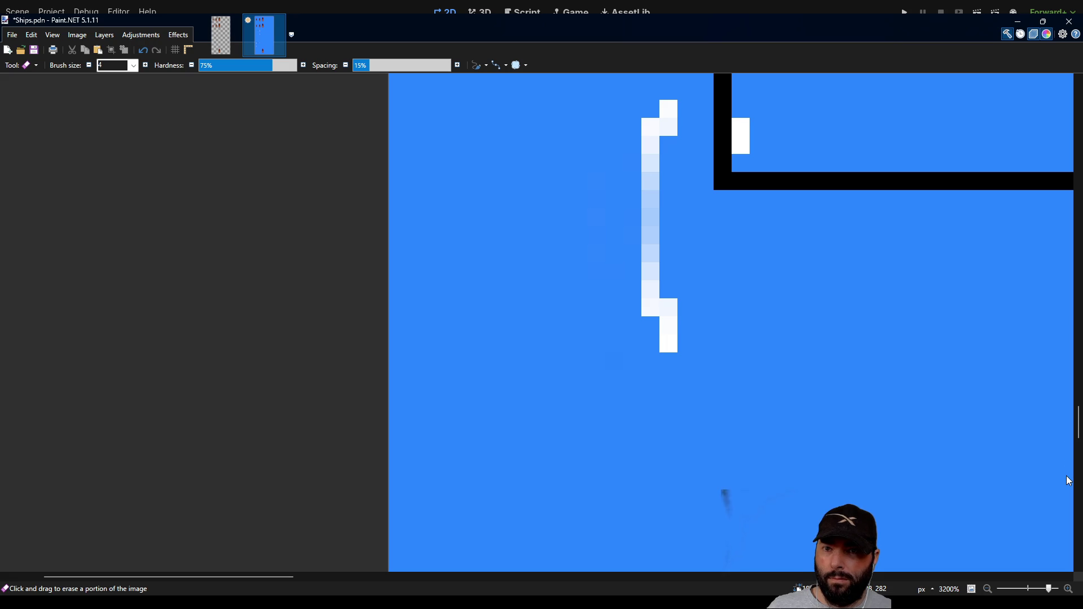
{"action": "scroll", "coordinate": [696, 383], "scroll_direction": "down", "scroll_amount": 7}
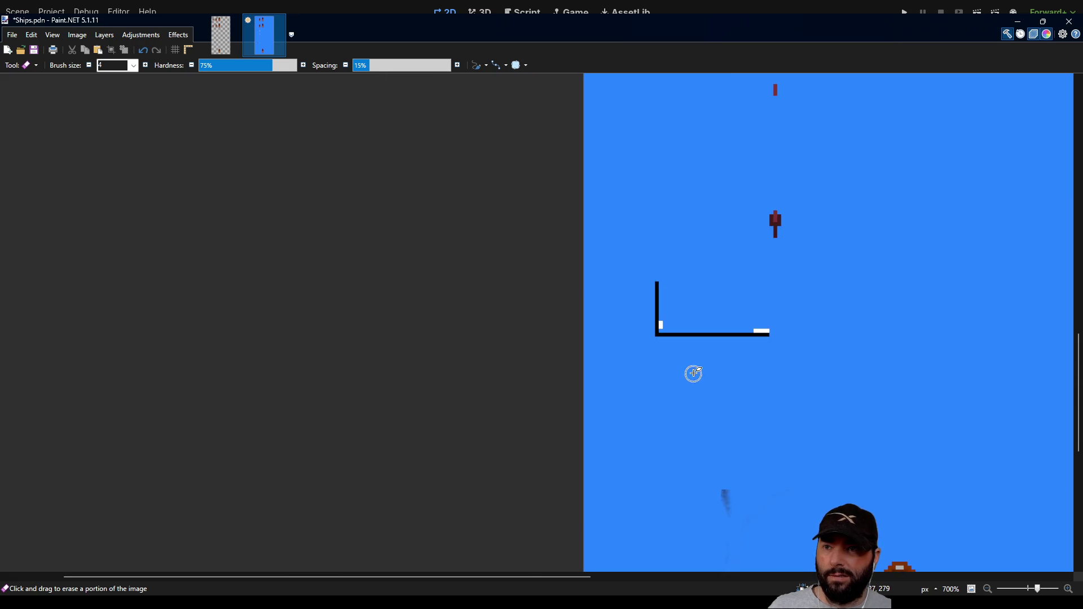
{"action": "scroll", "coordinate": [700, 365], "scroll_direction": "up", "scroll_amount": 3}
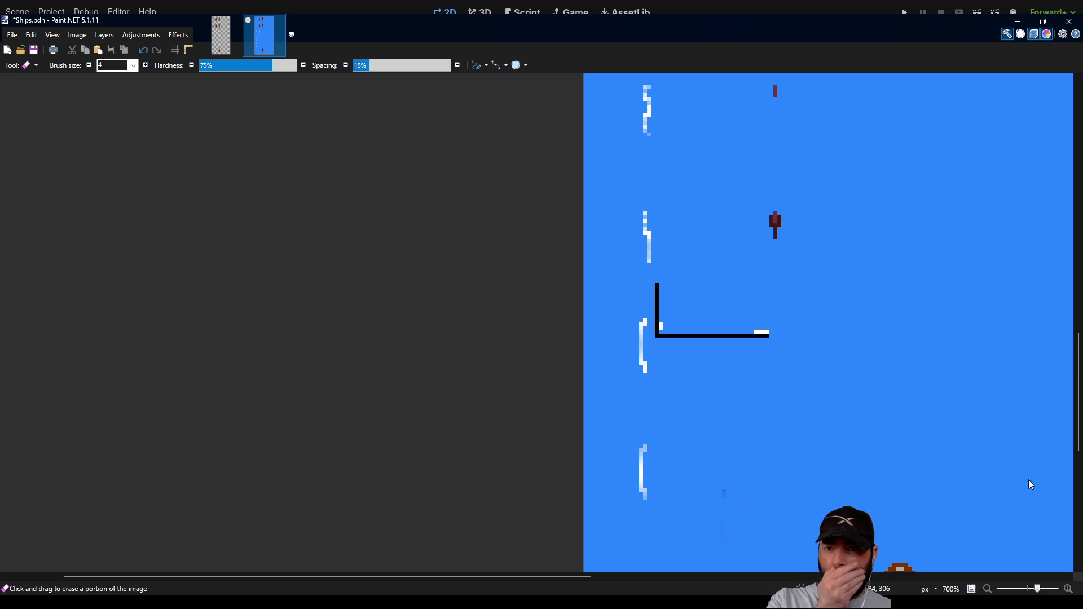
{"action": "scroll", "coordinate": [1030, 484], "scroll_direction": "up", "scroll_amount": 5}
{"action": "scroll", "coordinate": [740, 383], "scroll_direction": "down", "scroll_amount": 5, "text": "ctrl"}
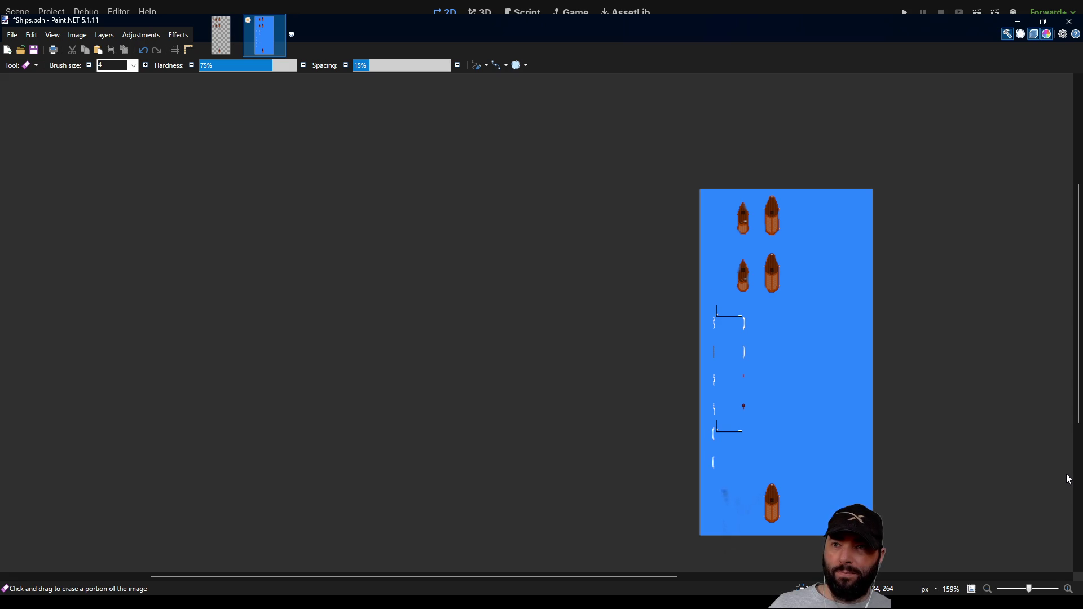
{"action": "scroll", "coordinate": [796, 434], "scroll_direction": "up", "scroll_amount": 7, "text": "ctrl"}
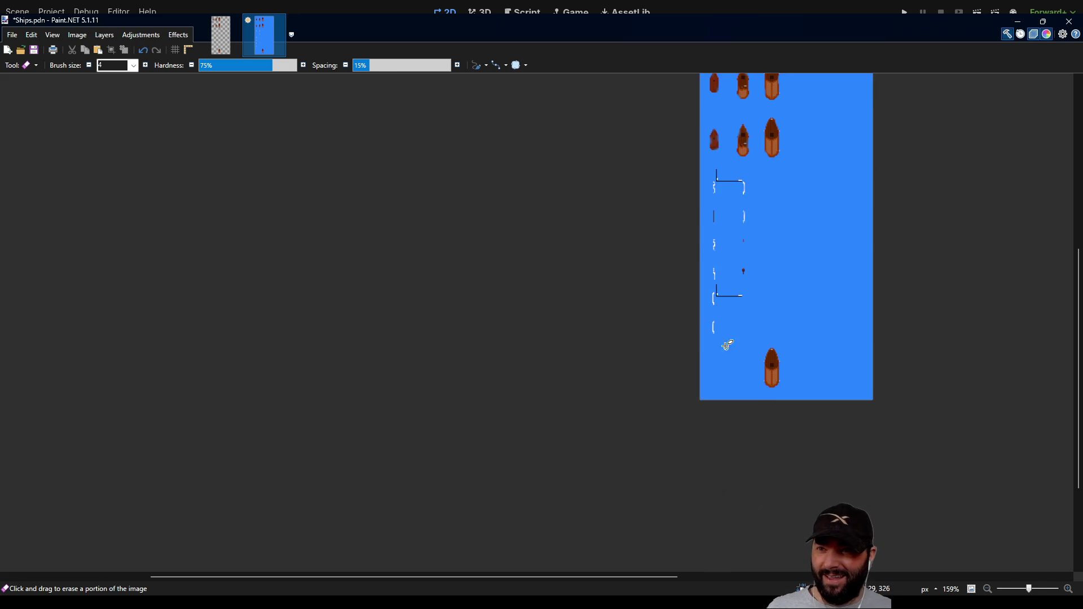
{"action": "scroll", "coordinate": [746, 417], "scroll_direction": "up", "scroll_amount": 2, "text": "ctrl"}
{"action": "scroll", "coordinate": [719, 392], "scroll_direction": "down", "scroll_amount": 5}
{"action": "scroll", "coordinate": [685, 362], "scroll_direction": "down", "scroll_amount": 1, "text": "ctrl"}
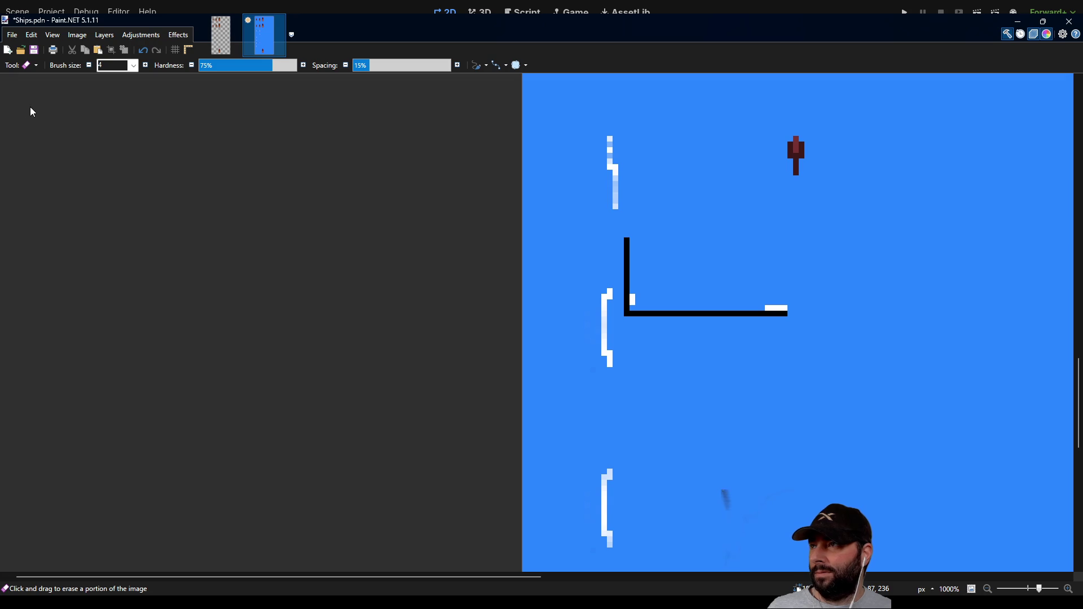
Step: Box-select the two lower white sail brackets with Rectangle Select
{"action": "key", "text": "s"}
{"action": "mouse_move", "coordinate": [580, 282]}
{"action": "left_mouse_down"}
{"action": "mouse_move", "coordinate": [672, 527]}
{"action": "mouse_move", "coordinate": [633, 556]}
{"action": "mouse_move", "coordinate": [636, 322]}
{"action": "mouse_move", "coordinate": [617, 180]}
{"action": "left_mouse_up"}
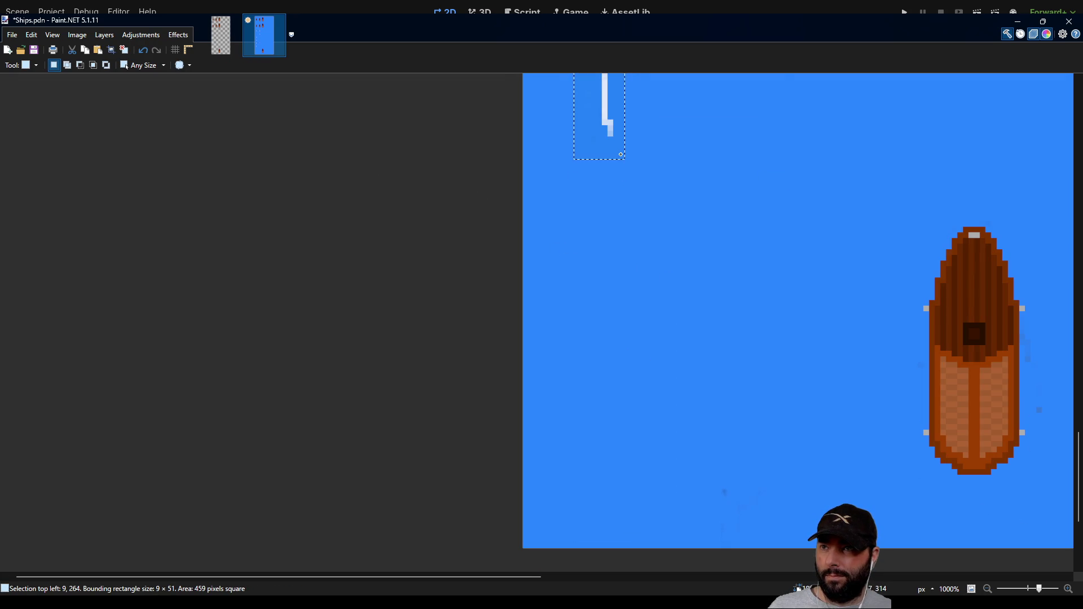
{"action": "scroll", "coordinate": [653, 259], "scroll_direction": "up", "scroll_amount": 5}
{"action": "scroll", "coordinate": [684, 312], "scroll_direction": "down", "scroll_amount": 1}
{"action": "left_click_drag", "start_coordinate": [685, 312], "coordinate": [546, 294]}
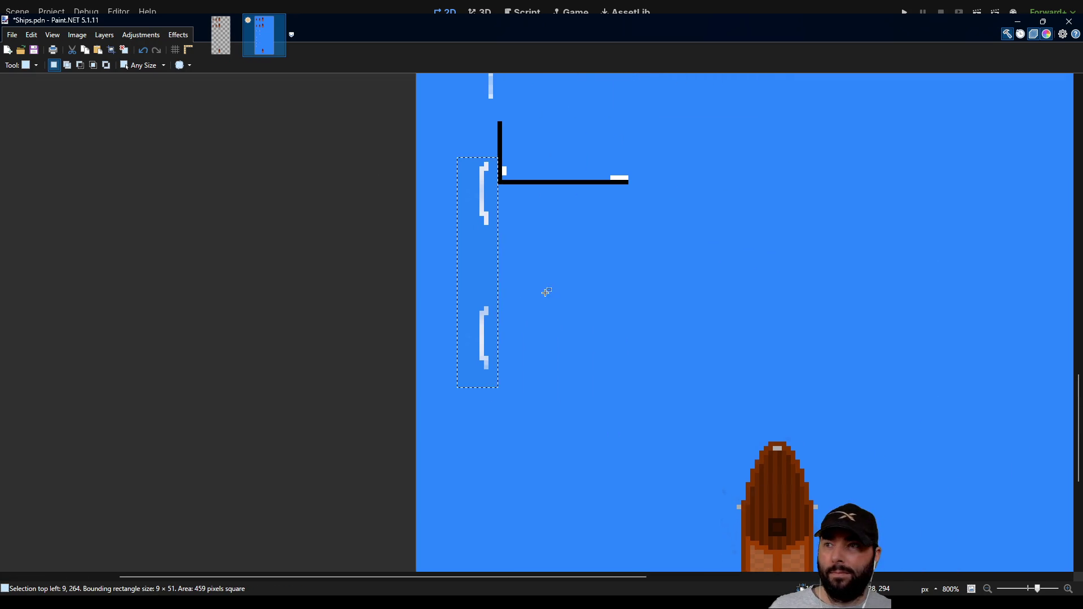
Step: Move the two brackets down 6 px to 9,270 and drop the selection
{"action": "key", "text": "m"}
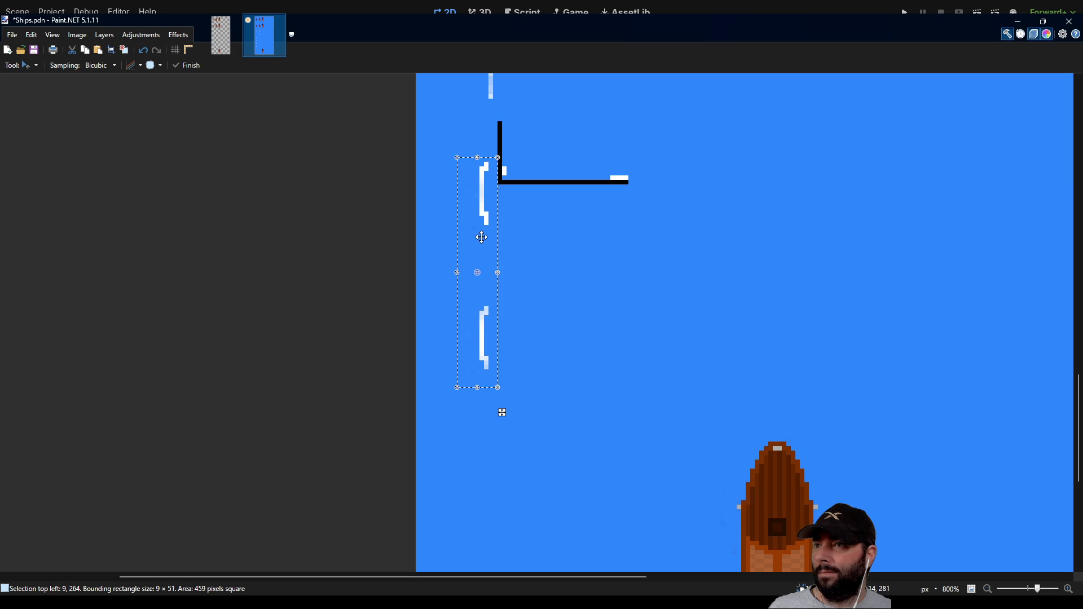
{"action": "left_click_drag", "start_coordinate": [480, 191], "coordinate": [479, 219]}
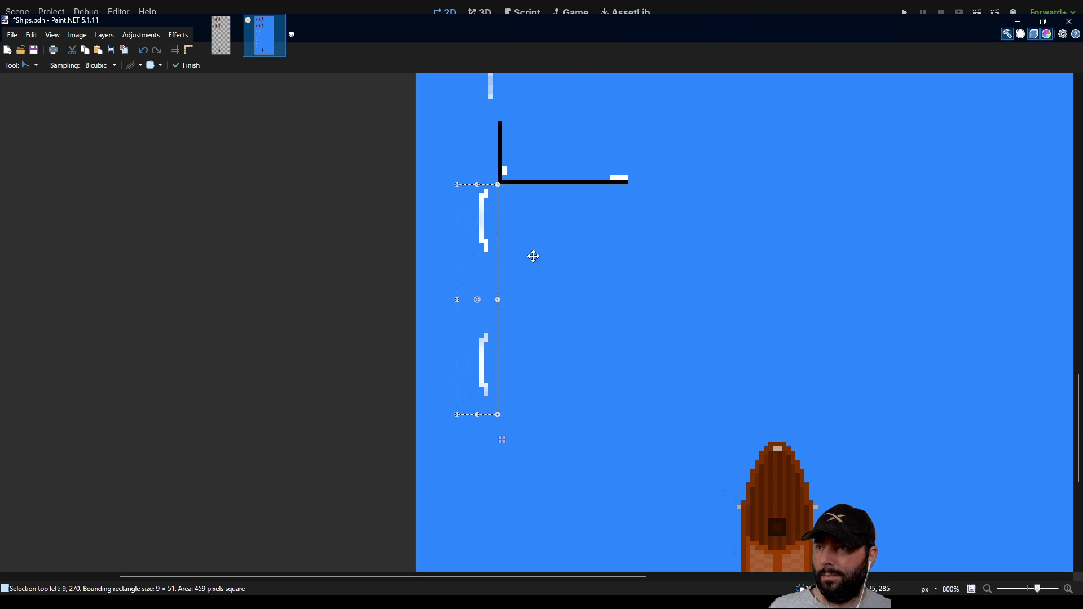
{"action": "scroll", "coordinate": [580, 293], "scroll_direction": "down", "scroll_amount": 3}
{"action": "scroll", "coordinate": [575, 299], "scroll_direction": "up", "scroll_amount": 2}
{"action": "scroll", "coordinate": [608, 368], "scroll_direction": "up", "scroll_amount": 1}
{"action": "scroll", "coordinate": [607, 368], "scroll_direction": "up", "scroll_amount": 1}
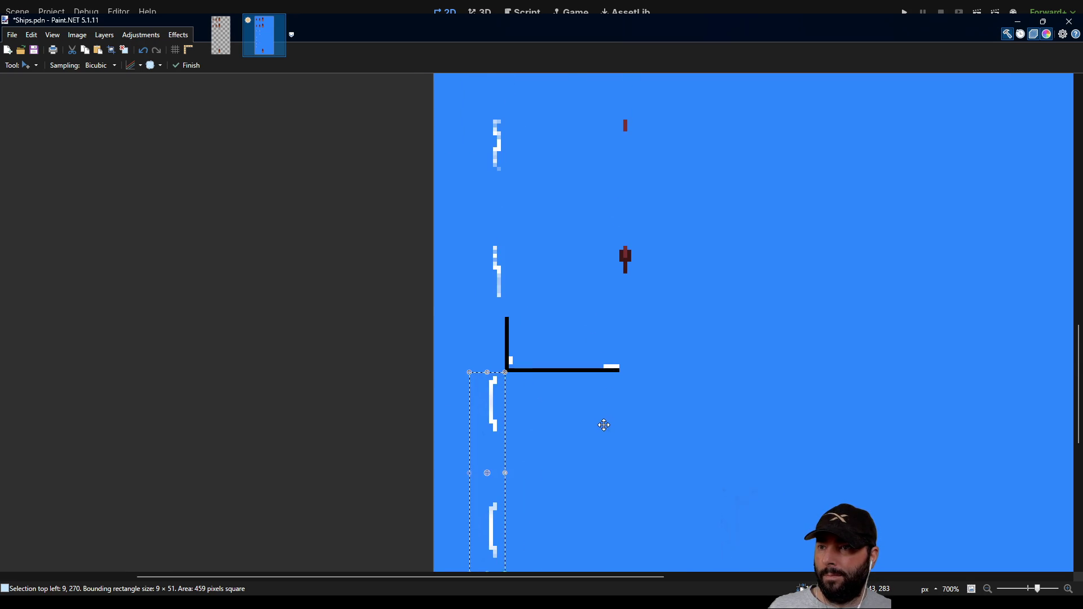
{"action": "scroll", "coordinate": [604, 428], "scroll_direction": "down", "scroll_amount": 1}
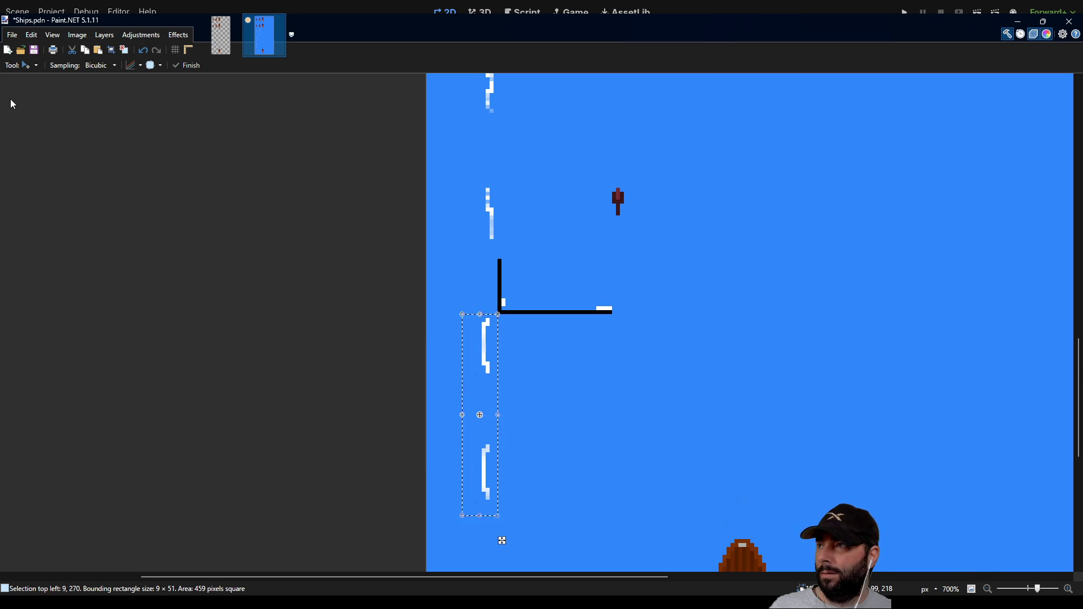
{"action": "key", "text": "s"}
{"action": "left_click", "coordinate": [437, 261]}
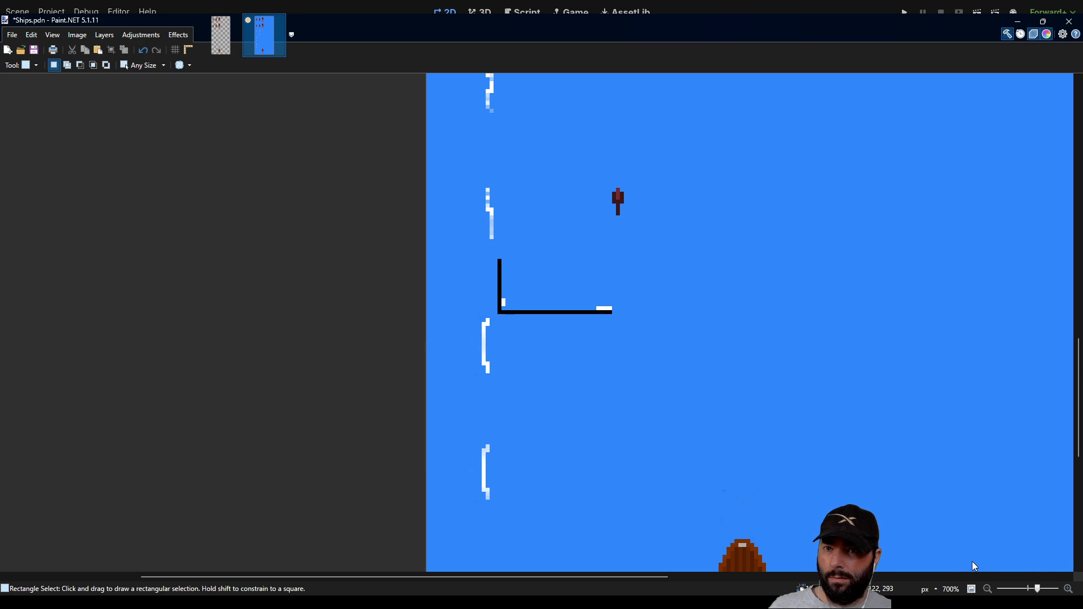
Step: Delete the blue backdrop to preview transparency, then restore it
{"action": "scroll", "coordinate": [566, 358], "scroll_direction": "down", "scroll_amount": 3}
{"action": "scroll", "coordinate": [547, 234], "scroll_direction": "up", "scroll_amount": 2}
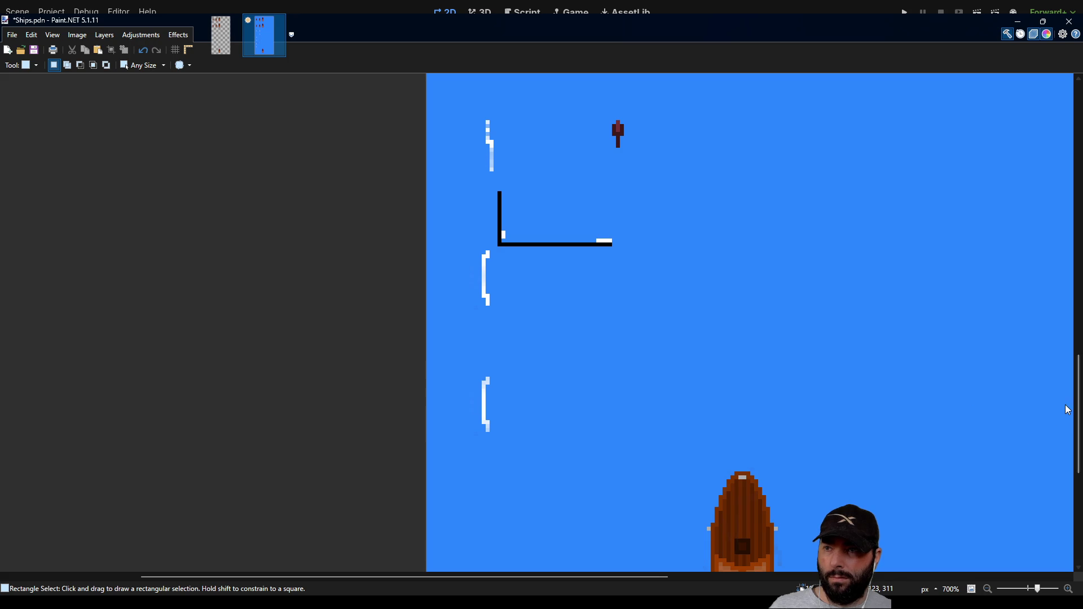
{"action": "key", "text": "Delete"}
{"action": "key", "text": "ctrl+z"}
{"action": "scroll", "coordinate": [665, 338], "scroll_direction": "up", "scroll_amount": 3}
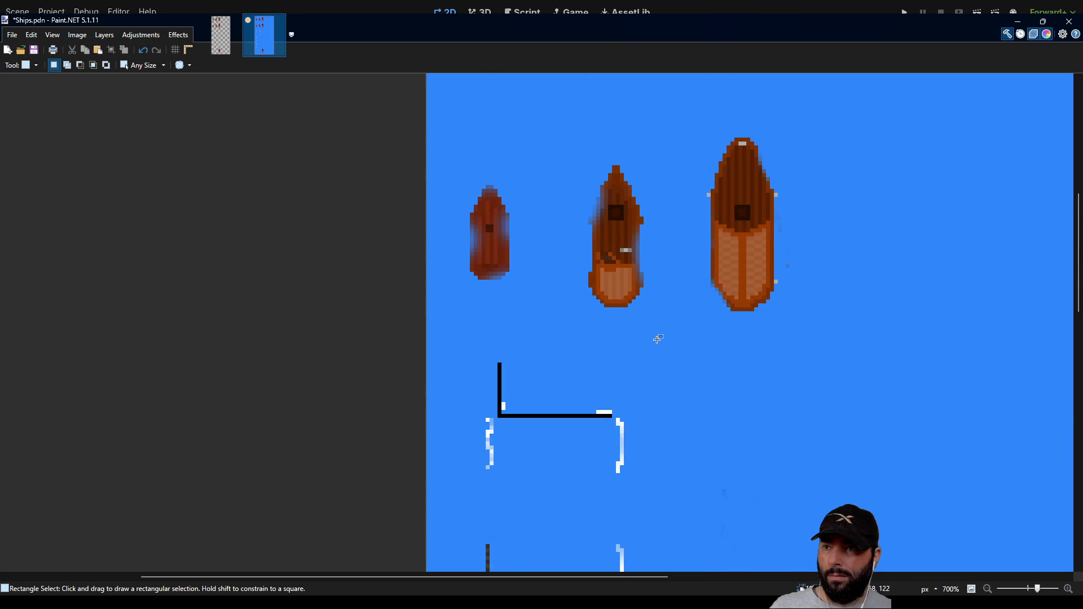
{"action": "scroll", "coordinate": [648, 336], "scroll_direction": "down", "scroll_amount": 3}
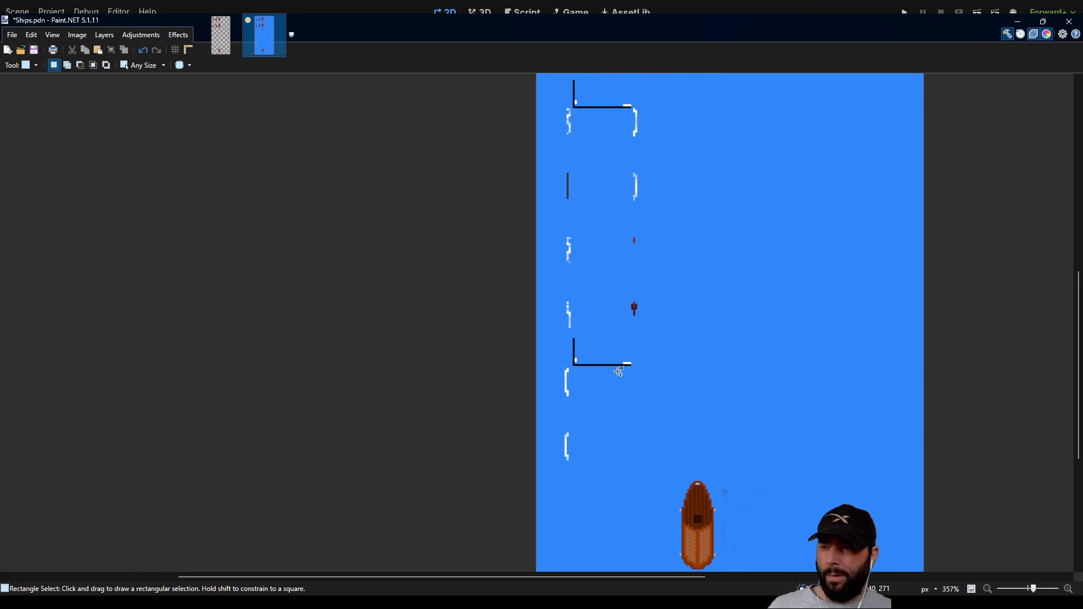
{"action": "scroll", "coordinate": [622, 365], "scroll_direction": "up", "scroll_amount": 5}
{"action": "scroll", "coordinate": [500, 344], "scroll_direction": "down", "scroll_amount": 2}
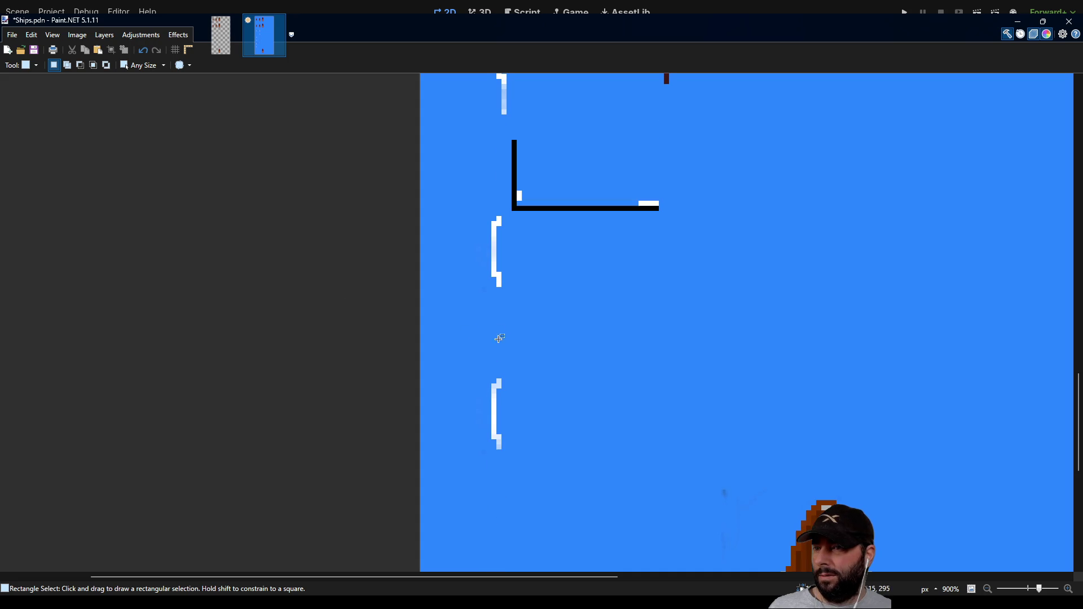
Step: Softly fade both lower sail brackets with the Eraser at 0% hardness
{"action": "key", "text": "e"}
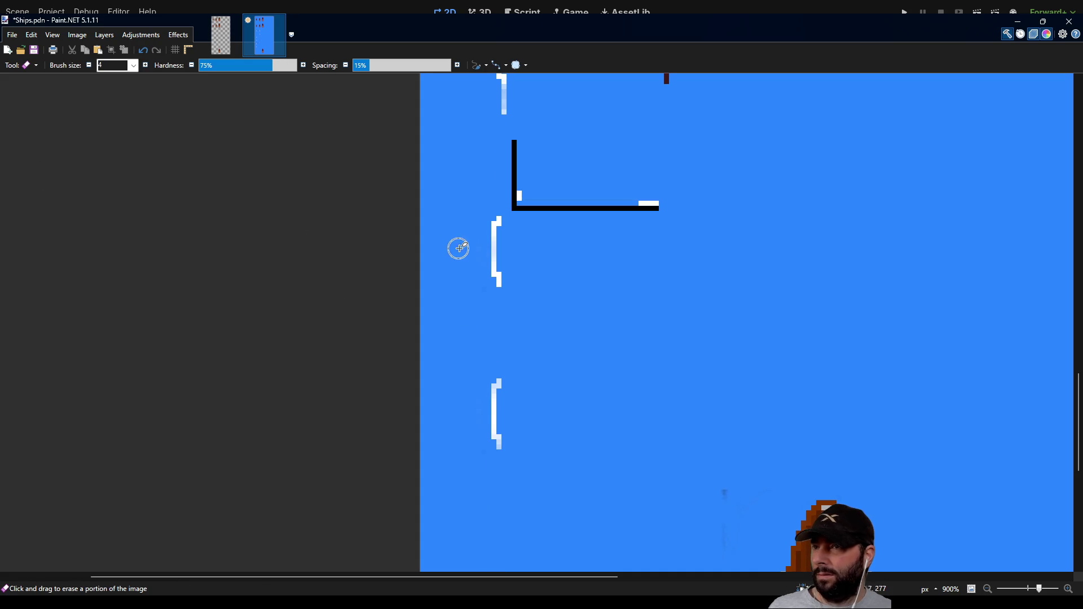
{"action": "left_click", "coordinate": [497, 227]}
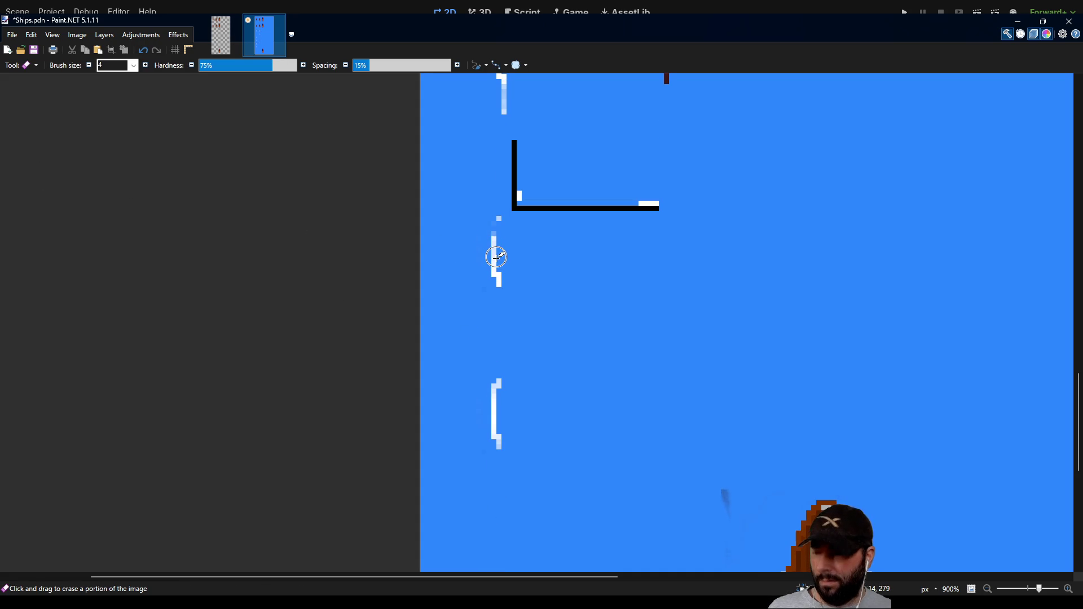
{"action": "key", "text": "ctrl+z"}
{"action": "left_click_drag", "start_coordinate": [246, 67], "coordinate": [199, 66]}
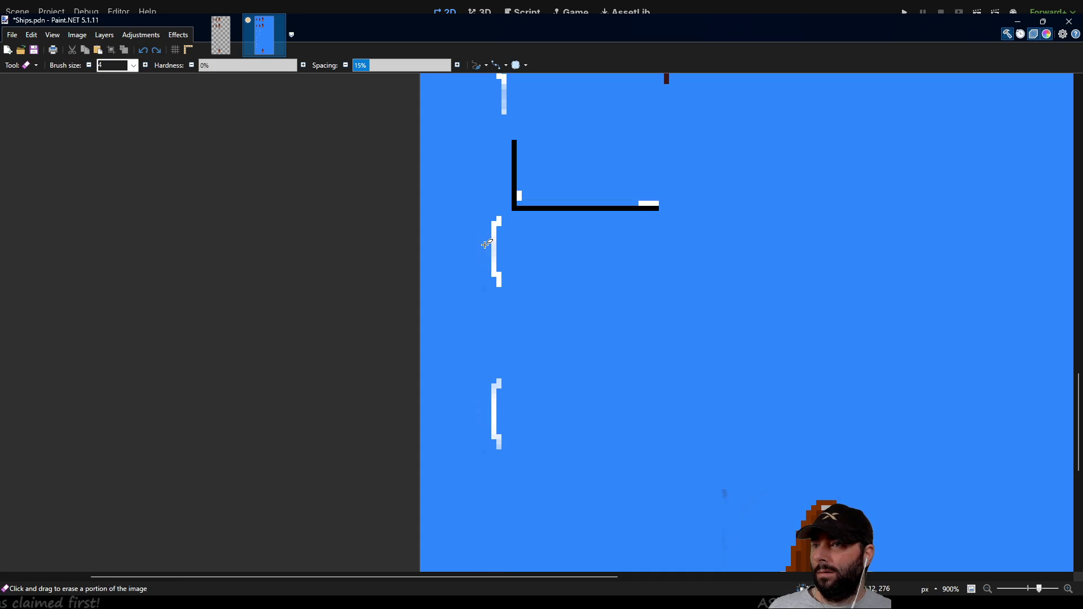
{"action": "left_click_drag", "start_coordinate": [500, 230], "coordinate": [498, 257]}
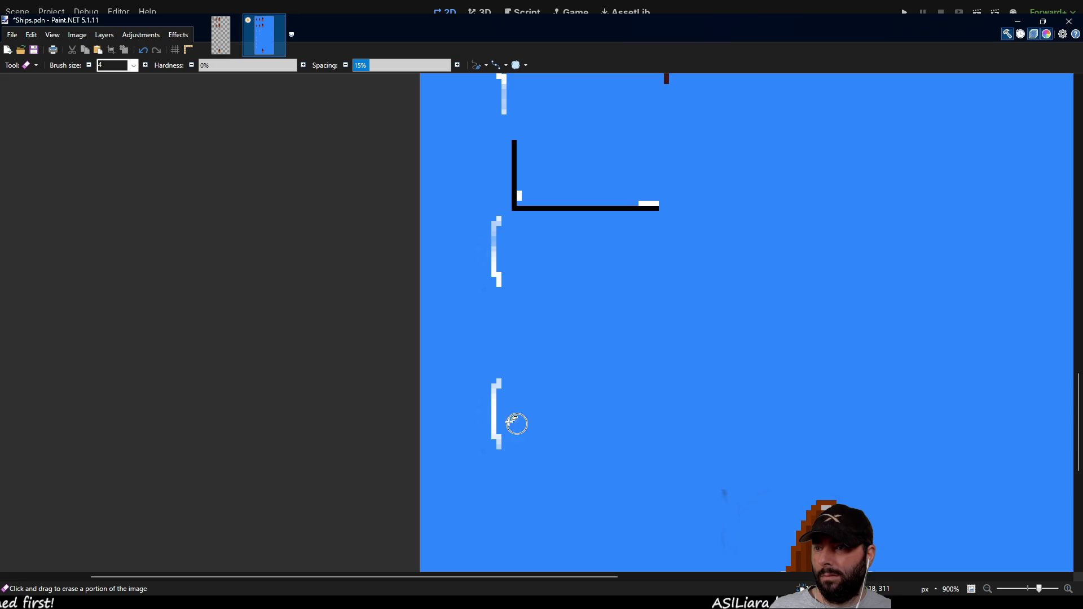
{"action": "left_click_drag", "start_coordinate": [499, 430], "coordinate": [496, 450]}
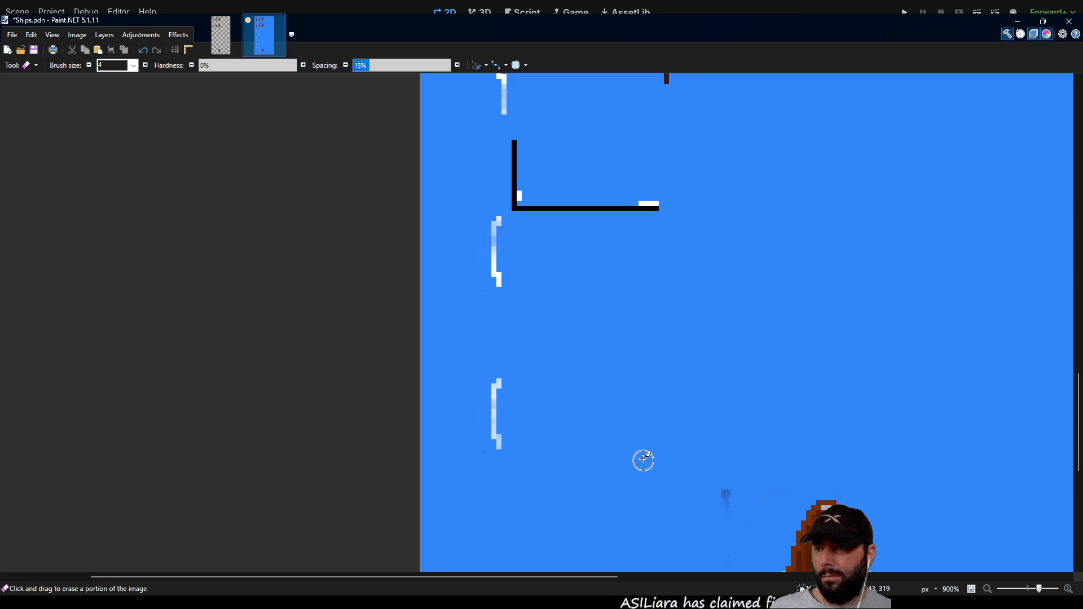
{"action": "left_click_drag", "start_coordinate": [491, 253], "coordinate": [499, 216]}
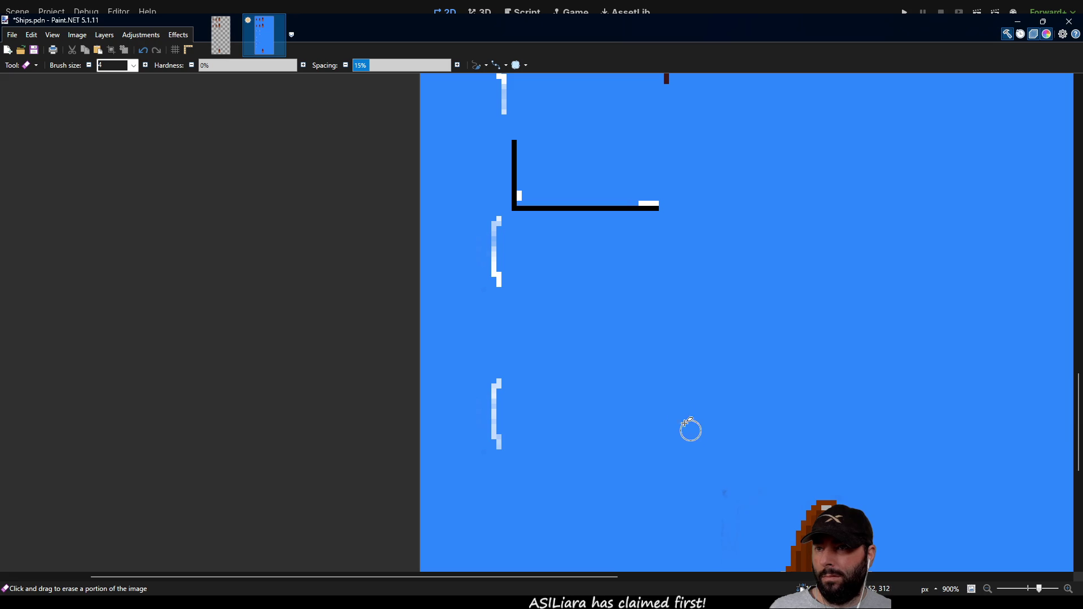
{"action": "scroll", "coordinate": [652, 391], "scroll_direction": "down", "scroll_amount": 2}
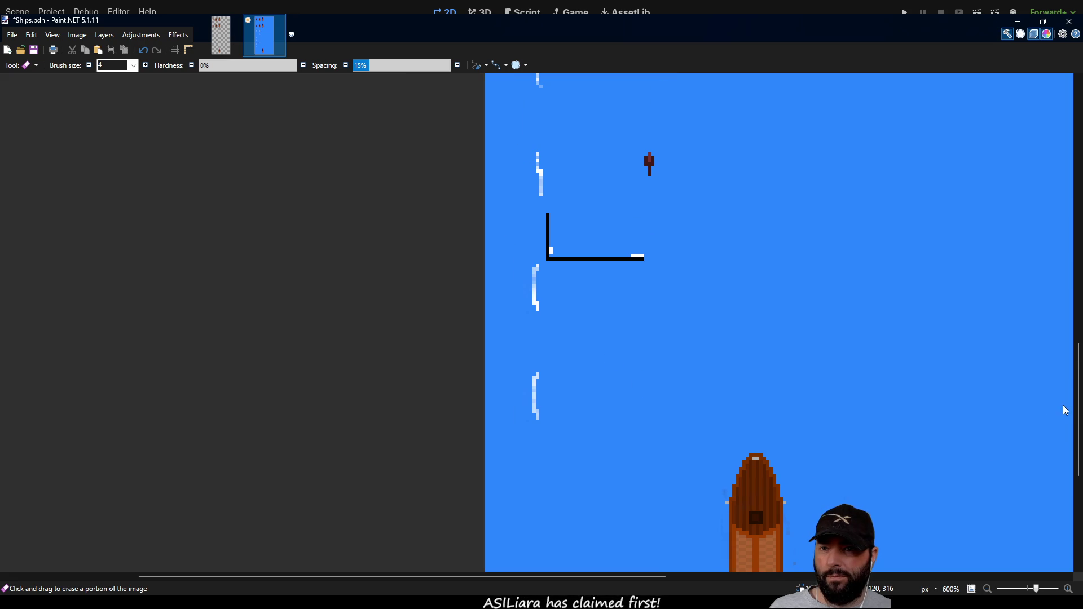
Step: Hide the blue background layer, save the sheet as Ships.png, and switch to the Godot editor
{"action": "key", "text": "ctrl+shift+Delete"}
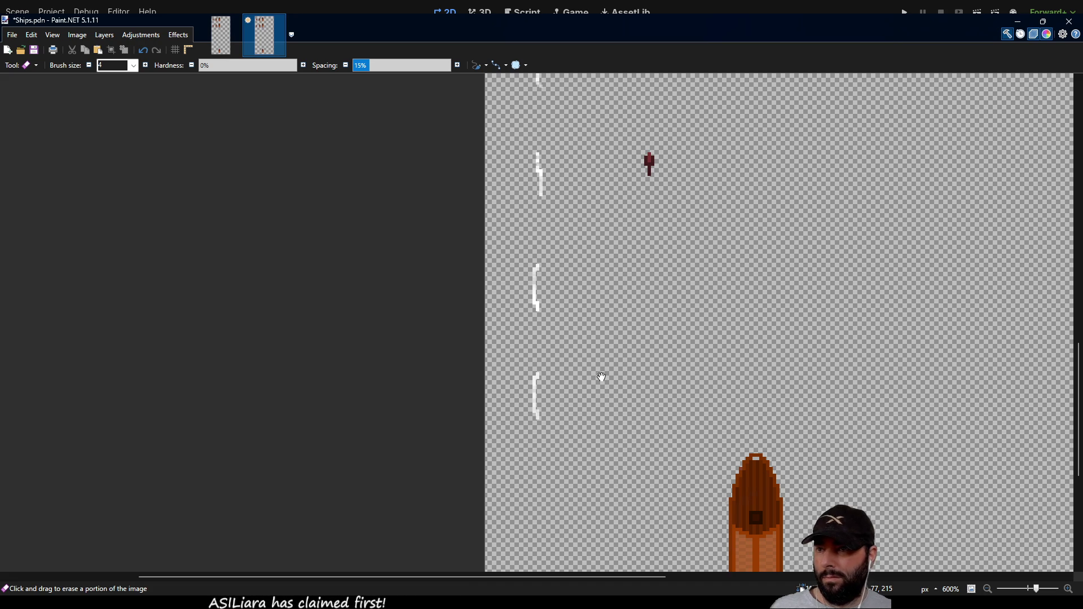
{"action": "key", "text": "ctrl+s"}
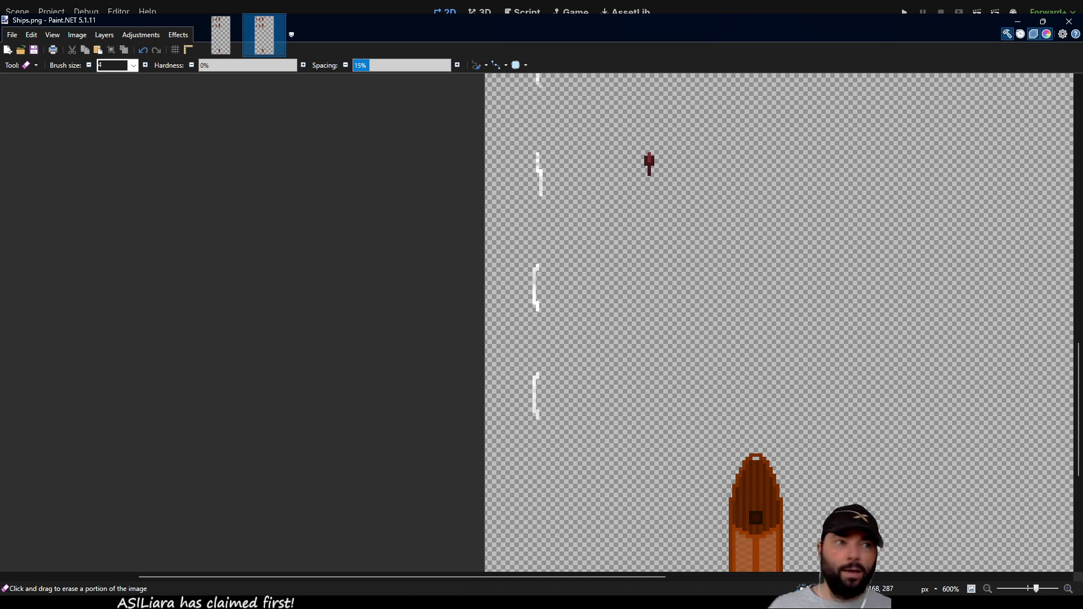
{"action": "key", "text": "alt+Tab"}
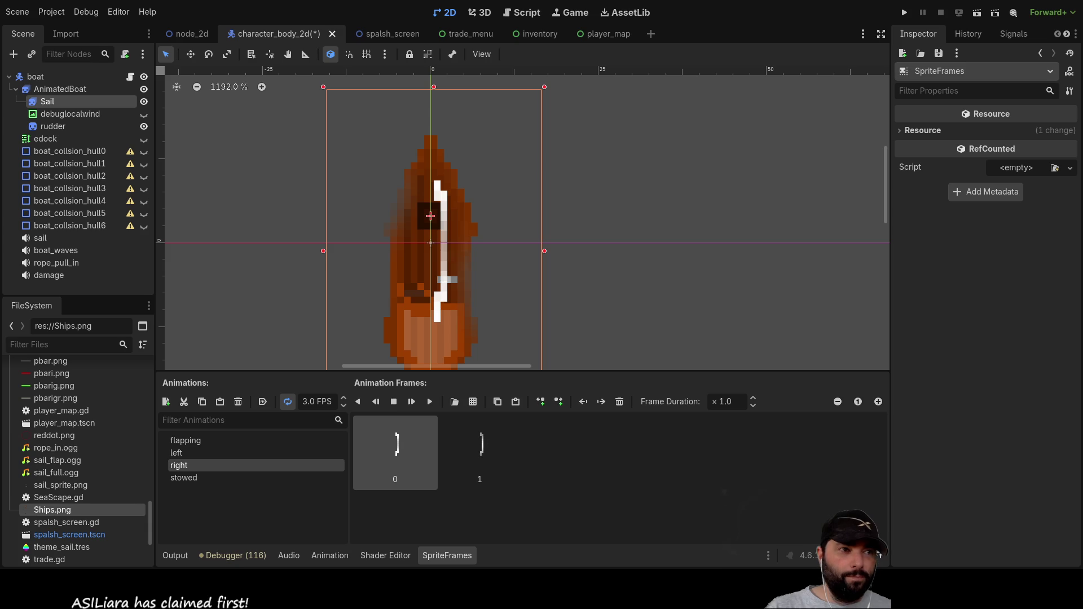
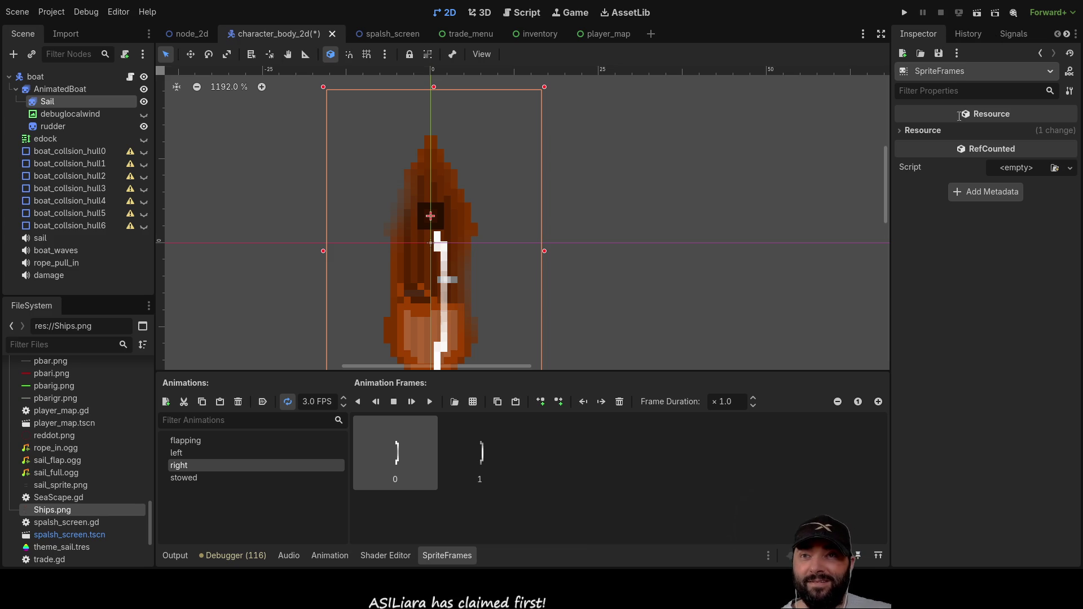
Step: Preview the Sail's left, right, flapping and stowed animations, comparing left against right
{"action": "scroll", "coordinate": [532, 270], "scroll_direction": "down", "scroll_amount": 2}
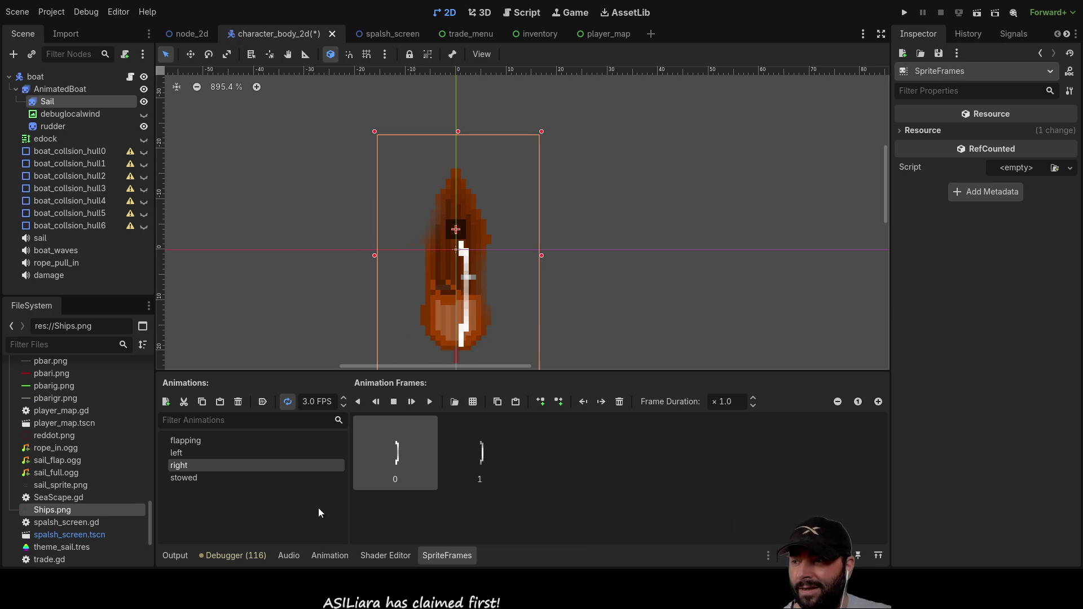
{"action": "left_click", "coordinate": [186, 437]}
{"action": "left_click", "coordinate": [188, 449]}
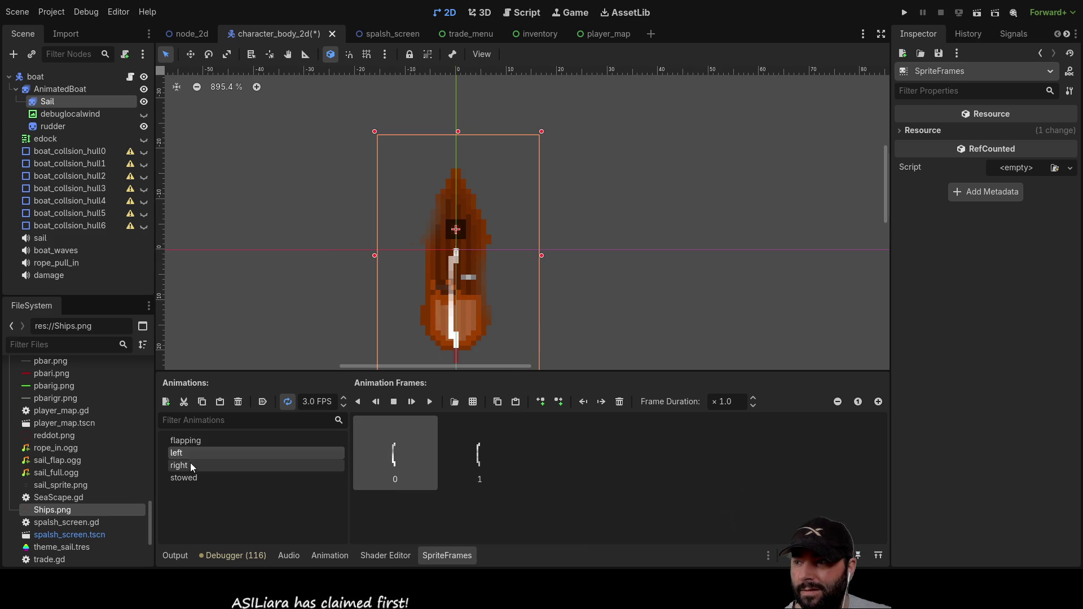
{"action": "left_click", "coordinate": [191, 465]}
{"action": "left_click", "coordinate": [191, 477]}
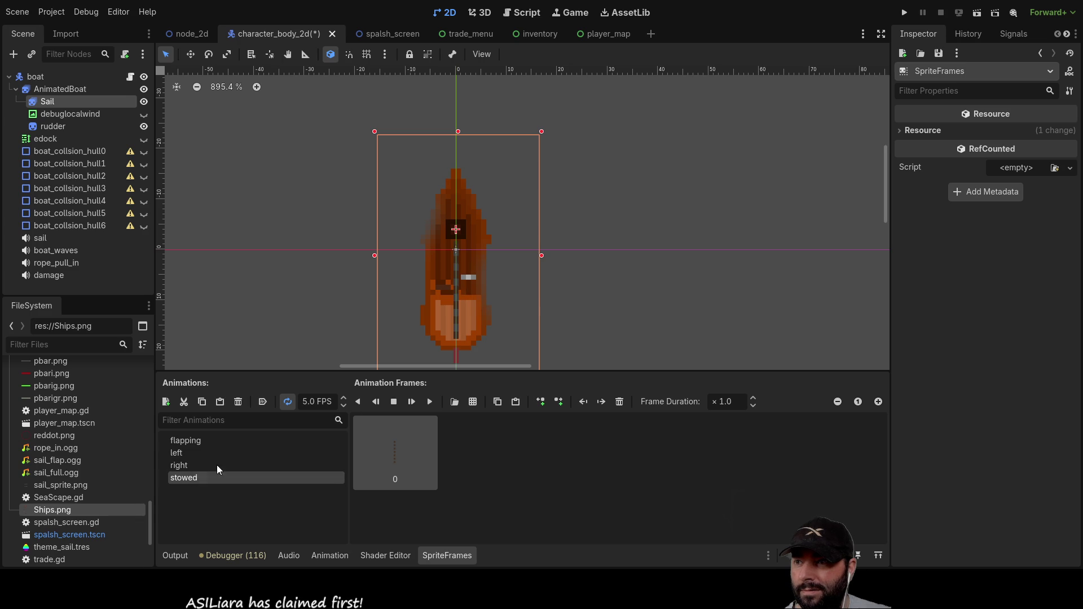
{"action": "scroll", "coordinate": [532, 287], "scroll_direction": "up", "scroll_amount": 5}
{"action": "left_click_drag", "start_coordinate": [542, 187], "coordinate": [621, 184]}
{"action": "left_click", "coordinate": [185, 466]}
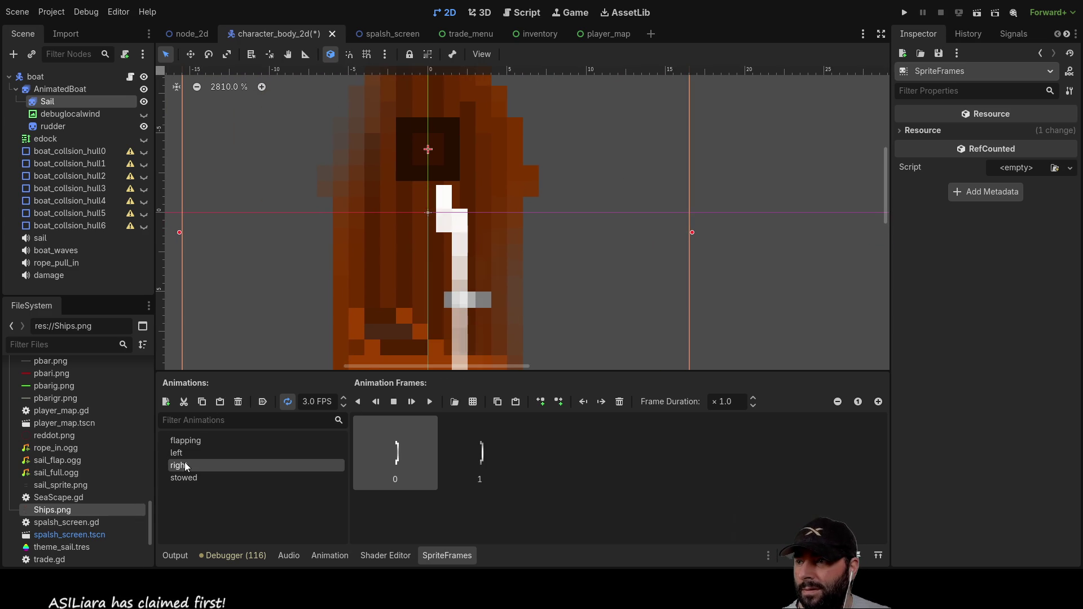
{"action": "left_click", "coordinate": [184, 452]}
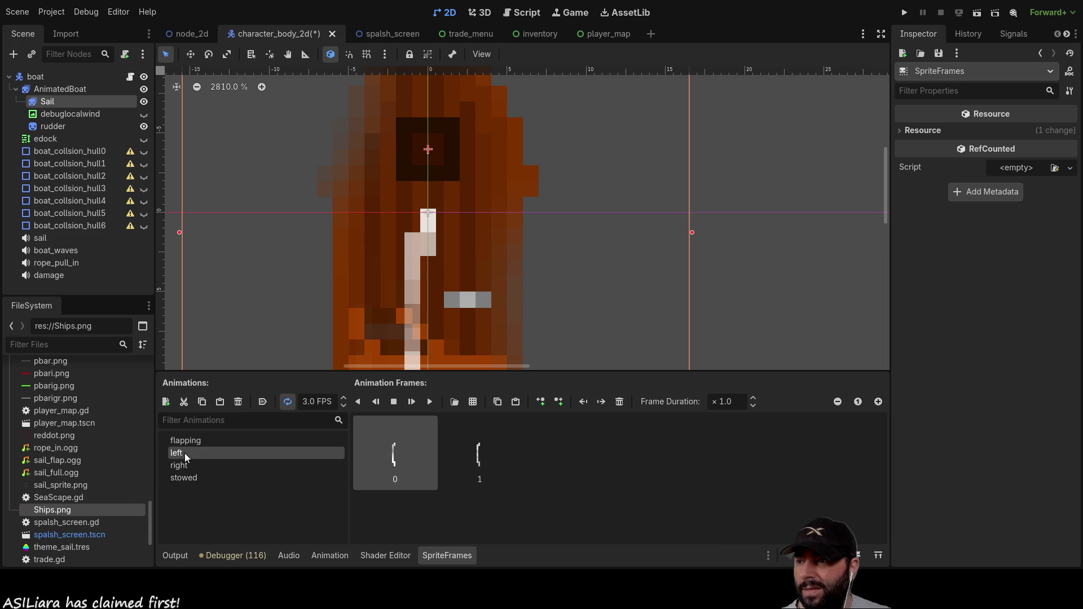
{"action": "left_click", "coordinate": [188, 441]}
{"action": "left_click", "coordinate": [187, 454]}
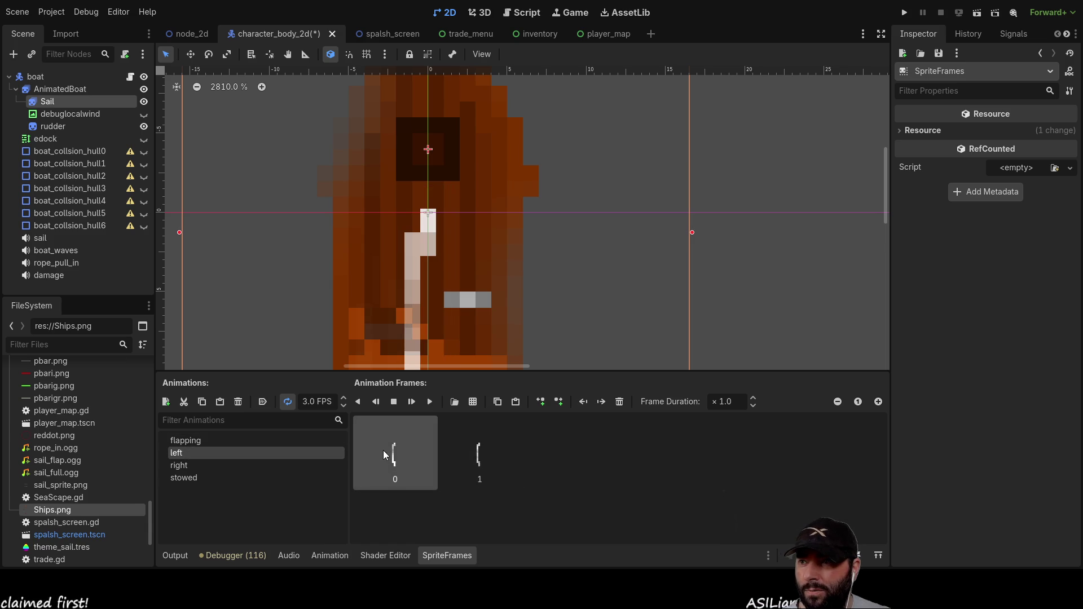
{"action": "left_click", "coordinate": [183, 466]}
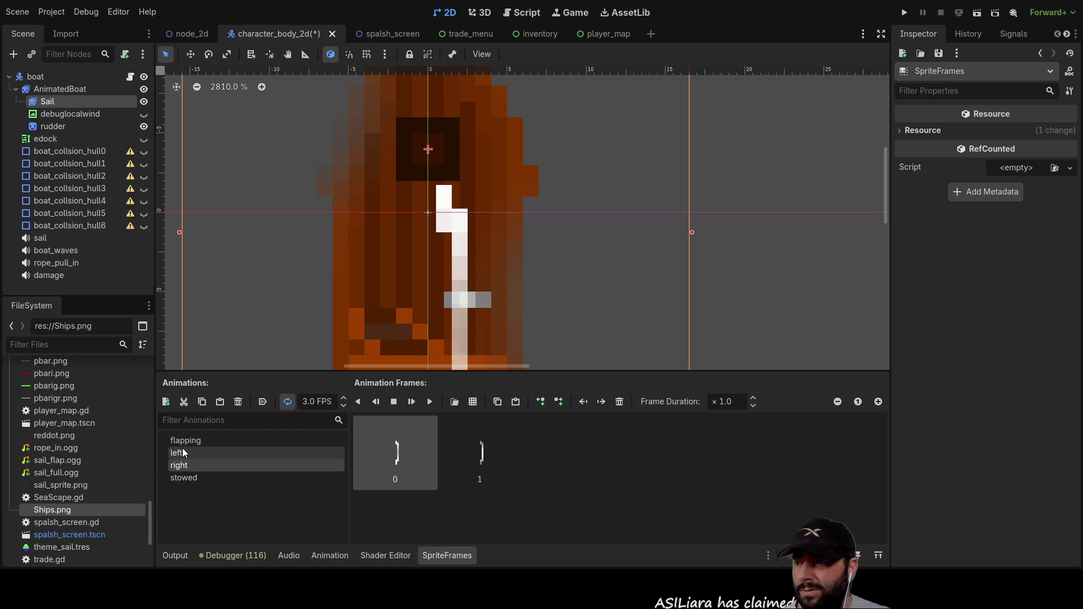
{"action": "left_click", "coordinate": [182, 448]}
{"action": "left_click", "coordinate": [182, 466]}
{"action": "left_click", "coordinate": [183, 453]}
{"action": "left_click", "coordinate": [185, 465]}
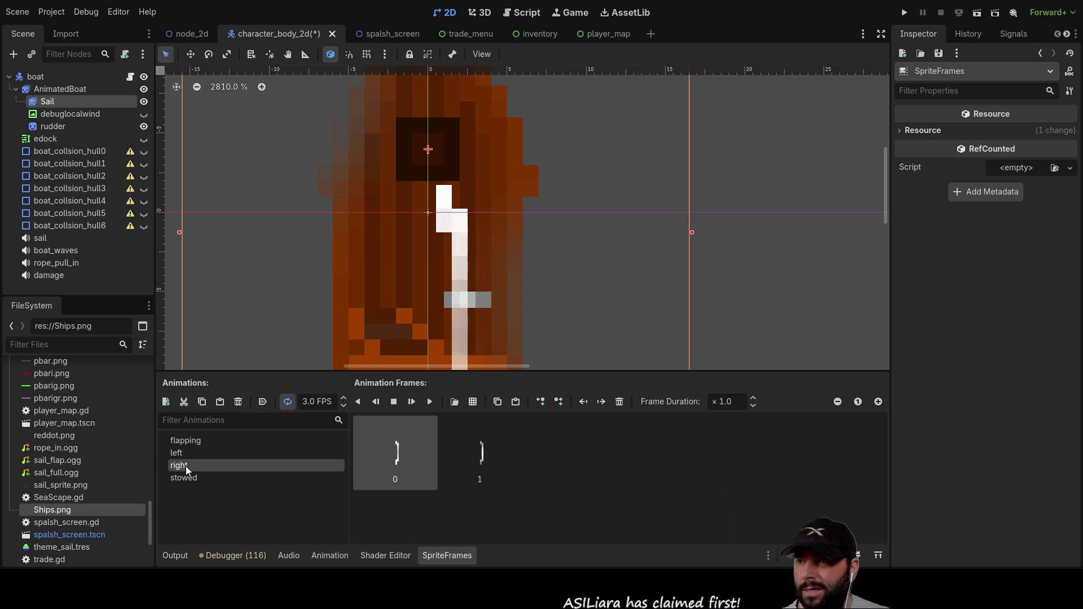
{"action": "left_click", "coordinate": [184, 449]}
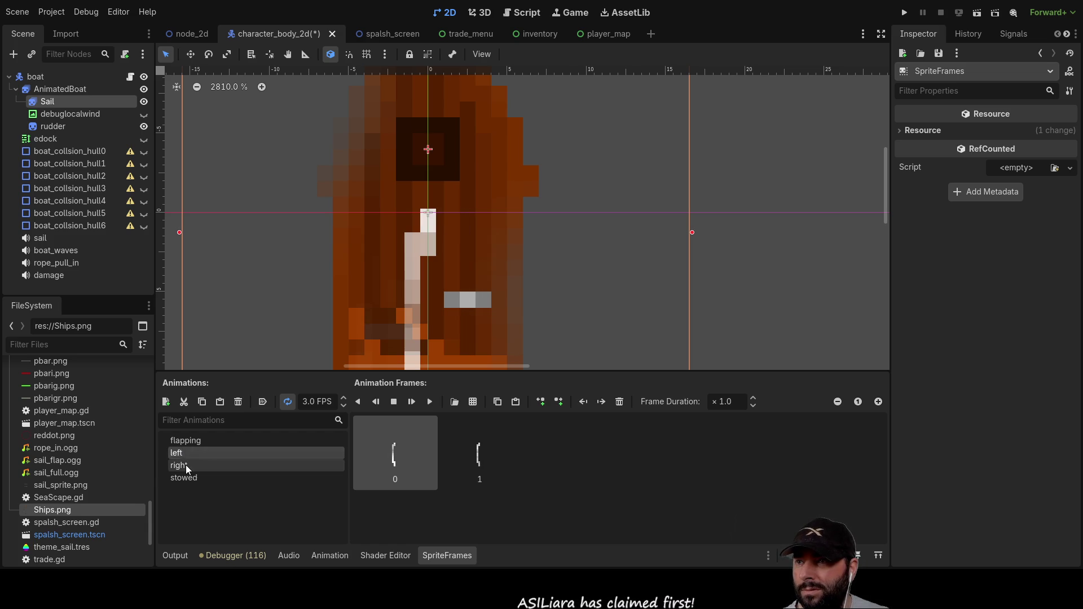
{"action": "left_click", "coordinate": [185, 465]}
Step: Recheck left, flapping, right and stowed with the whole hull visible, then bring Ships.pdn forward in Paint.NET
{"action": "scroll", "coordinate": [572, 309], "scroll_direction": "down", "scroll_amount": 3}
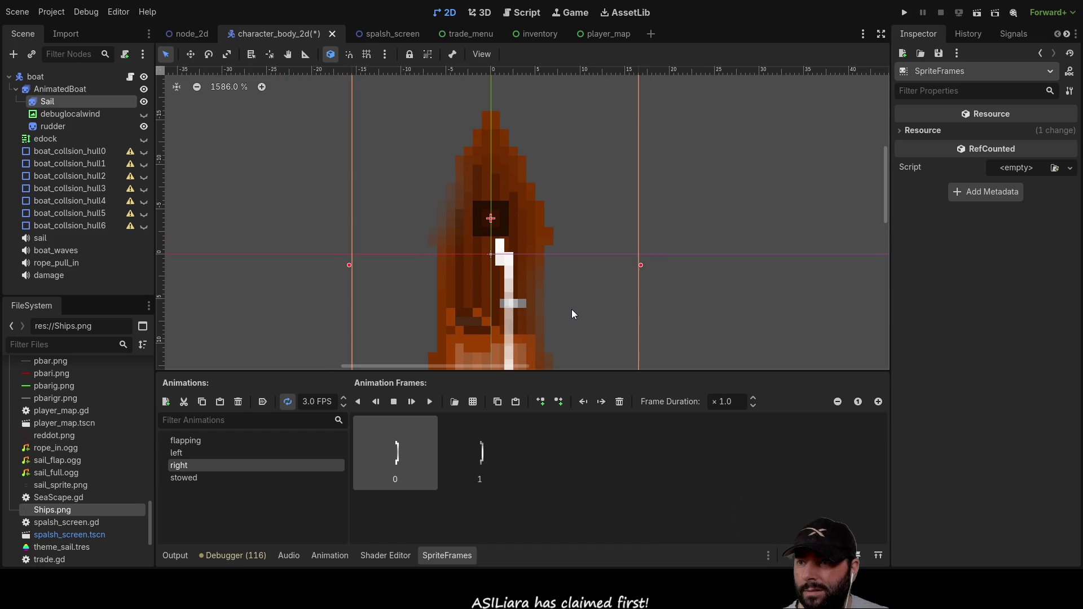
{"action": "left_click_drag", "start_coordinate": [589, 167], "coordinate": [580, 214]}
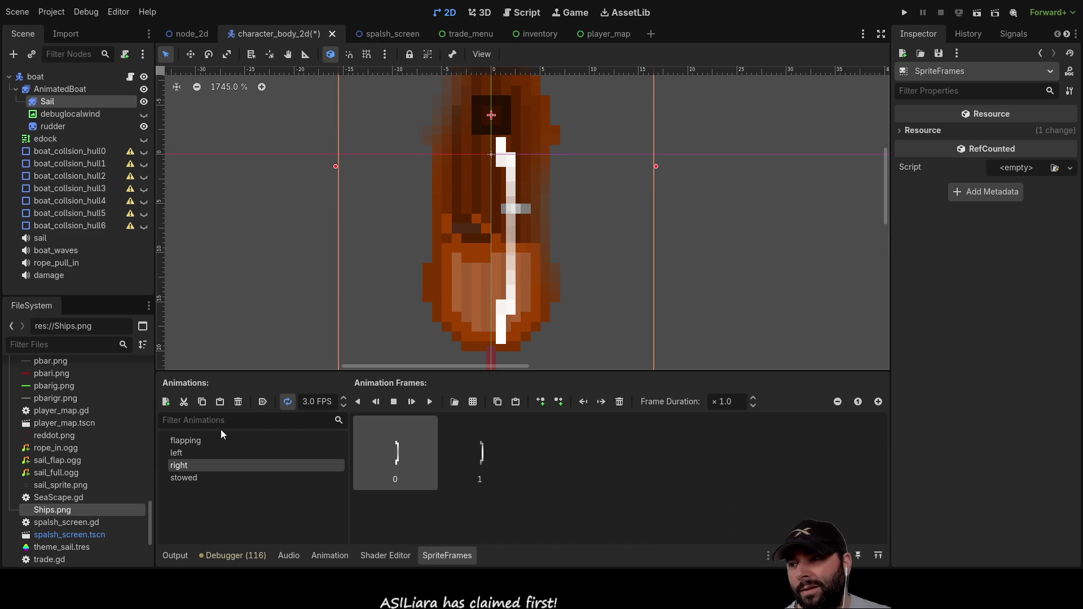
{"action": "left_click", "coordinate": [189, 450]}
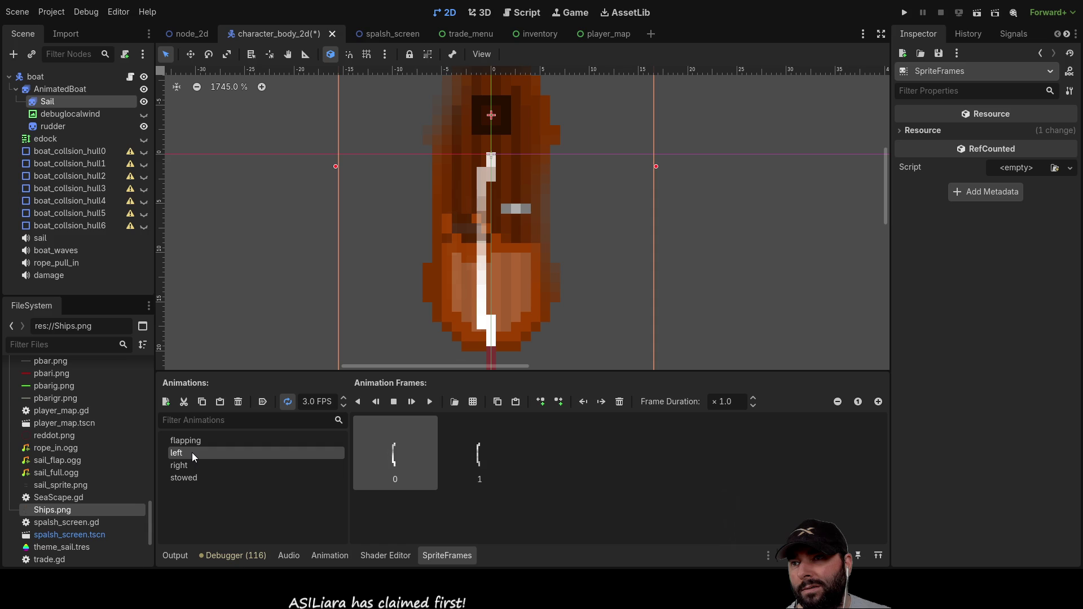
{"action": "left_click", "coordinate": [197, 469]}
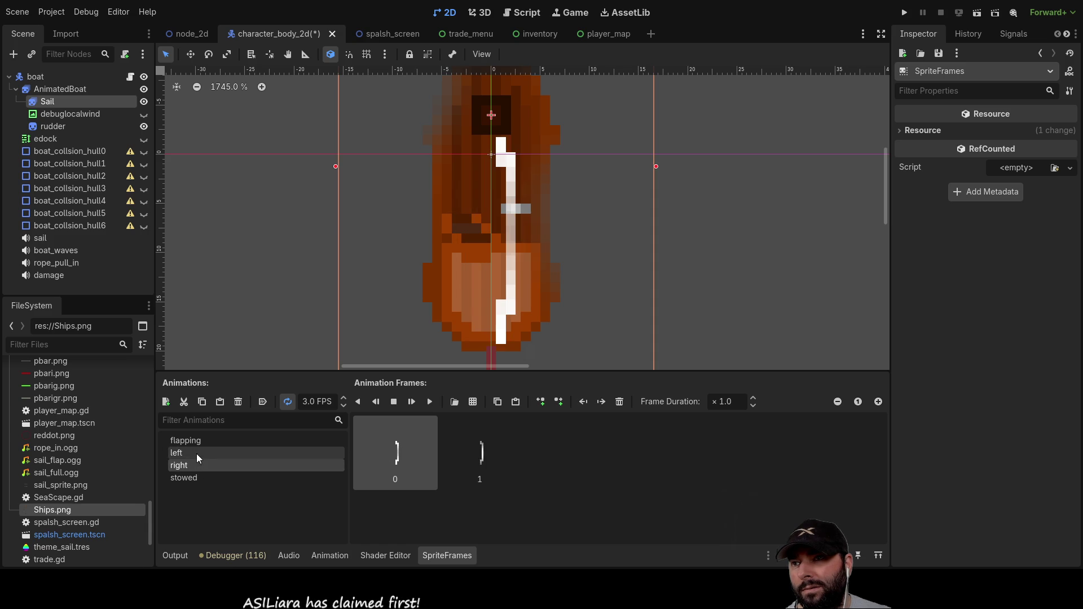
{"action": "left_click", "coordinate": [196, 454]}
{"action": "left_click", "coordinate": [195, 444]}
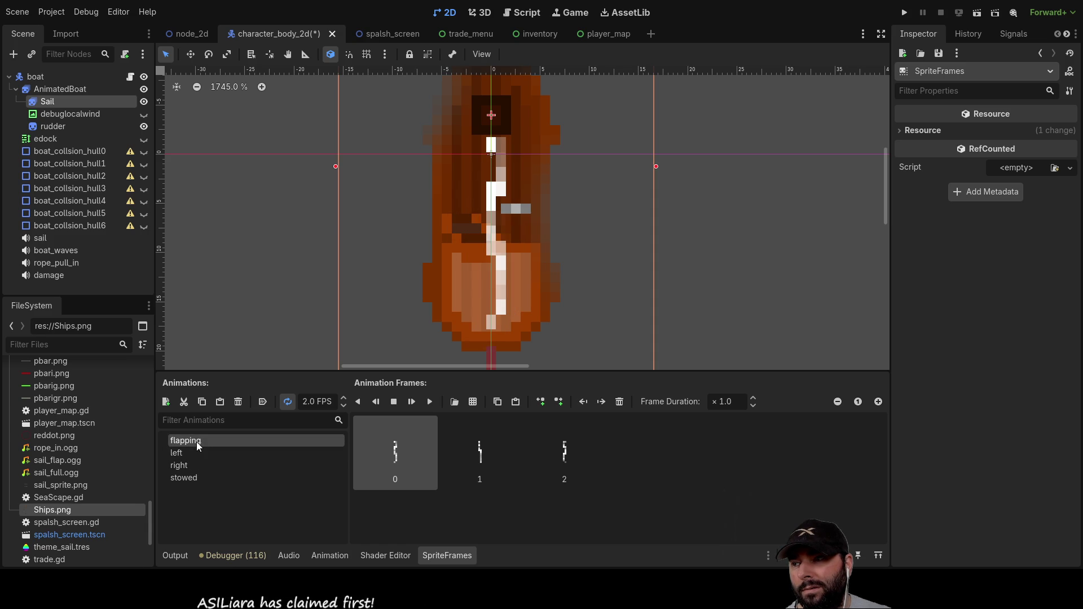
{"action": "left_click", "coordinate": [195, 453]}
{"action": "left_click", "coordinate": [193, 466]}
{"action": "left_click", "coordinate": [191, 479]}
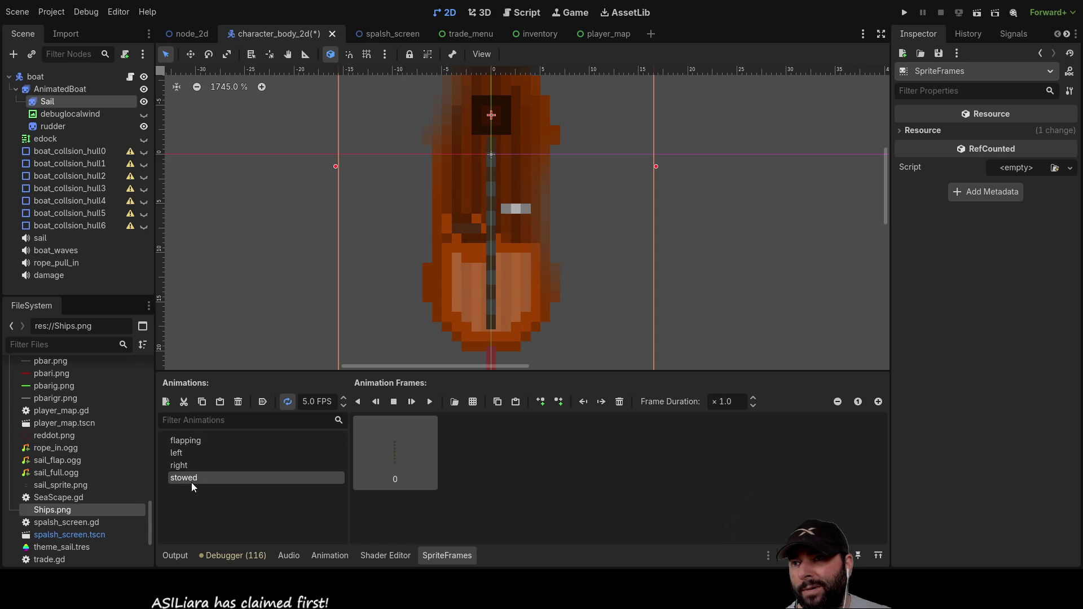
{"action": "left_click", "coordinate": [190, 463]}
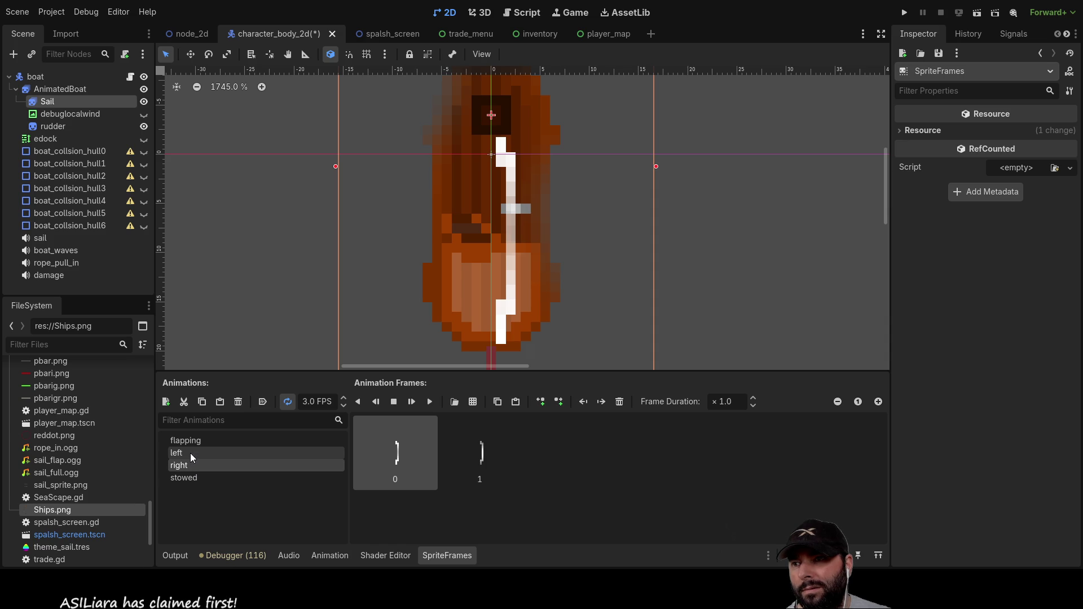
{"action": "left_click", "coordinate": [190, 452]}
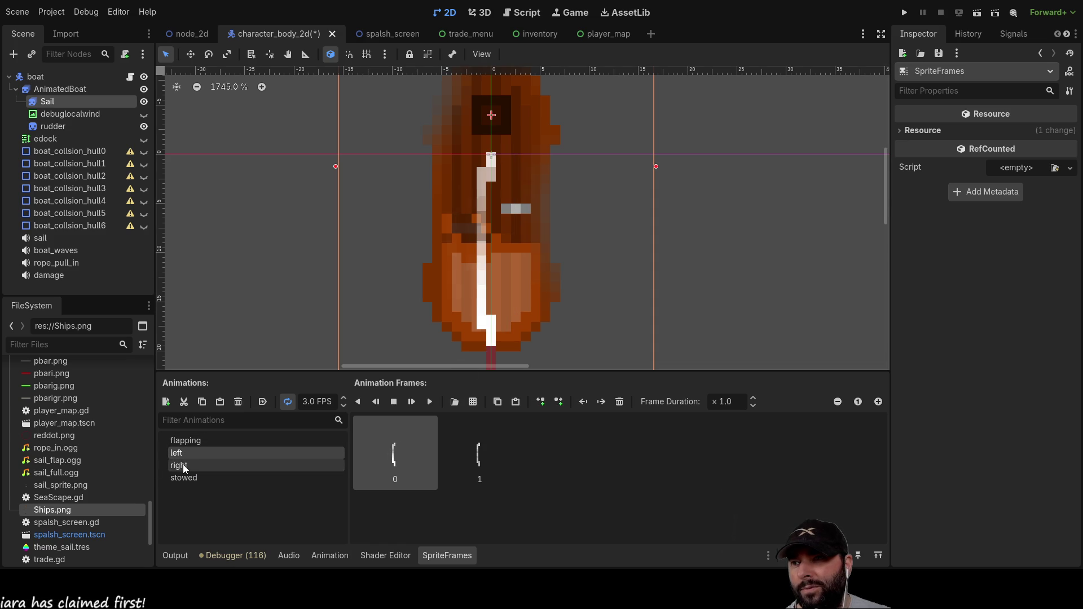
{"action": "left_click", "coordinate": [183, 465]}
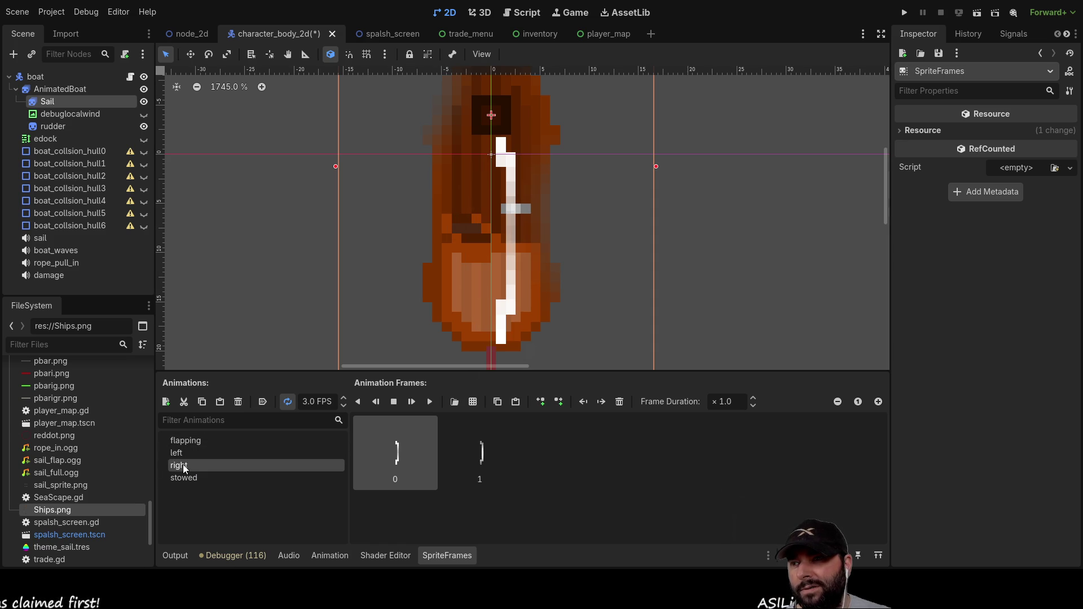
{"action": "left_click", "coordinate": [181, 452]}
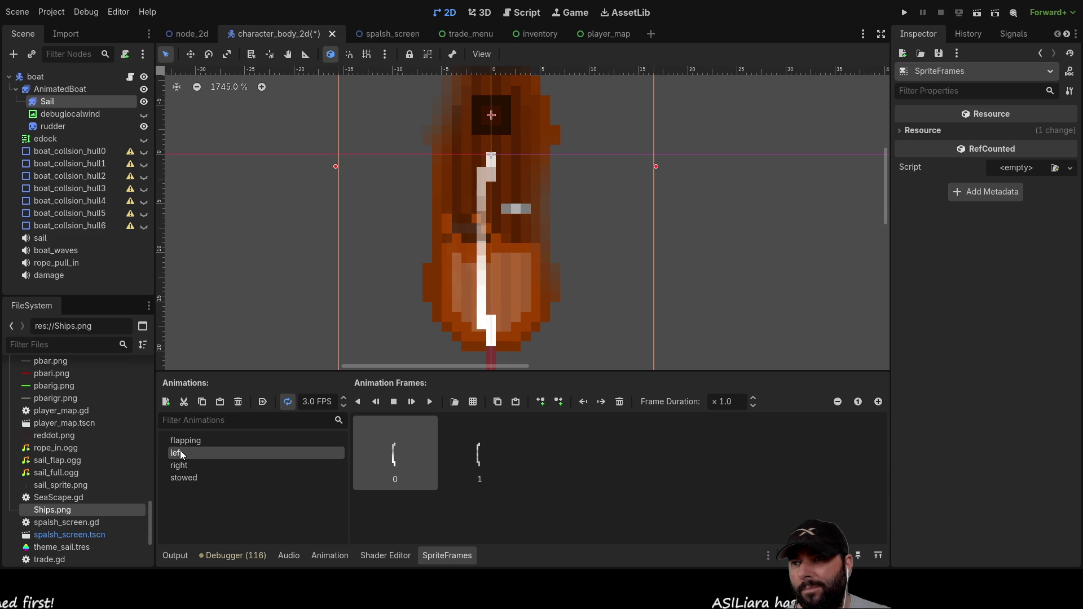
{"action": "left_click", "coordinate": [187, 463]}
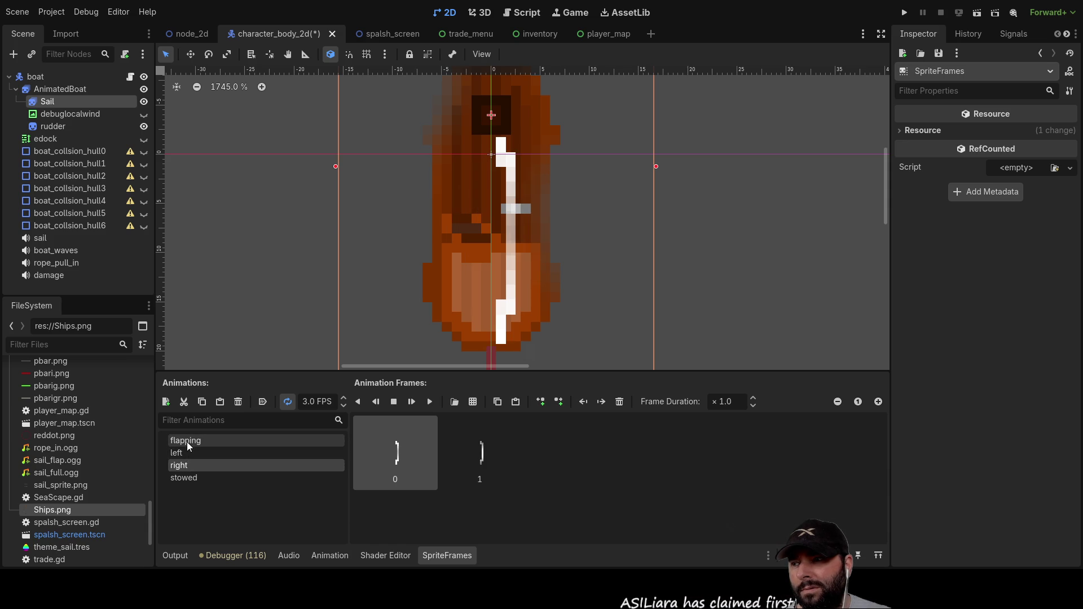
{"action": "left_click", "coordinate": [187, 440]}
{"action": "left_click", "coordinate": [187, 454]}
{"action": "left_click", "coordinate": [191, 473]}
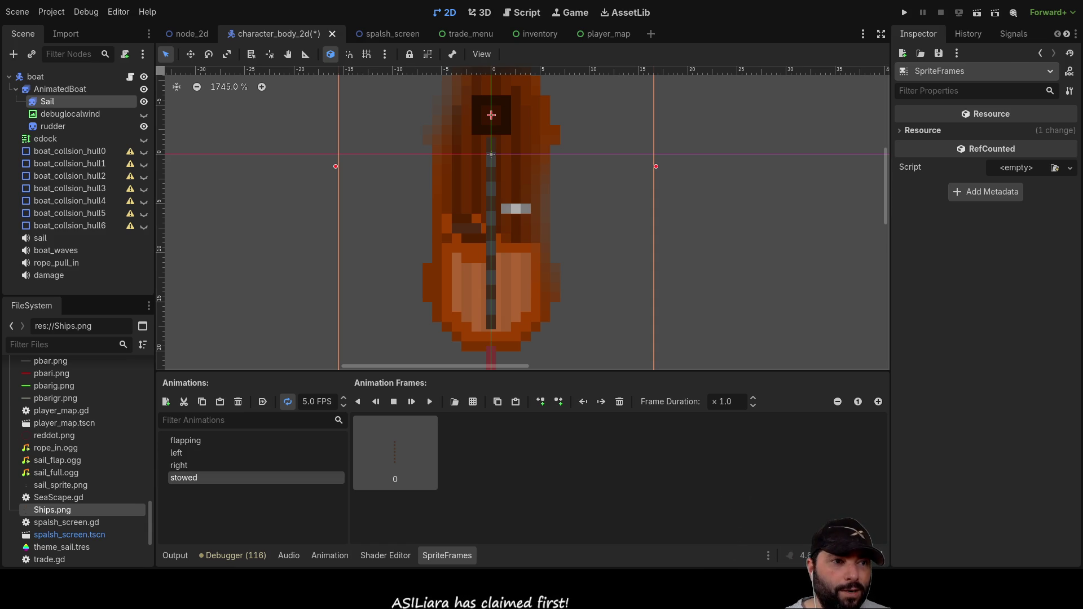
{"action": "key", "text": "alt+Tab"}
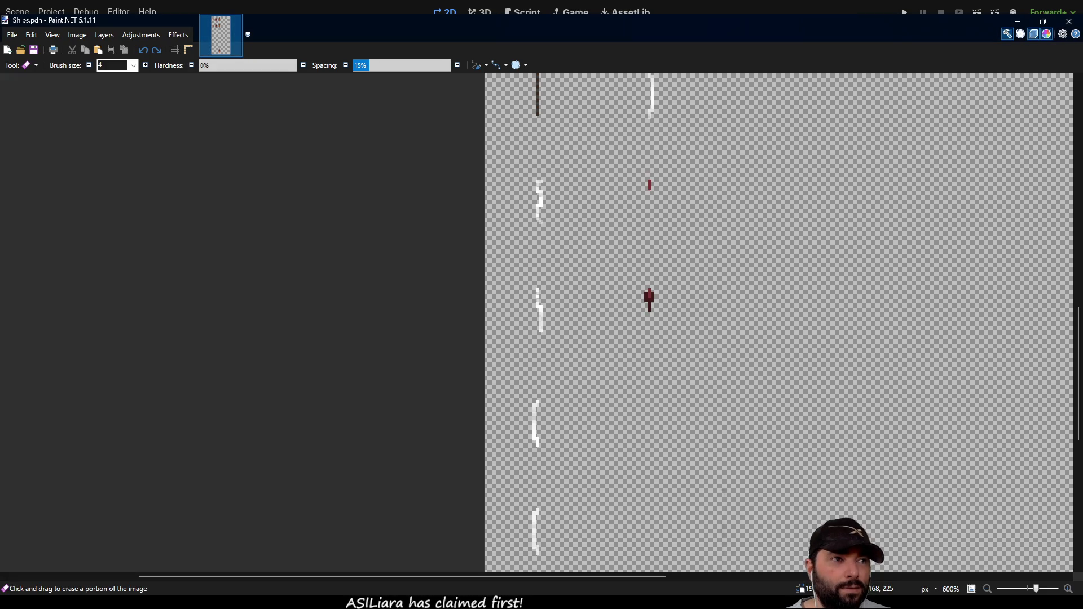
Step: Undo the erase to restore the blue background and L-shaped line, then select the two left sail frames for moving
{"action": "scroll", "coordinate": [580, 365], "scroll_direction": "down", "scroll_amount": 2}
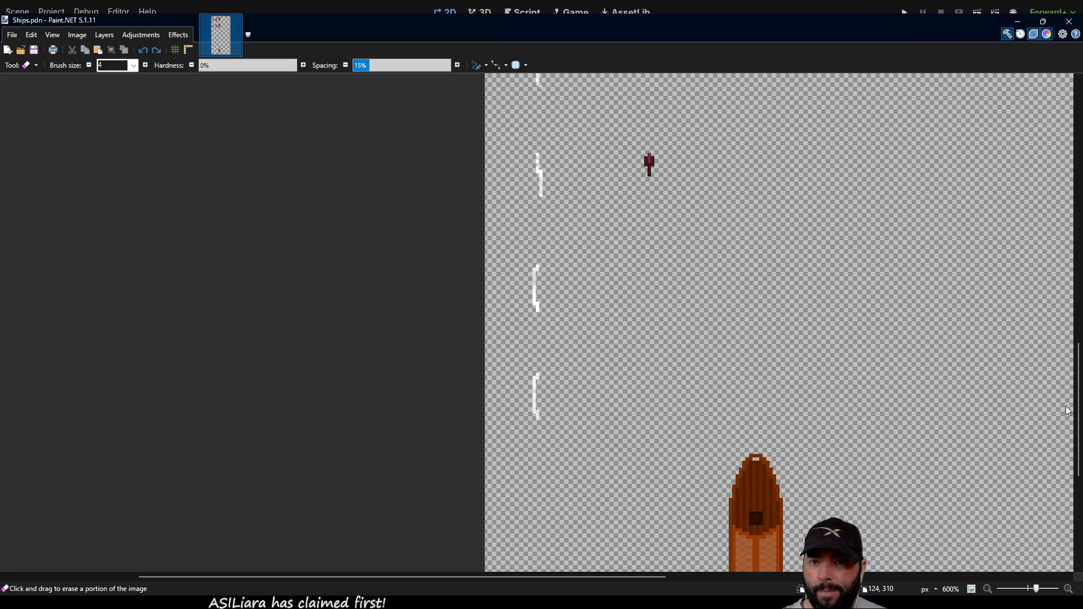
{"action": "key", "text": "ctrl+z"}
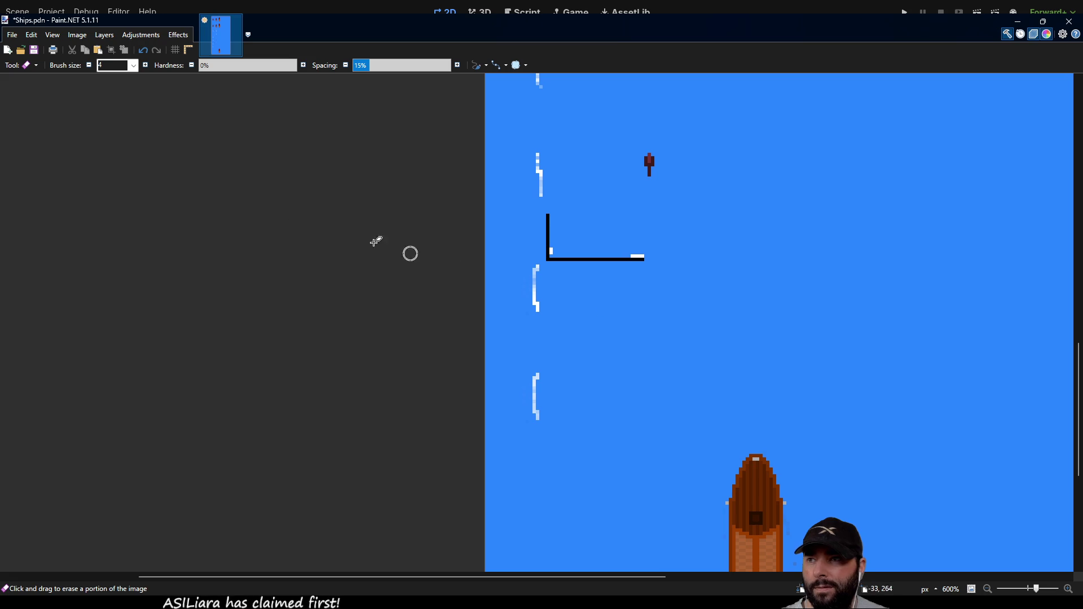
{"action": "key", "text": "s"}
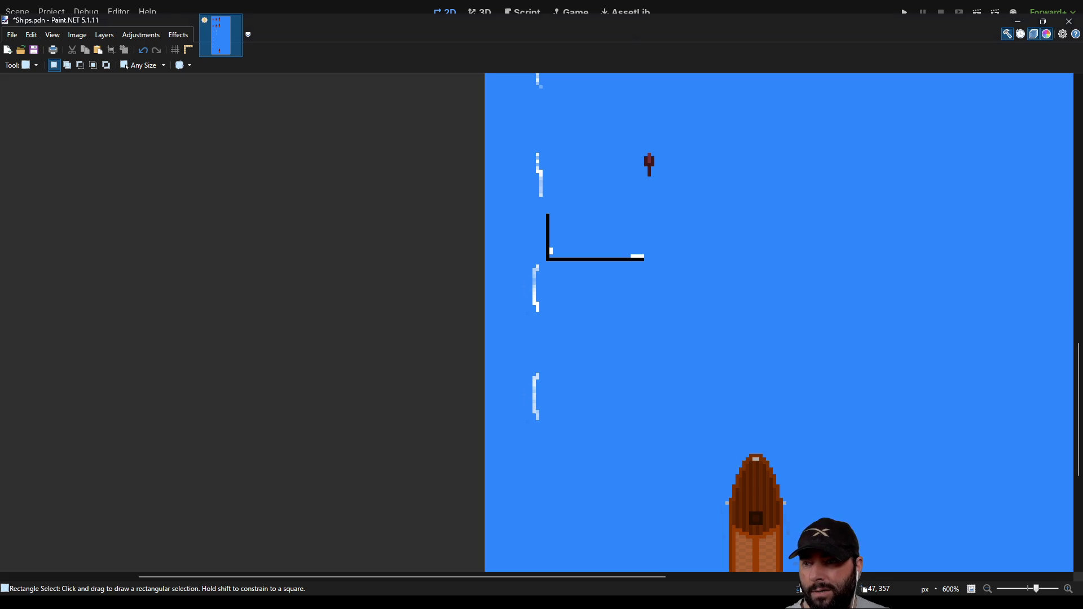
{"action": "scroll", "coordinate": [554, 381], "scroll_direction": "up", "scroll_amount": 4}
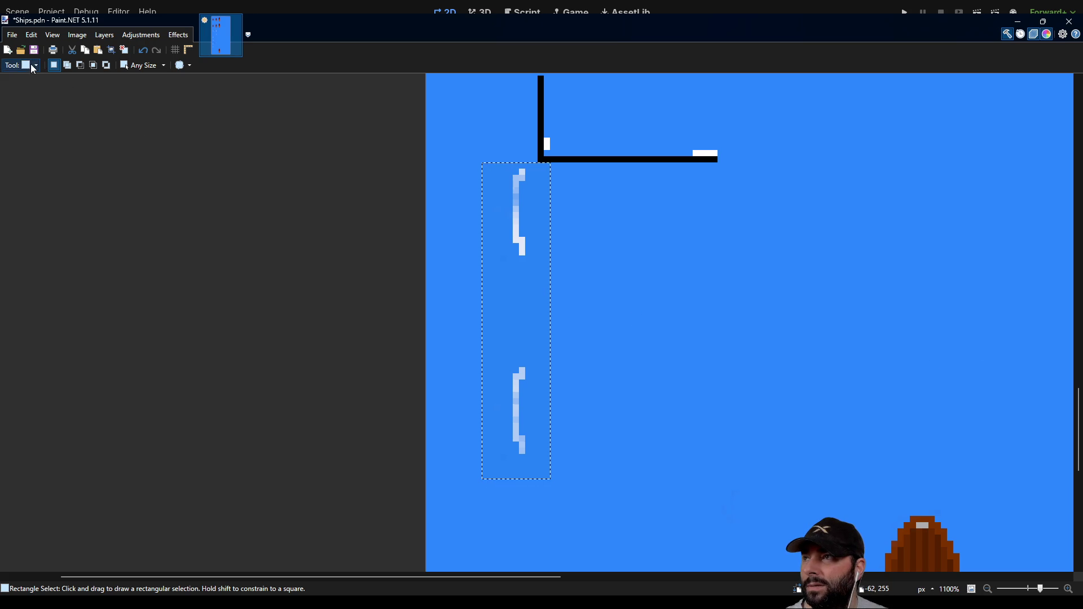
{"action": "key", "text": "m"}
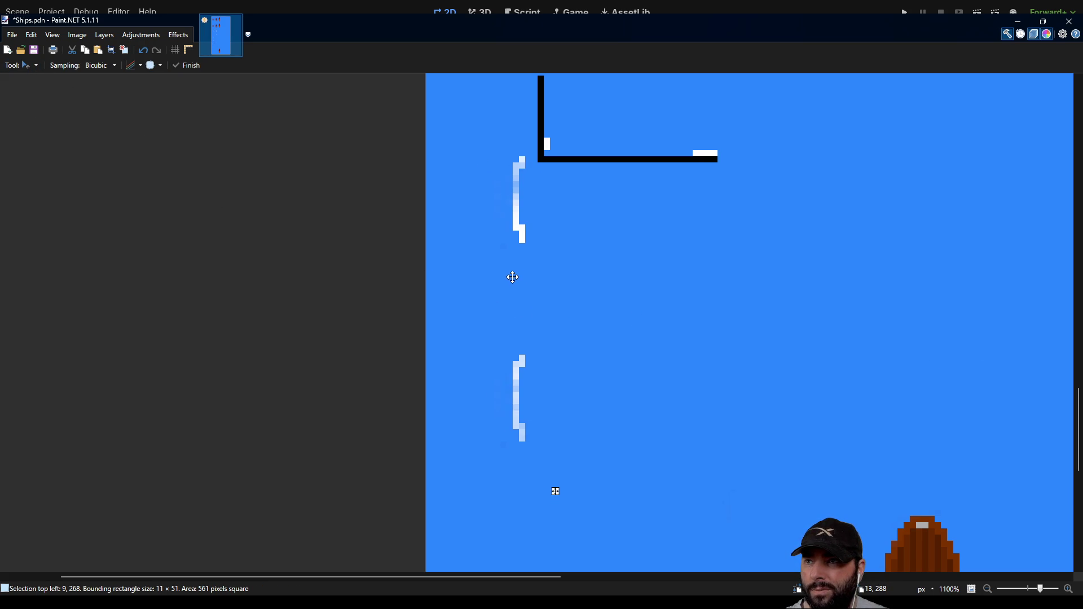
Step: Nudge the sail frames one pixel left, then shift the L-shaped line up and delete it
{"action": "left_click_drag", "start_coordinate": [512, 277], "coordinate": [510, 277]}
{"action": "scroll", "coordinate": [619, 319], "scroll_direction": "down", "scroll_amount": 2}
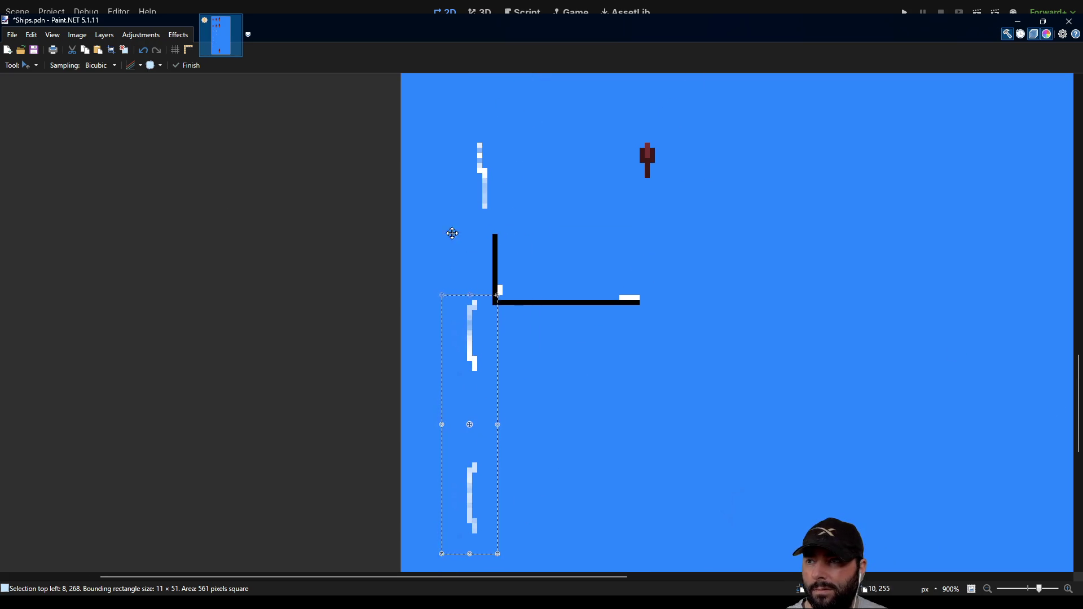
{"action": "key", "text": "s"}
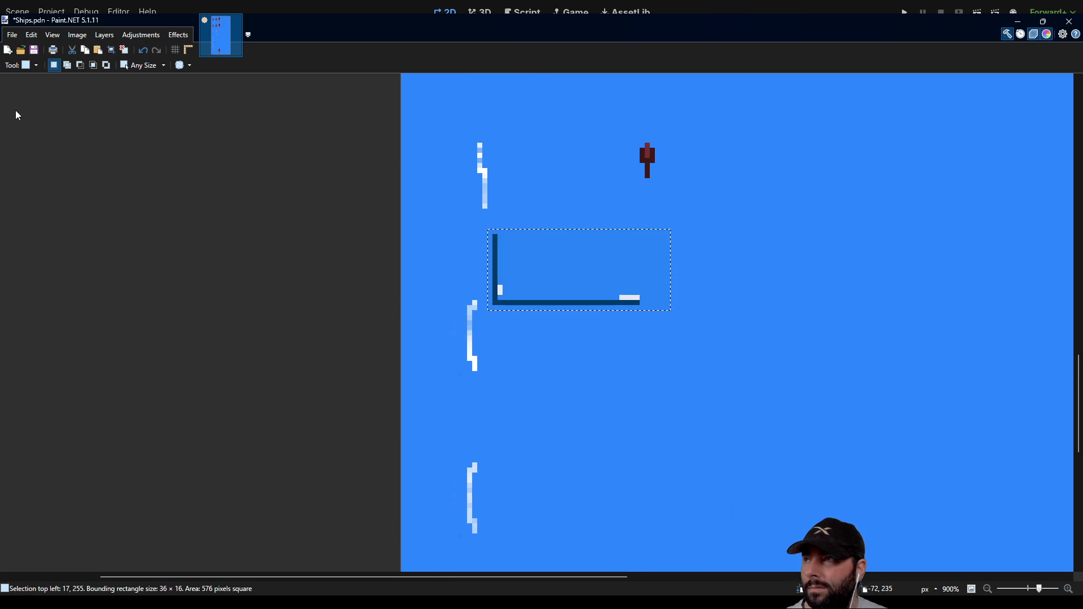
{"action": "key", "text": "m"}
{"action": "left_click_drag", "start_coordinate": [536, 258], "coordinate": [536, 253]}
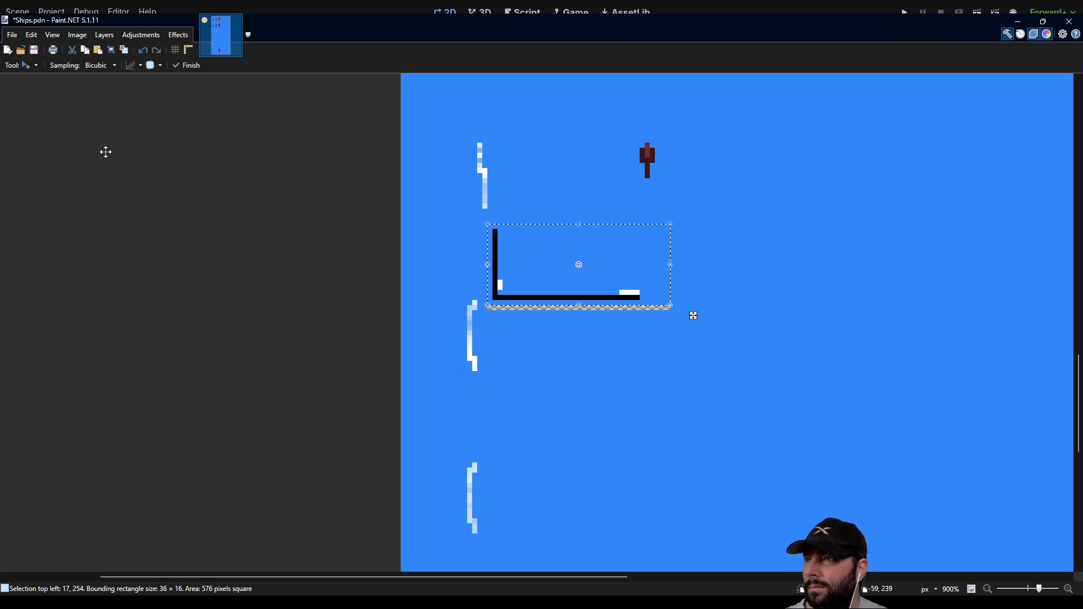
{"action": "key", "text": "Delete"}
{"action": "scroll", "coordinate": [565, 261], "scroll_direction": "up", "scroll_amount": 10}
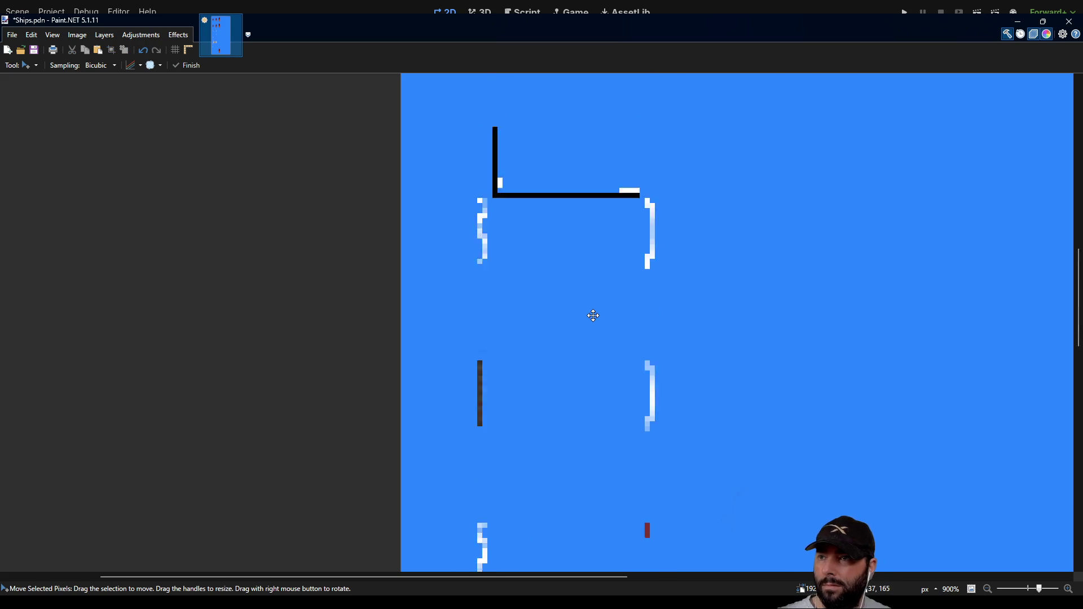
Step: Erase the black line above the white strokes and fill the two transparent patches with the sampled blue
{"action": "key", "text": "s"}
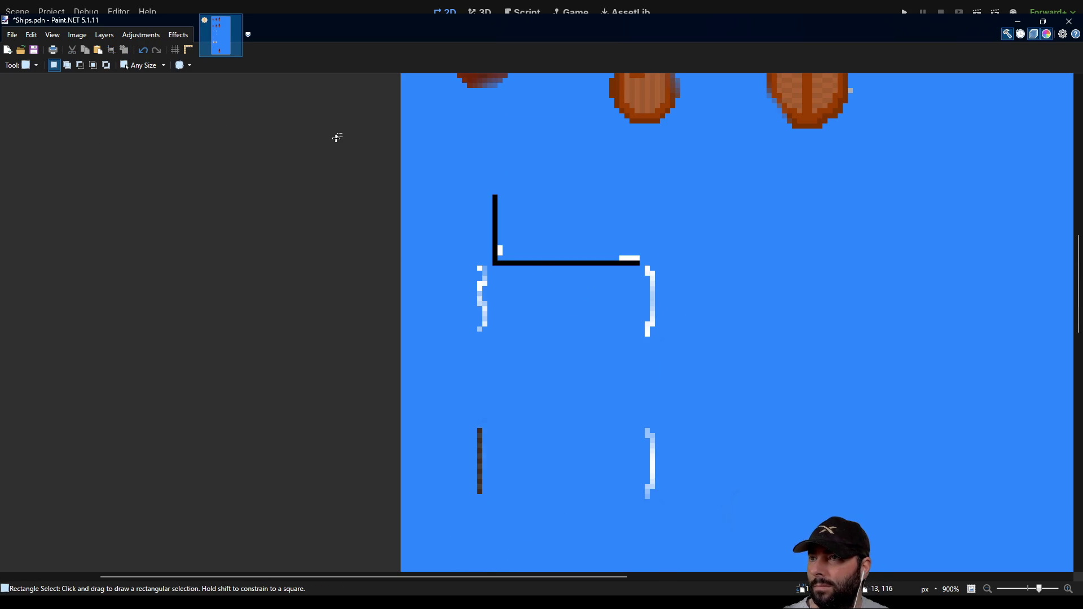
{"action": "left_click_drag", "start_coordinate": [498, 193], "coordinate": [607, 274]}
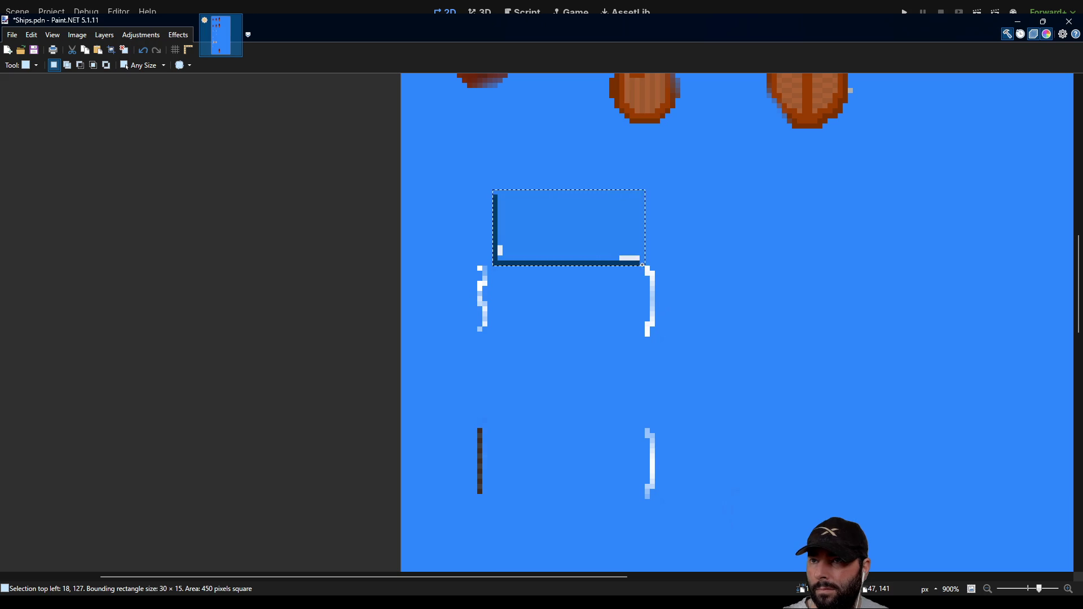
{"action": "key", "text": "Delete"}
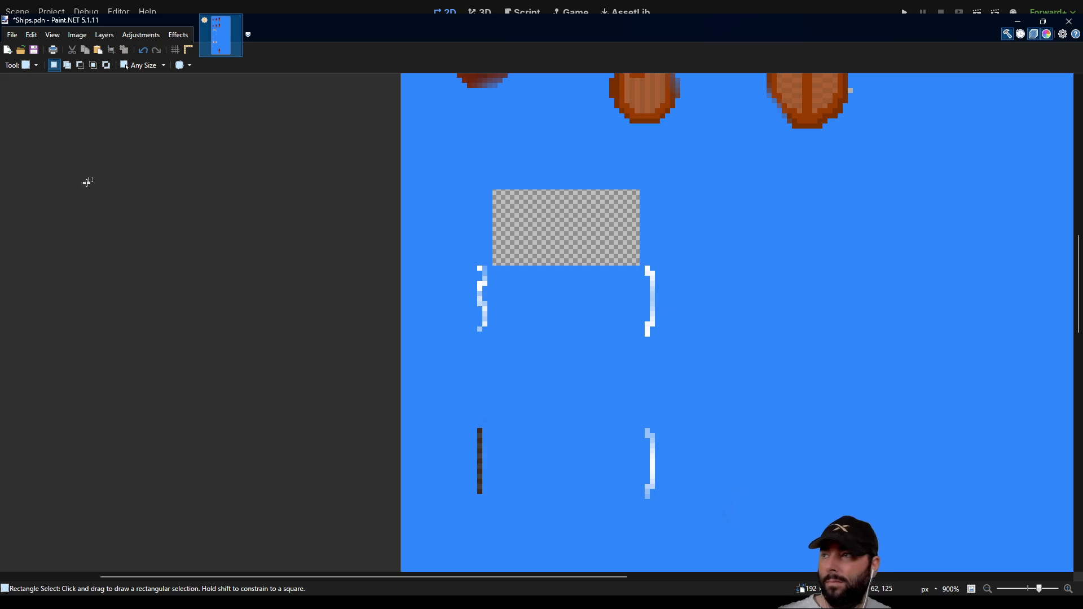
{"action": "key", "text": "k"}
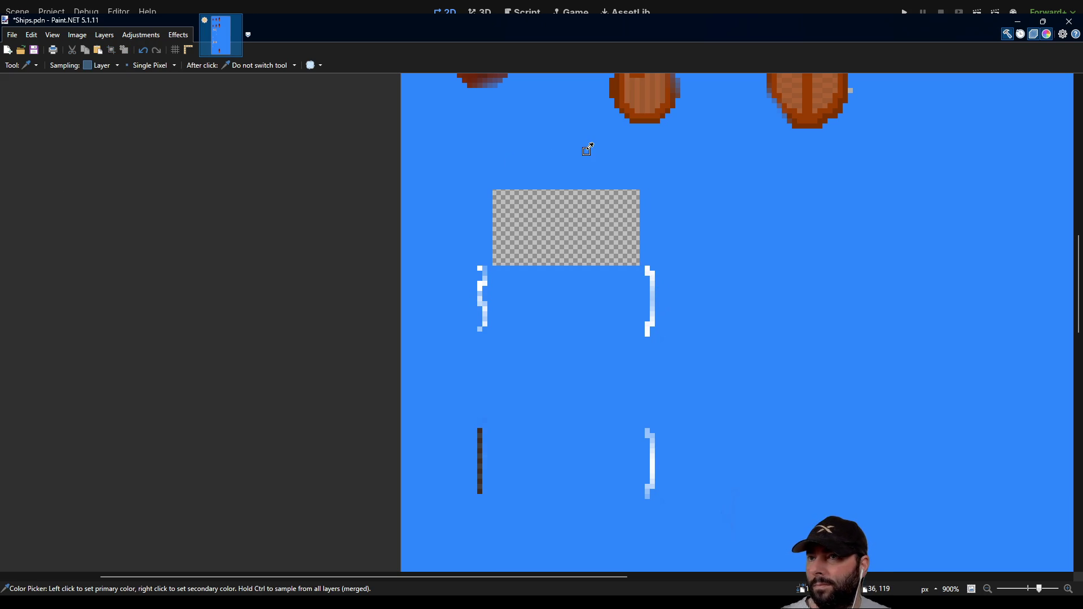
{"action": "key", "text": "f"}
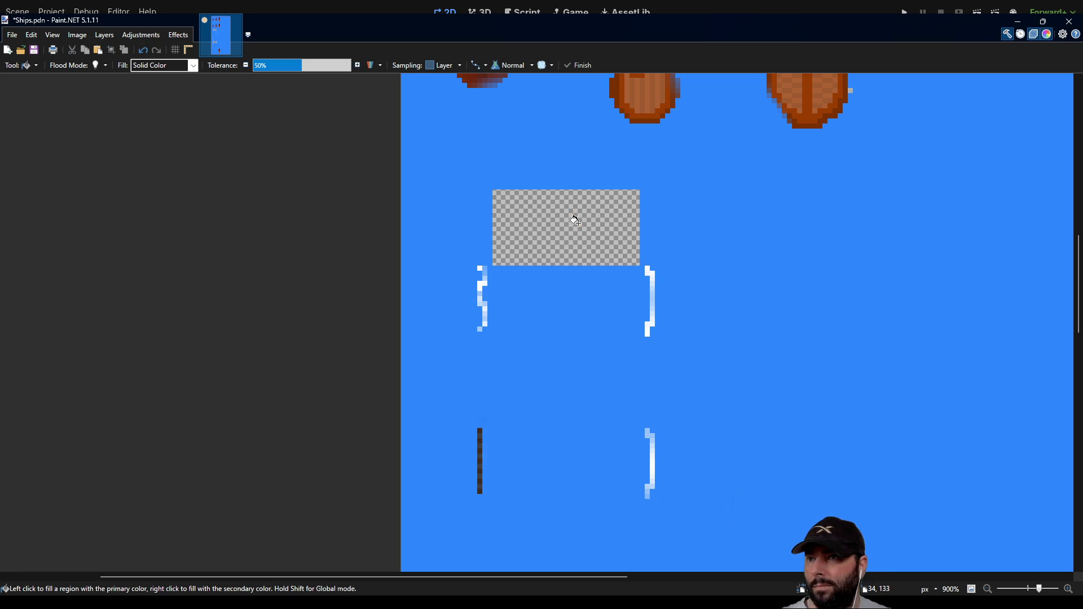
{"action": "left_click", "coordinate": [575, 220]}
{"action": "scroll", "coordinate": [575, 226], "scroll_direction": "down", "scroll_amount": 5}
{"action": "left_click", "coordinate": [591, 400]}
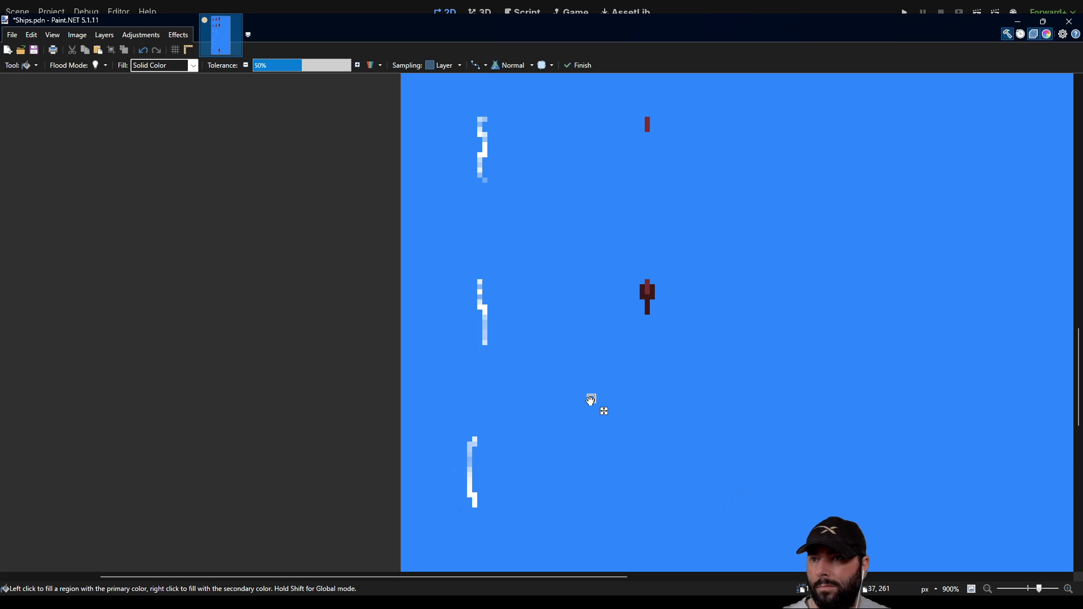
{"action": "scroll", "coordinate": [591, 400], "scroll_direction": "down", "scroll_amount": 8}
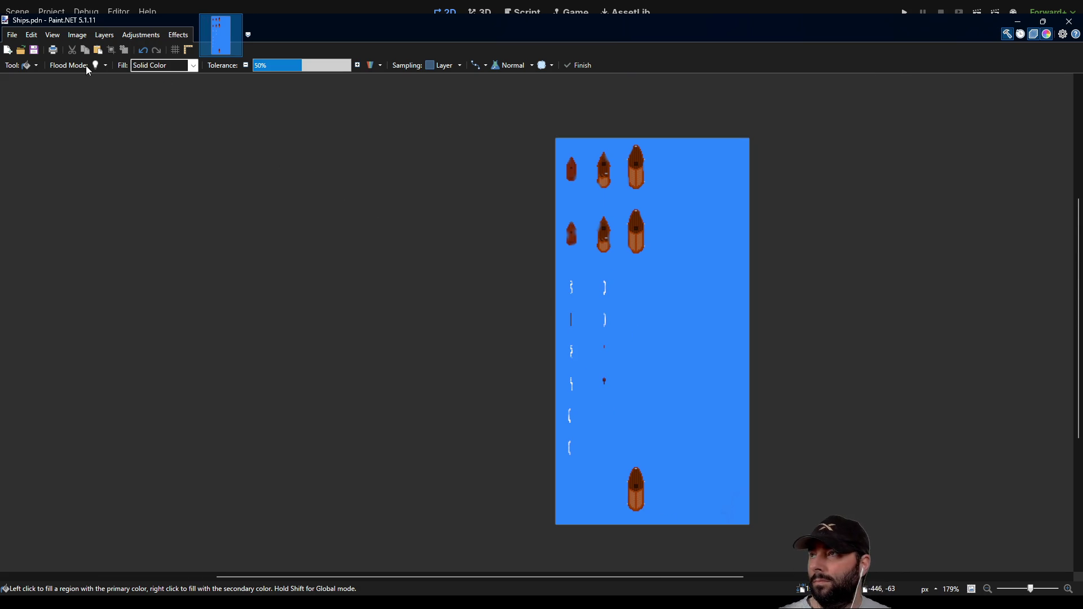
Step: Undo the blue fill for a transparent background, save the sheet as Ships.png, and return to Godot
{"action": "key", "text": "ctrl+z"}
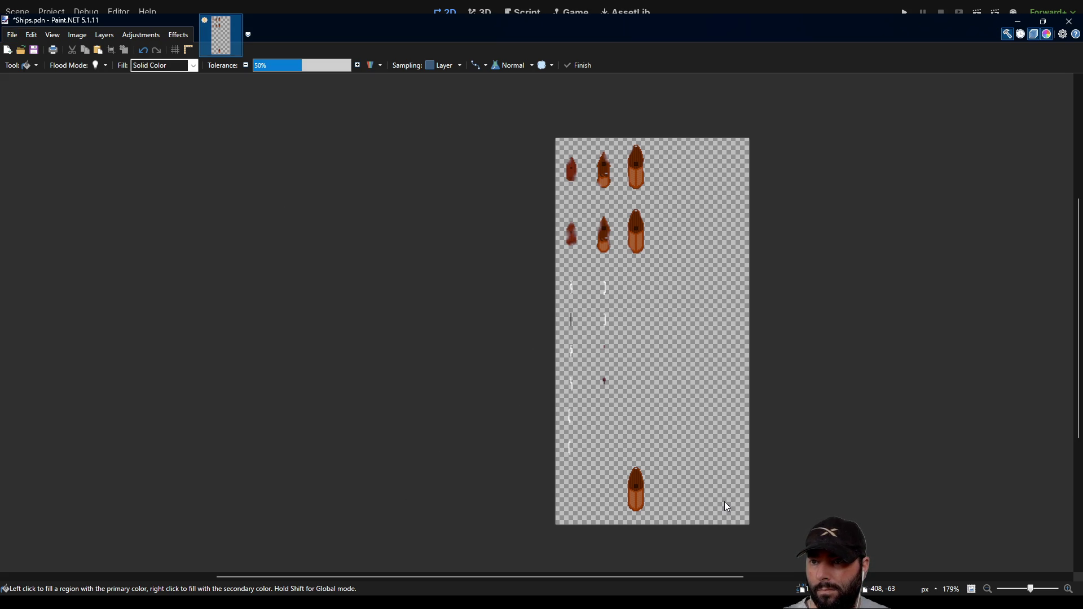
{"action": "left_click", "coordinate": [570, 315]}
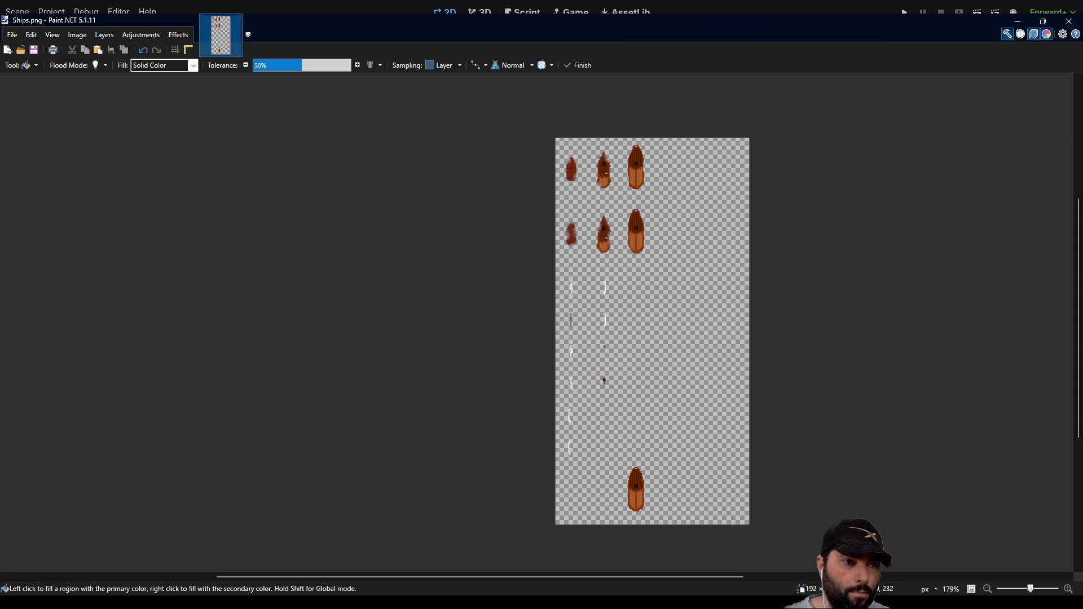
{"action": "key", "text": "alt+Tab"}
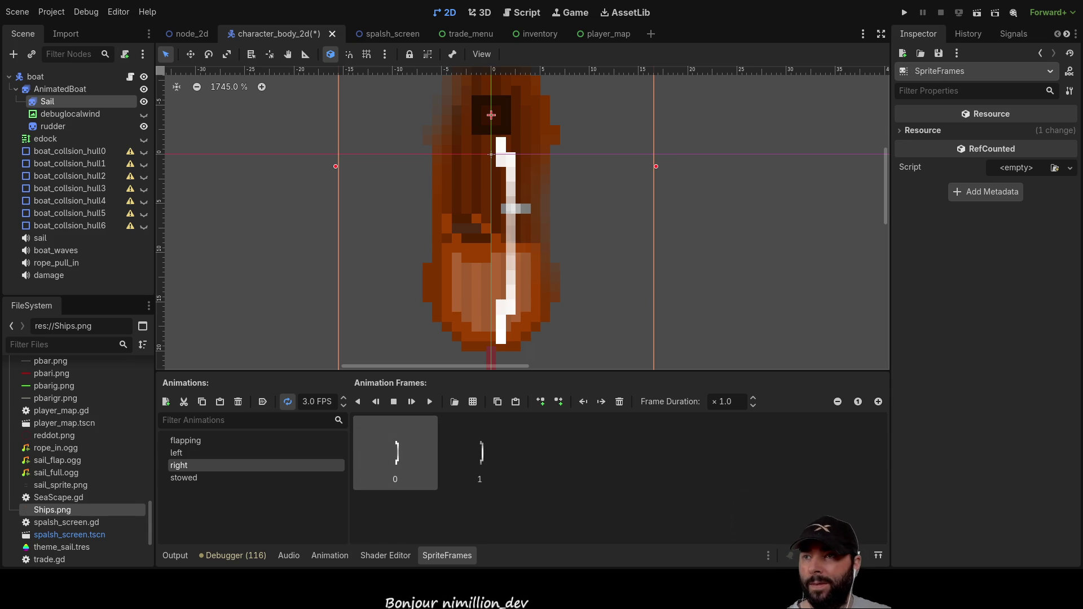
Step: Flip between left, right, stowed and flapping to check the updated sail frames, then return to Paint.NET
{"action": "left_click", "coordinate": [198, 452]}
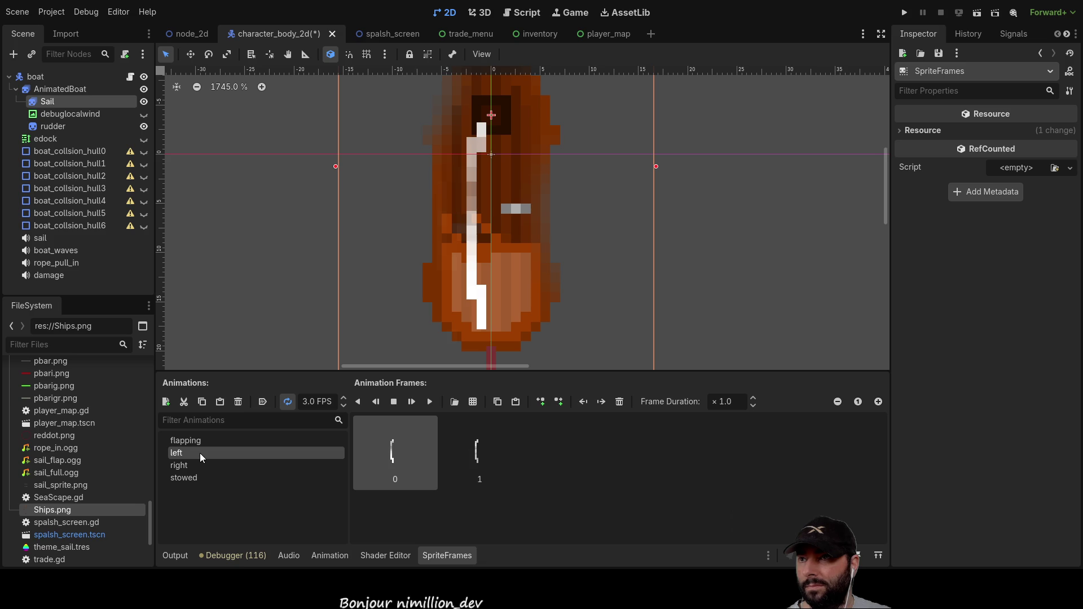
{"action": "left_click", "coordinate": [192, 462]}
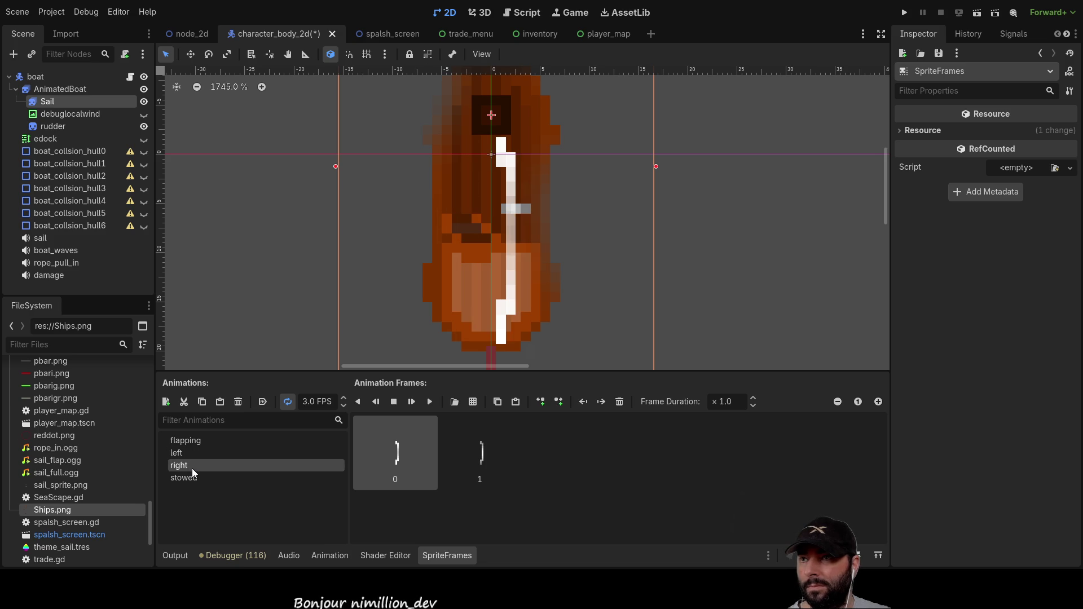
{"action": "left_click", "coordinate": [194, 452]}
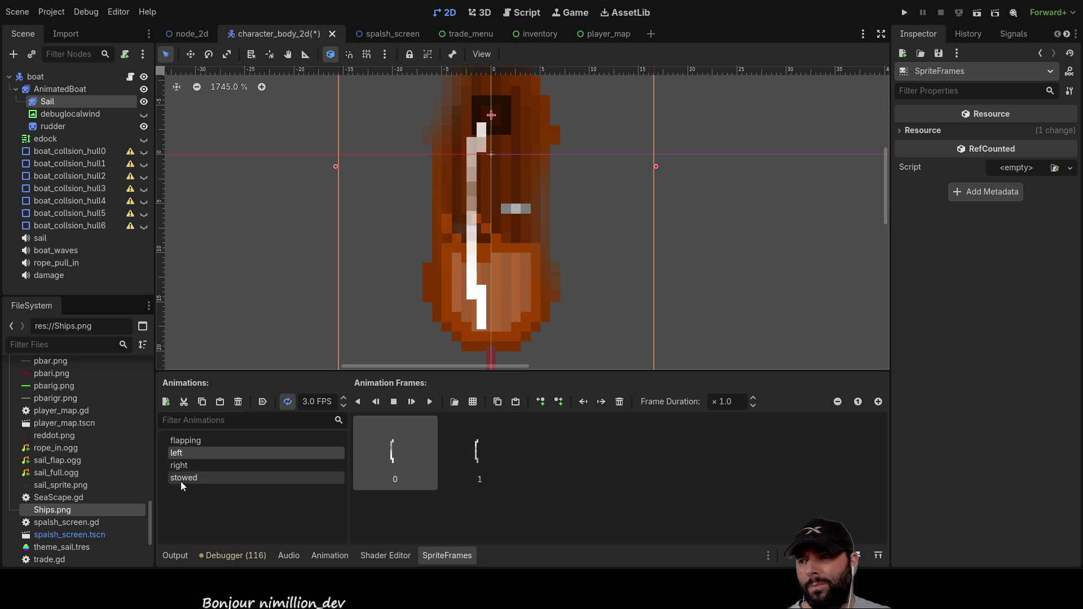
{"action": "left_click", "coordinate": [185, 464]}
{"action": "left_click", "coordinate": [190, 478]}
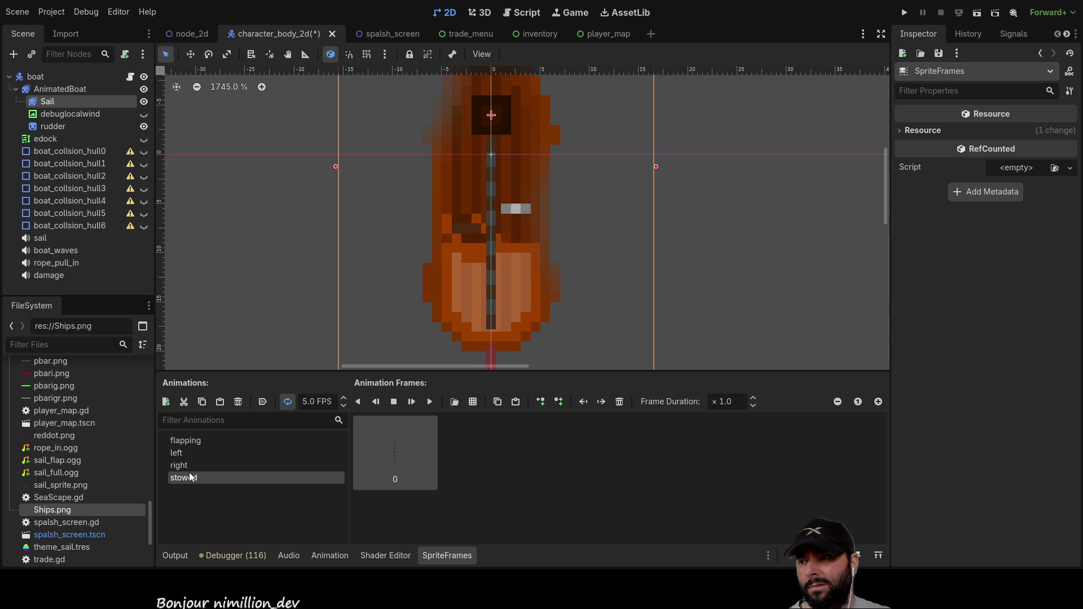
{"action": "left_click", "coordinate": [187, 465]}
{"action": "left_click", "coordinate": [188, 453]}
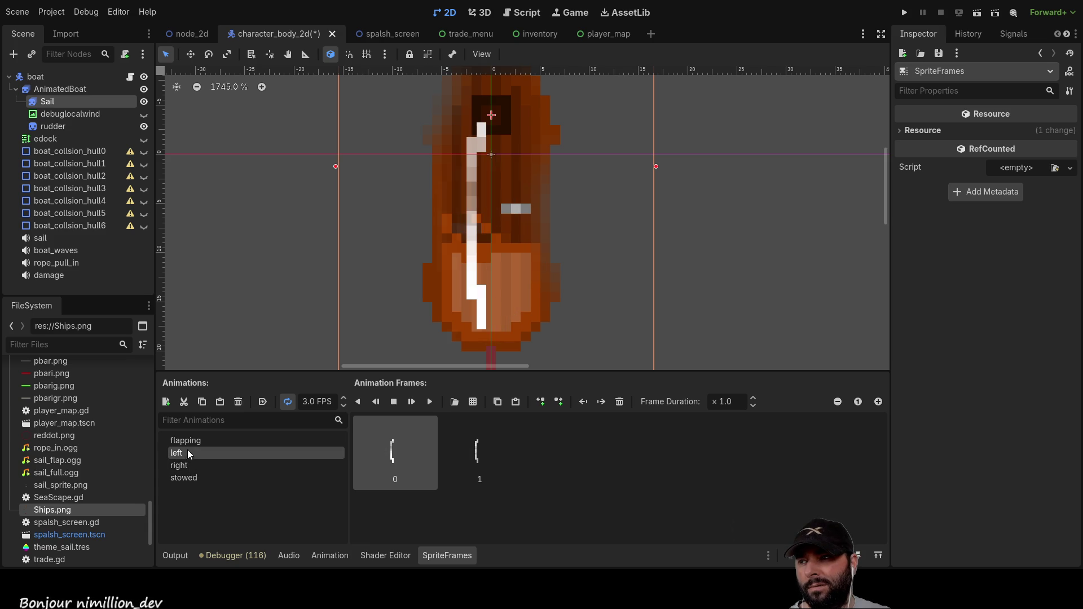
{"action": "left_click", "coordinate": [188, 442]}
{"action": "left_click", "coordinate": [188, 451]}
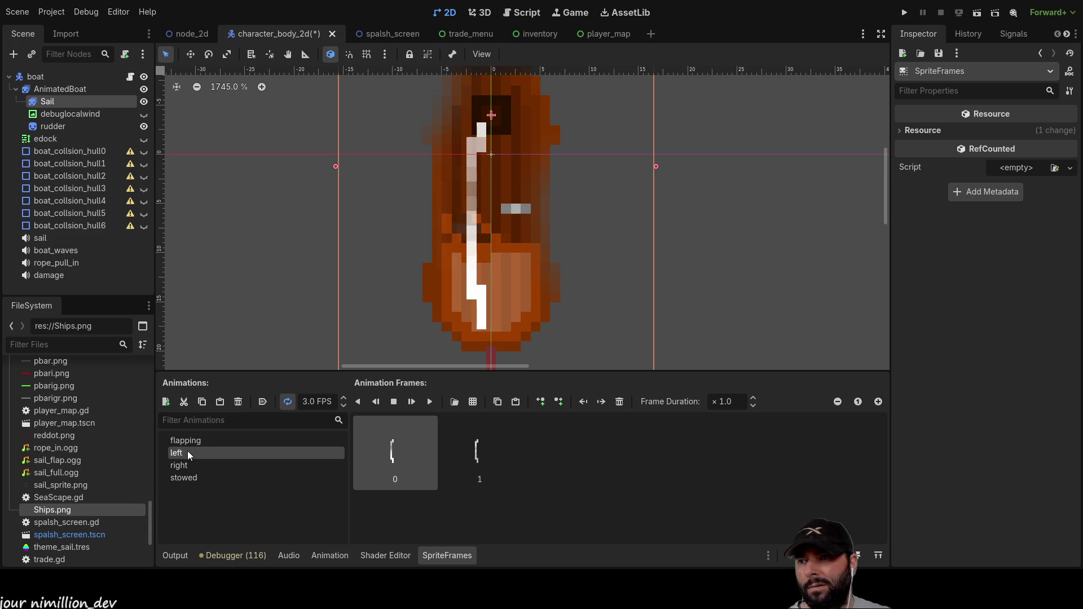
{"action": "left_click", "coordinate": [188, 462]}
{"action": "left_click", "coordinate": [189, 455]}
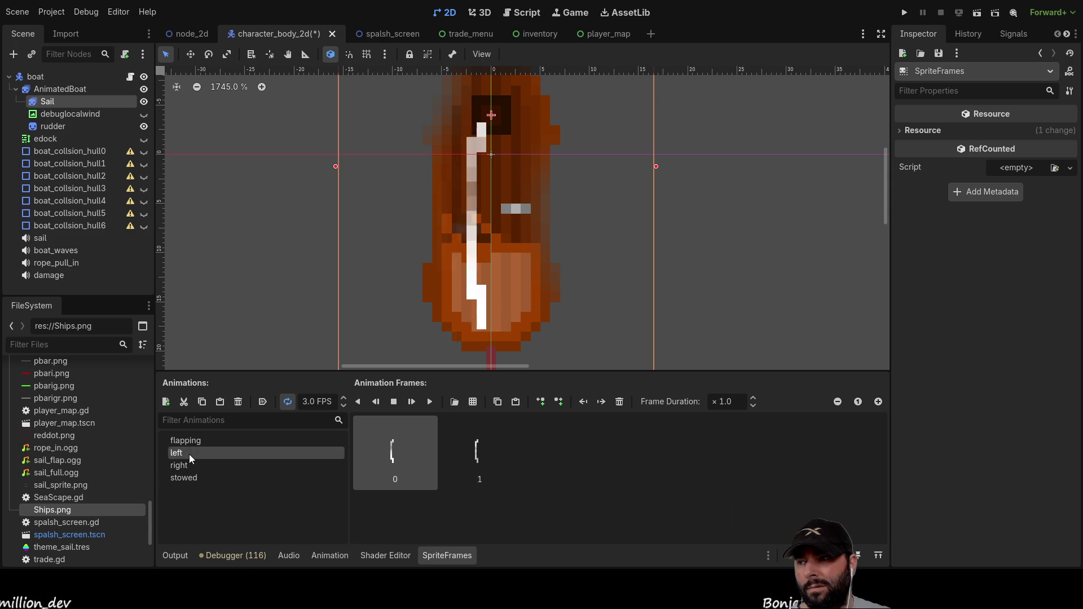
{"action": "left_click", "coordinate": [192, 442]}
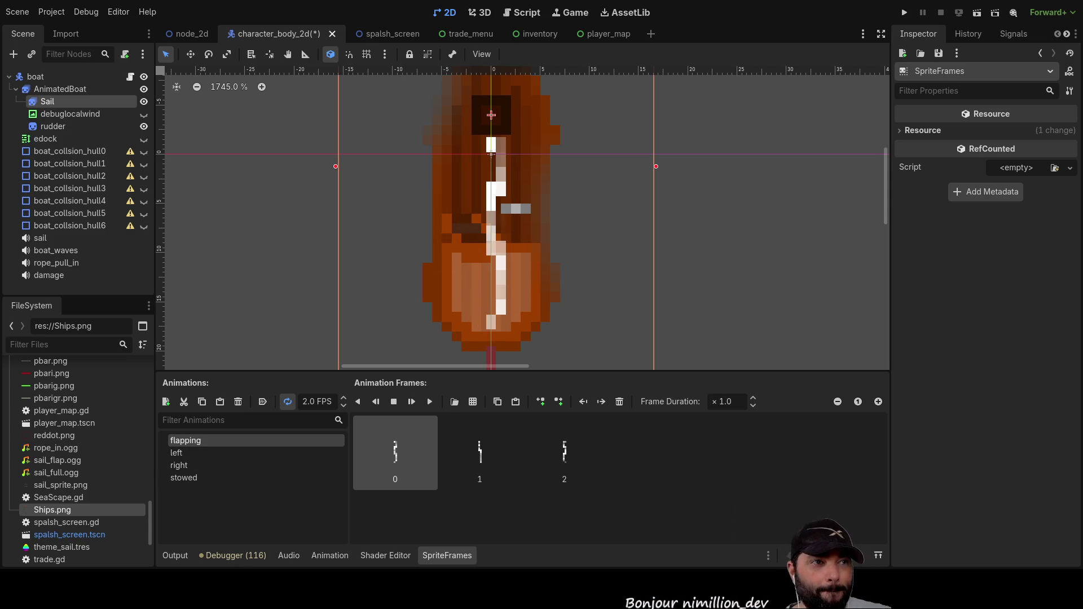
{"action": "key", "text": "alt+Tab"}
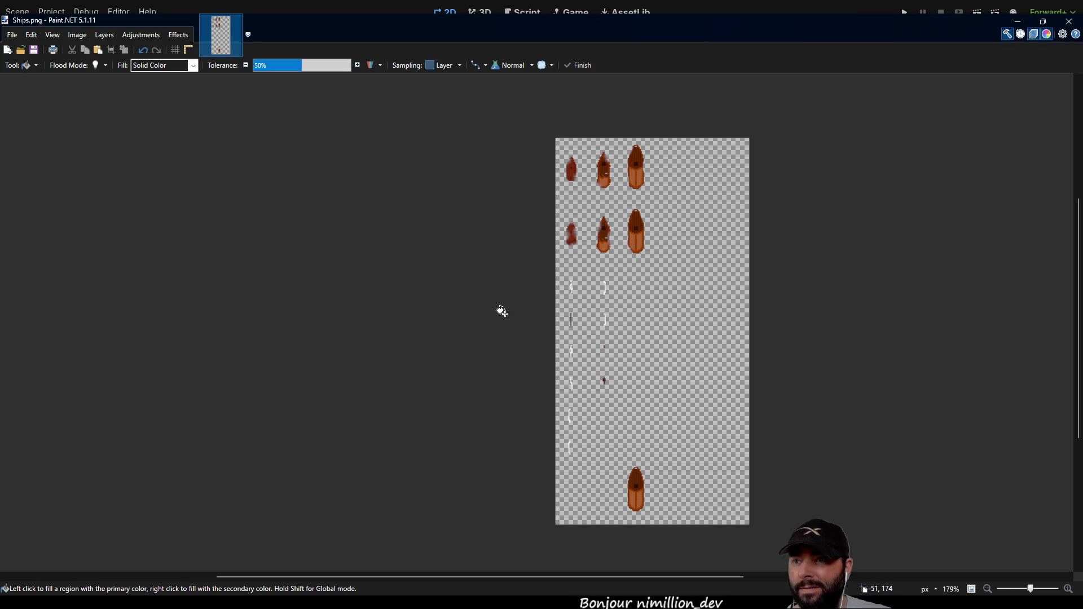
Step: Select the two lower-left white sail sprites and move them down one pixel
{"action": "scroll", "coordinate": [605, 378], "scroll_direction": "up", "scroll_amount": 6}
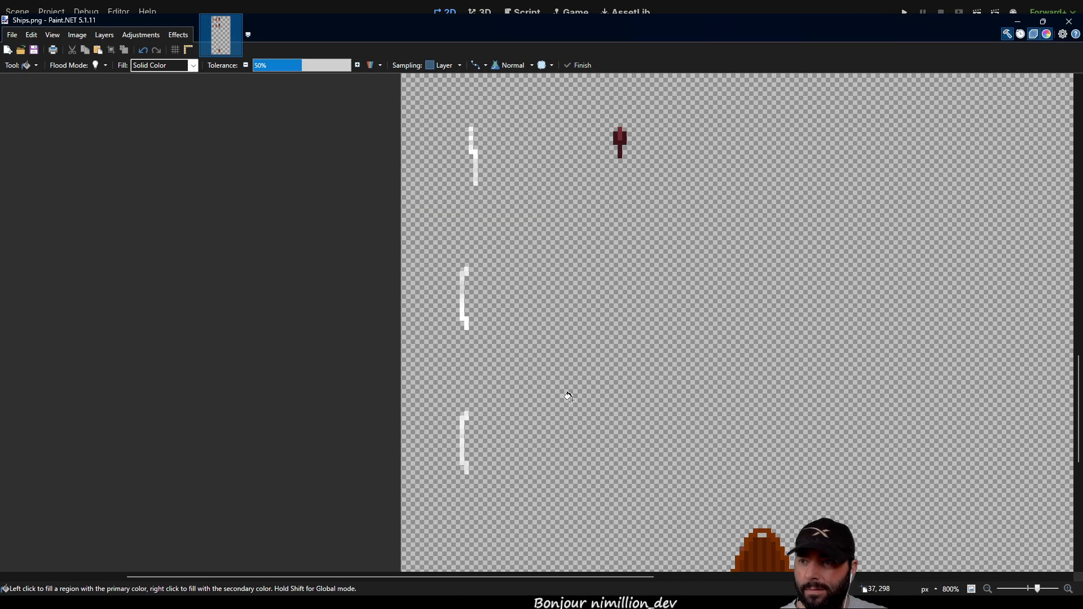
{"action": "key", "text": "s"}
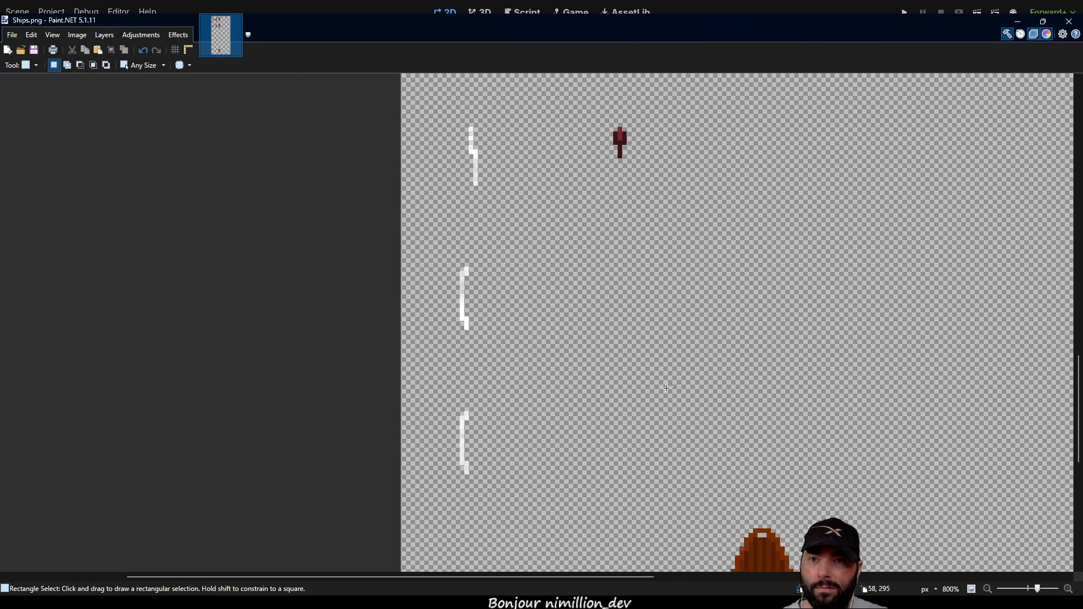
{"action": "left_click_drag", "start_coordinate": [406, 250], "coordinate": [537, 510]}
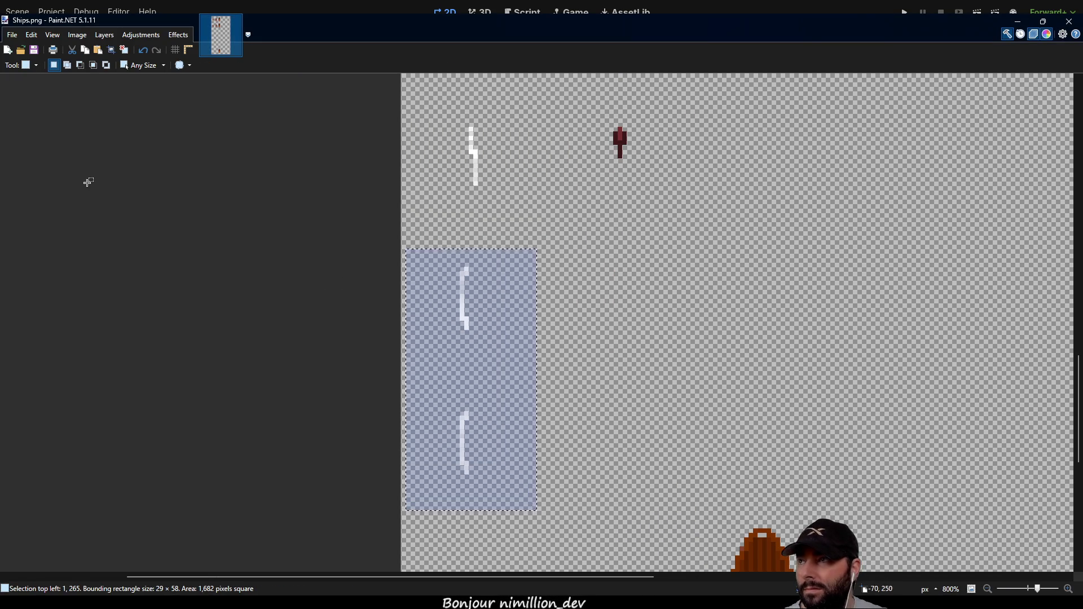
{"action": "key", "text": "m"}
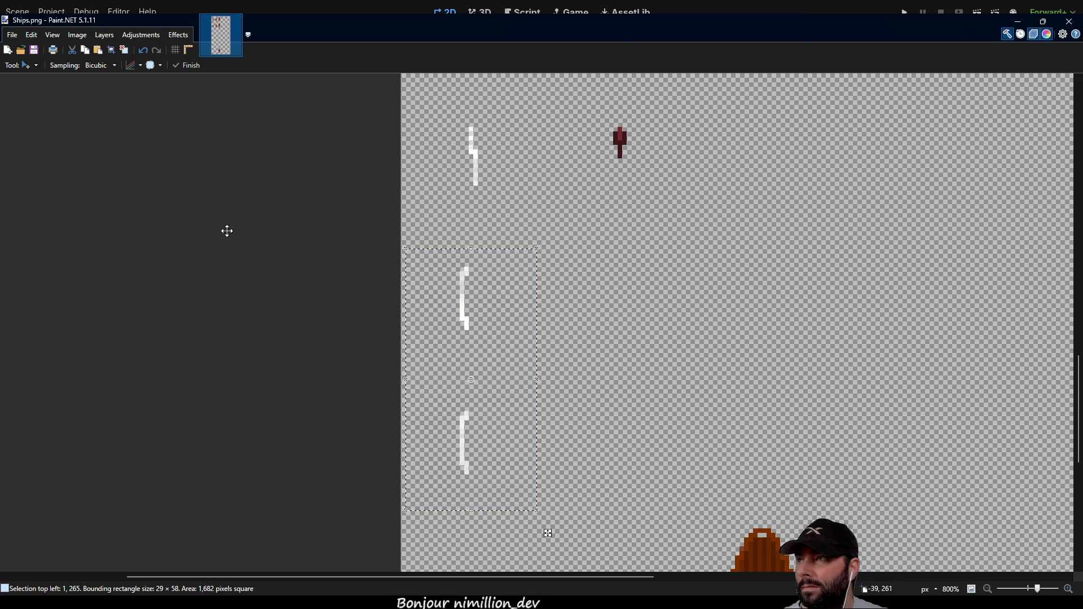
{"action": "scroll", "coordinate": [463, 345], "scroll_direction": "up", "scroll_amount": 3}
{"action": "left_click", "coordinate": [460, 265]}
{"action": "left_click_drag", "start_coordinate": [461, 265], "coordinate": [459, 275]}
{"action": "scroll", "coordinate": [459, 275], "scroll_direction": "down", "scroll_amount": 8}
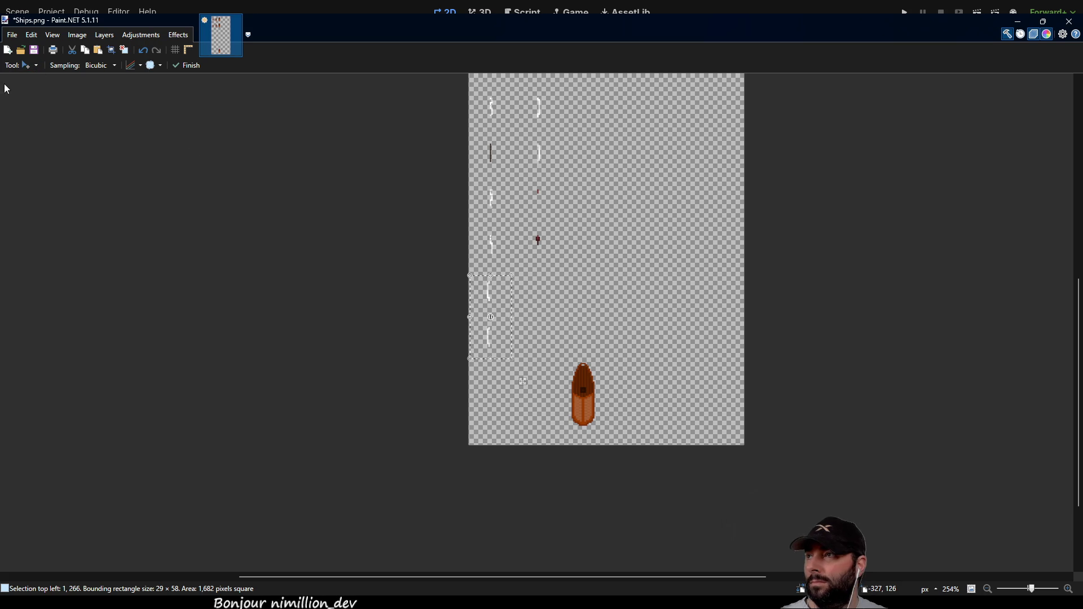
Step: Clear the selection, save Ships.png, and switch back to Godot
{"action": "key", "text": "s"}
{"action": "left_click", "coordinate": [537, 279]}
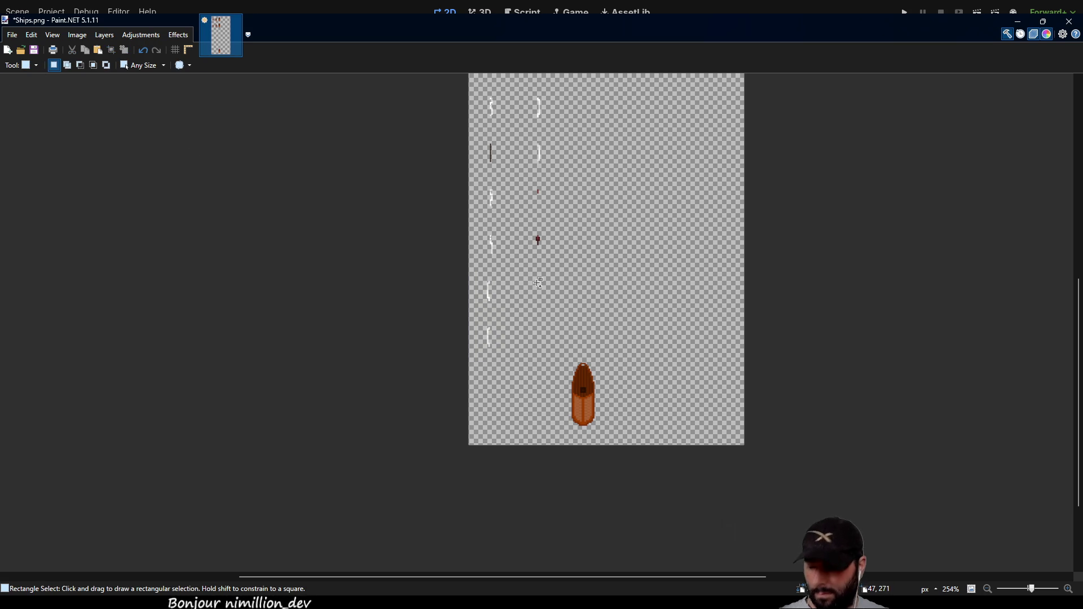
{"action": "key", "text": "ctrl+s"}
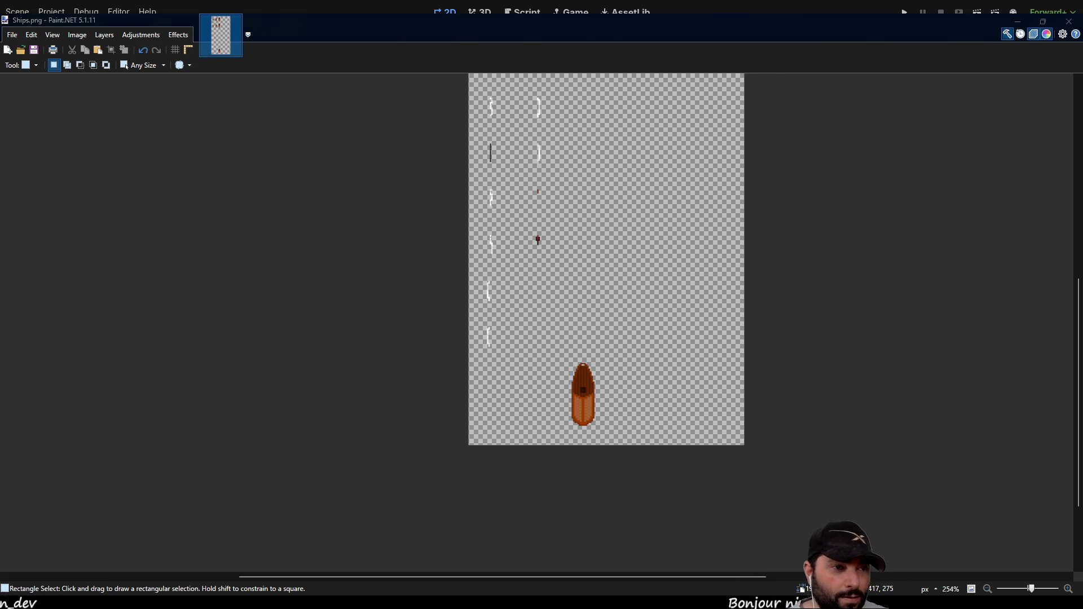
{"action": "key", "text": "alt+Tab"}
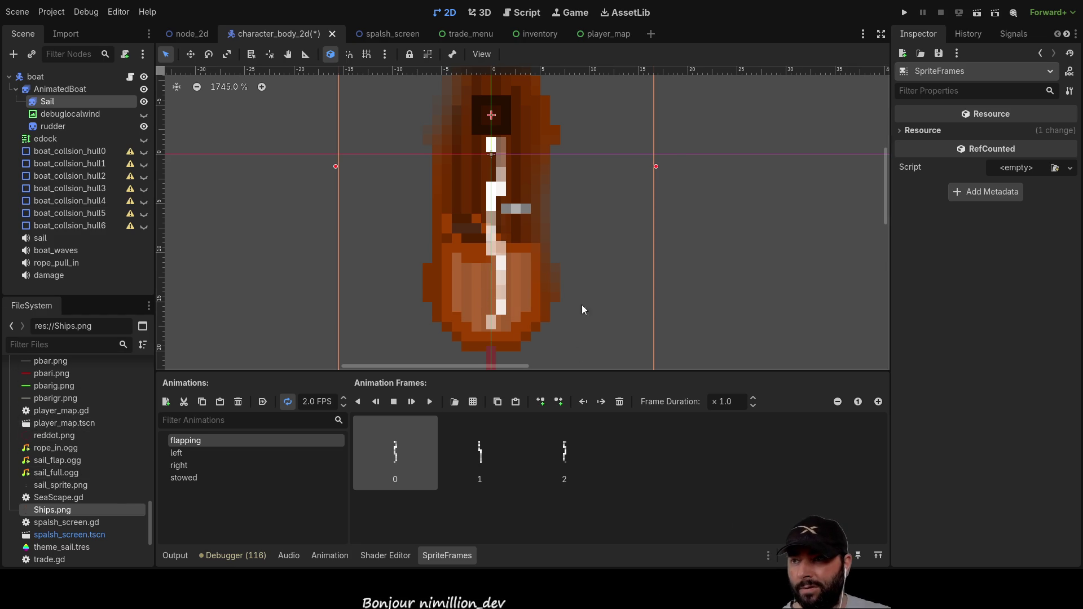
{"action": "left_click", "coordinate": [209, 453]}
{"action": "left_click", "coordinate": [196, 465]}
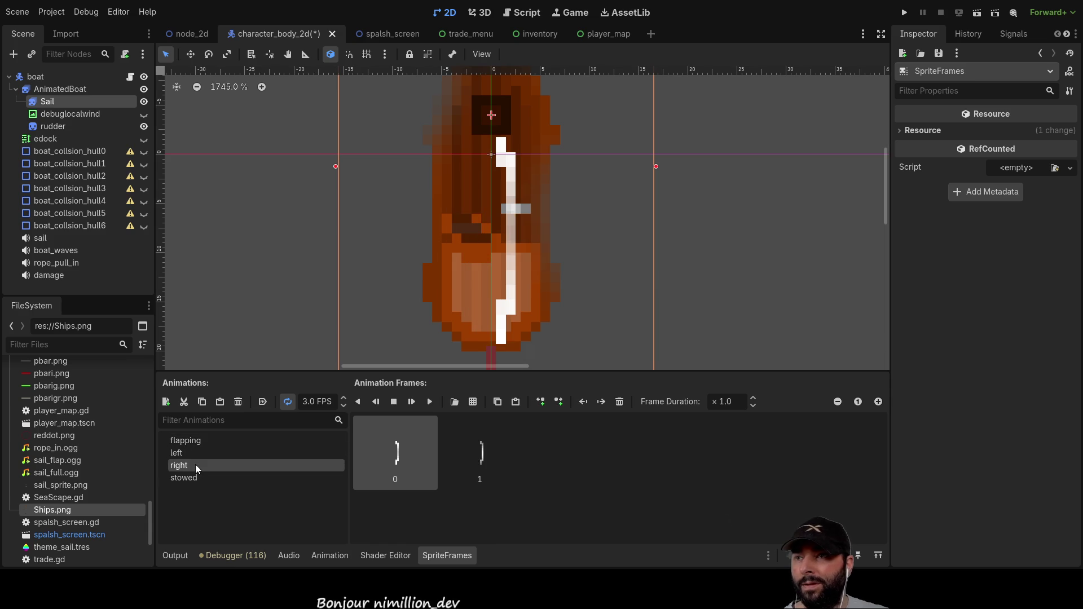
{"action": "left_click", "coordinate": [198, 477]}
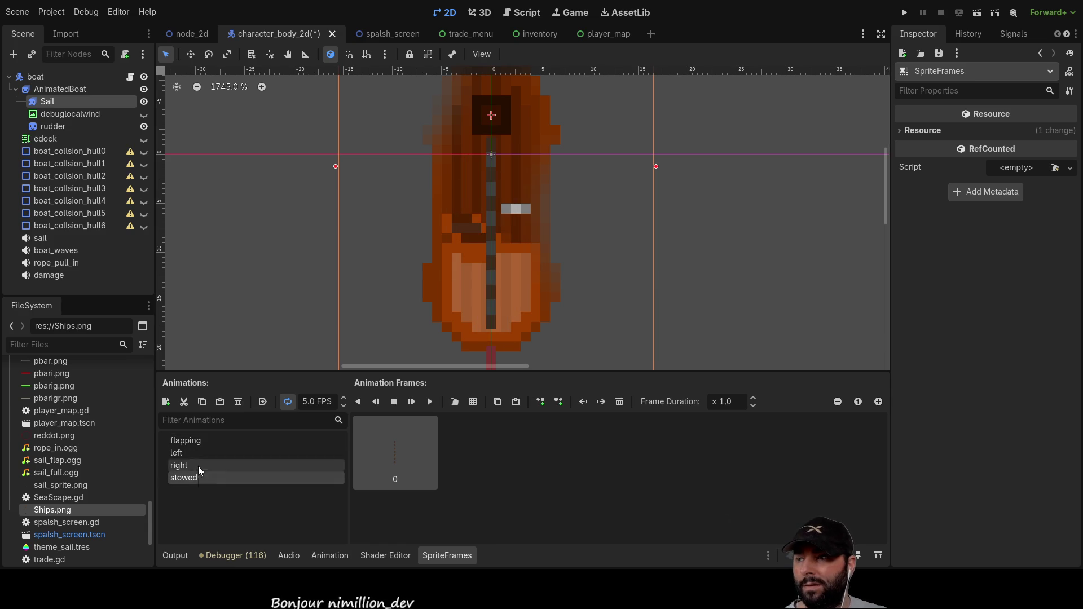
{"action": "left_click", "coordinate": [202, 442]}
{"action": "scroll", "coordinate": [593, 299], "scroll_direction": "down", "scroll_amount": 2}
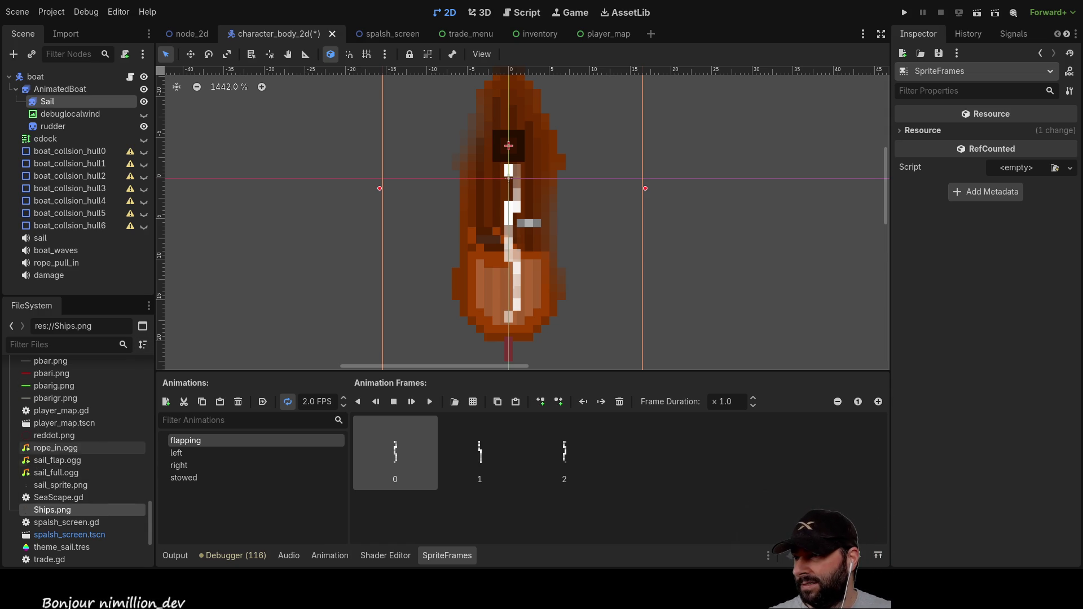
{"action": "scroll", "coordinate": [79, 451], "scroll_direction": "down", "scroll_amount": 5}
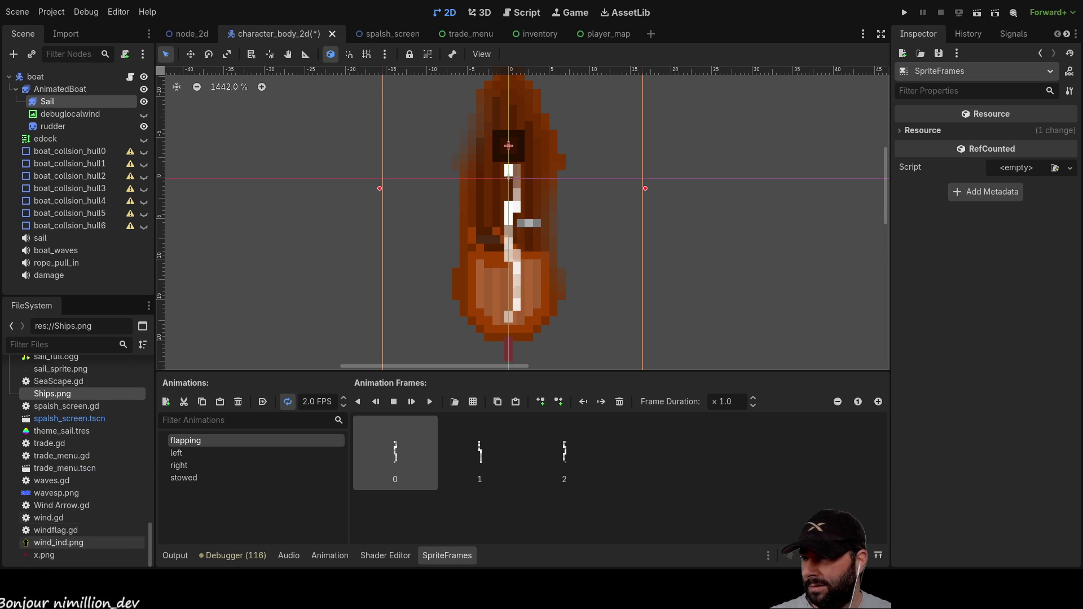
{"action": "scroll", "coordinate": [79, 493], "scroll_direction": "up", "scroll_amount": 8}
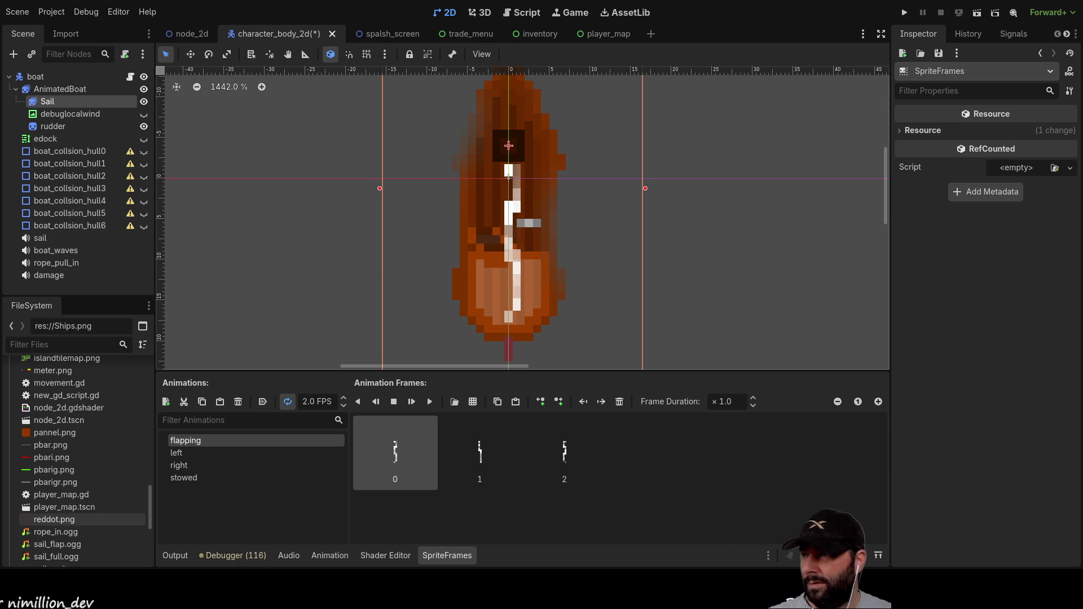
{"action": "left_click", "coordinate": [53, 126]}
Step: Zoom in on the rudder and nudge the sprite up and down a pixel to check its fit
{"action": "scroll", "coordinate": [590, 347], "scroll_direction": "down", "scroll_amount": 1}
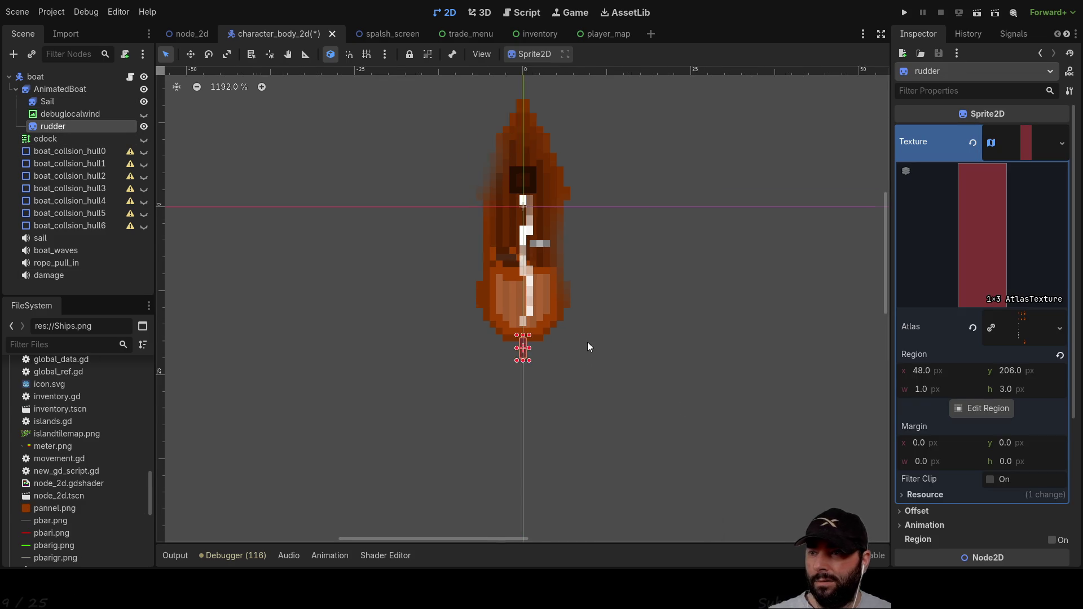
{"action": "scroll", "coordinate": [519, 362], "scroll_direction": "up", "scroll_amount": 5}
{"action": "scroll", "coordinate": [513, 353], "scroll_direction": "up", "scroll_amount": 6}
{"action": "left_click_drag", "start_coordinate": [445, 336], "coordinate": [654, 328]}
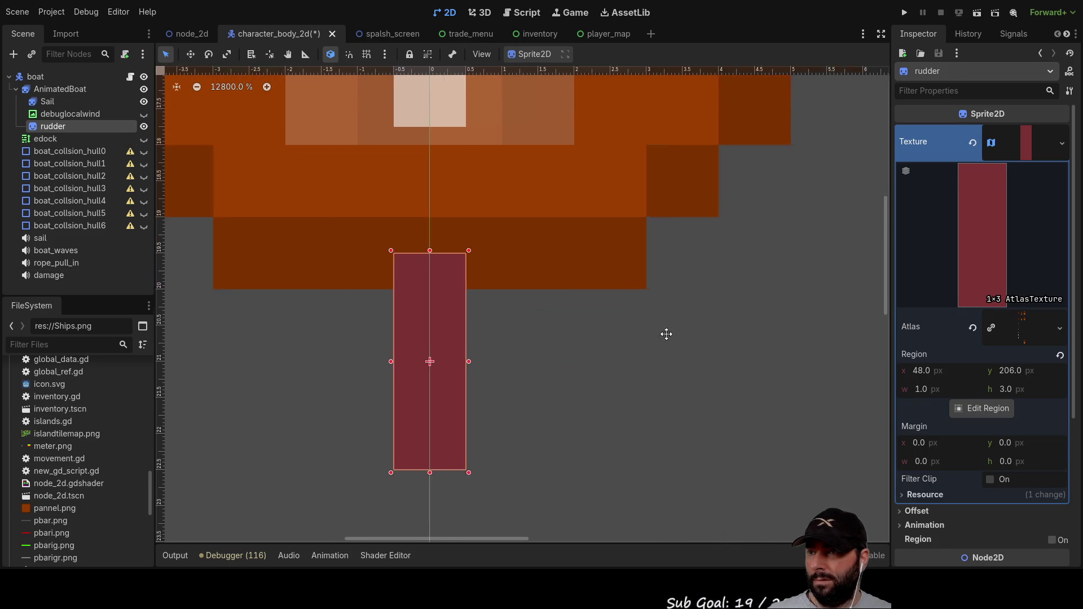
{"action": "scroll", "coordinate": [454, 379], "scroll_direction": "down", "scroll_amount": 1}
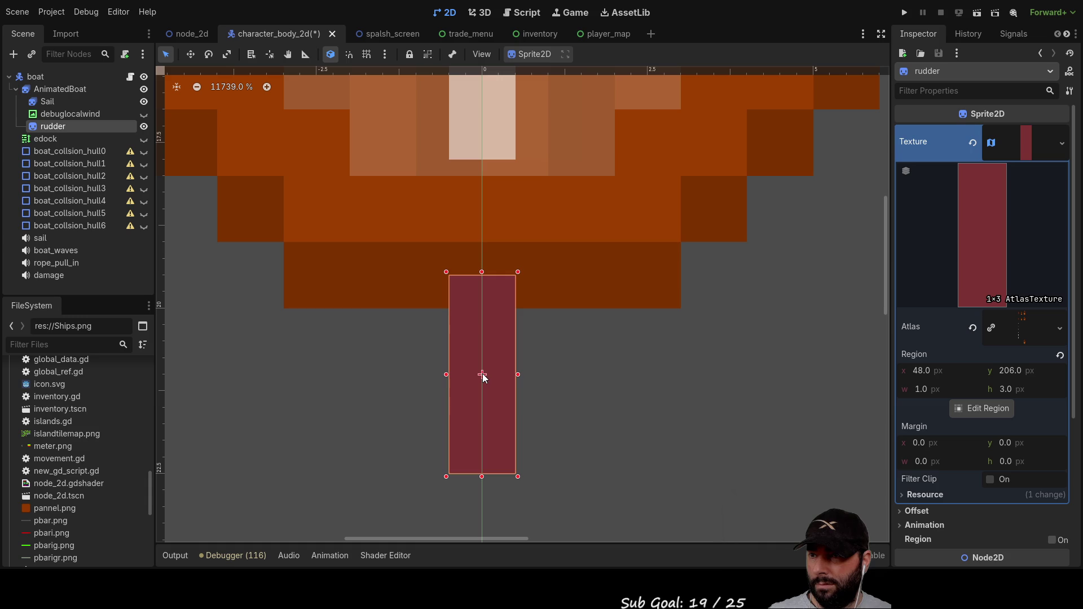
{"action": "key", "text": "Up"}
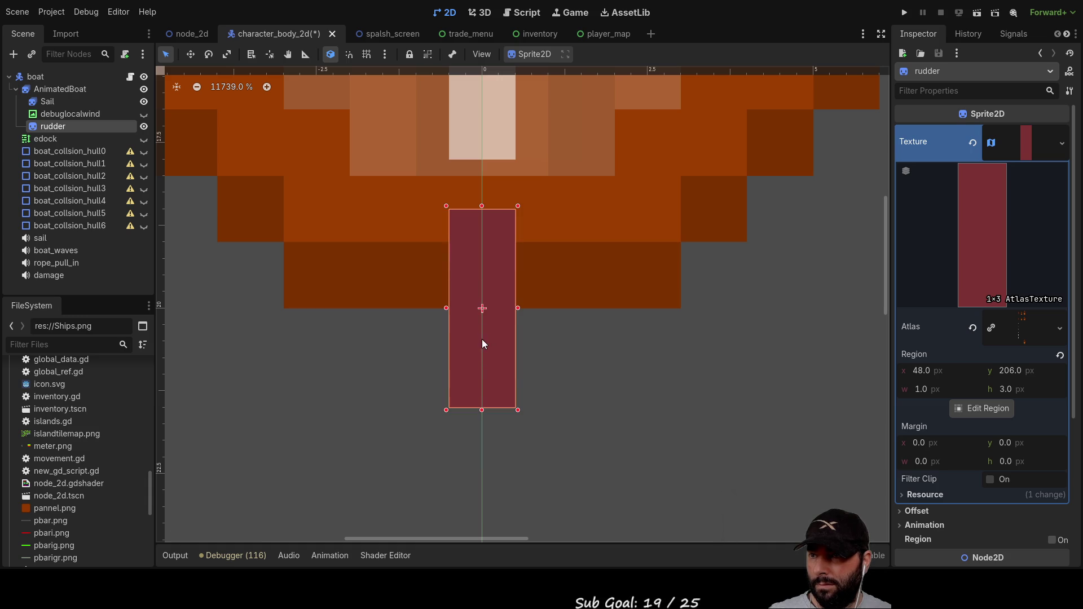
{"action": "key", "text": "Down"}
{"action": "key", "text": "Down"}
{"action": "key", "text": "Up"}
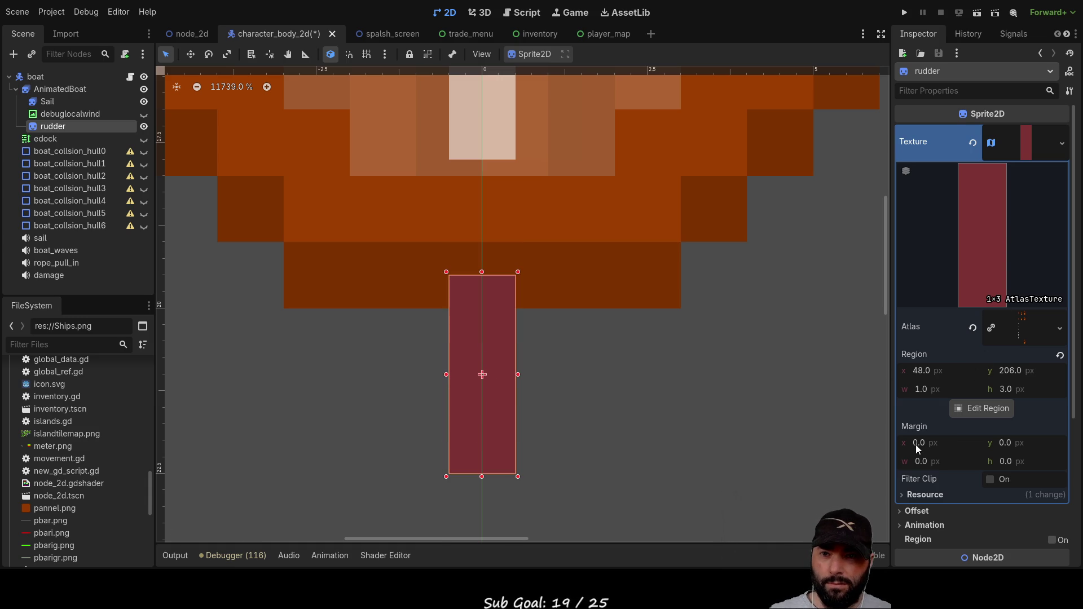
{"action": "scroll", "coordinate": [916, 444], "scroll_direction": "down", "scroll_amount": 2}
Step: Try rudder Offset y values of 4, 2, 1 and 1.1 px before settling on 1.5 px
{"action": "left_click", "coordinate": [912, 396]}
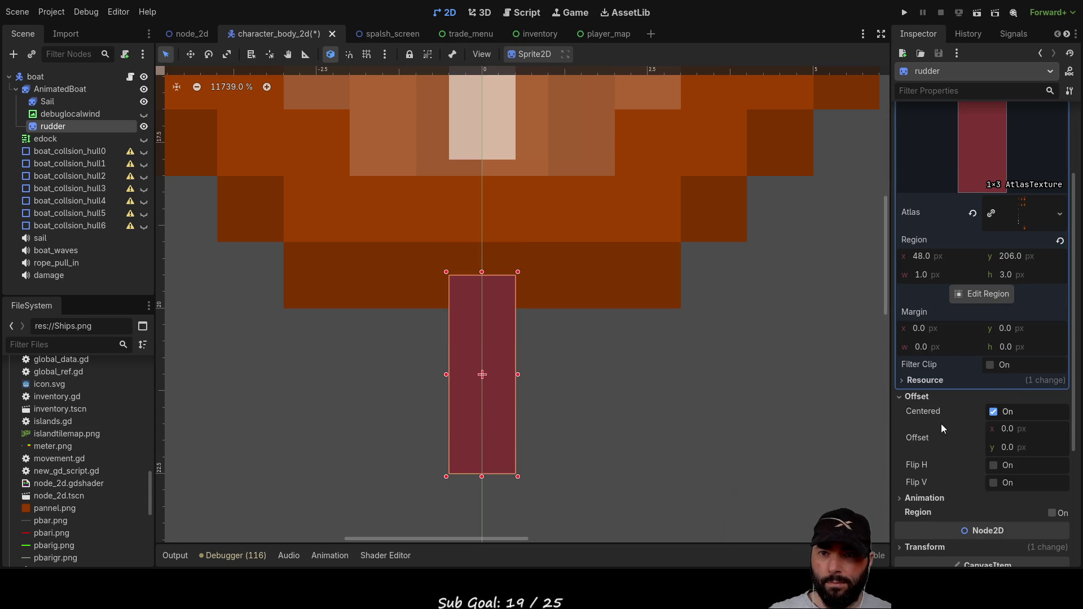
{"action": "left_click", "coordinate": [1007, 448]}
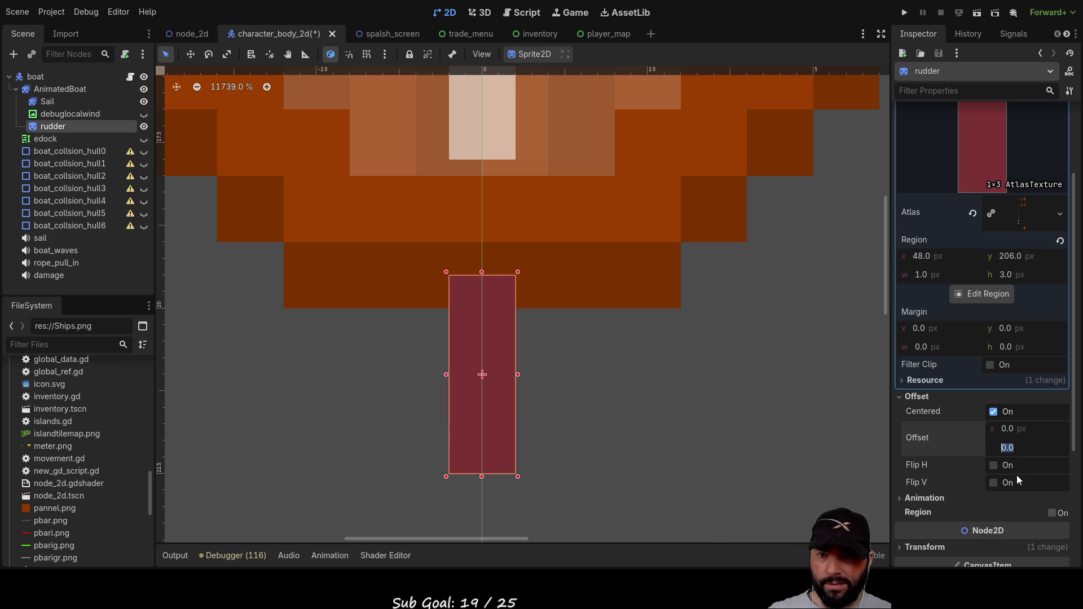
{"action": "type", "text": "4"}
{"action": "key", "text": "Return"}
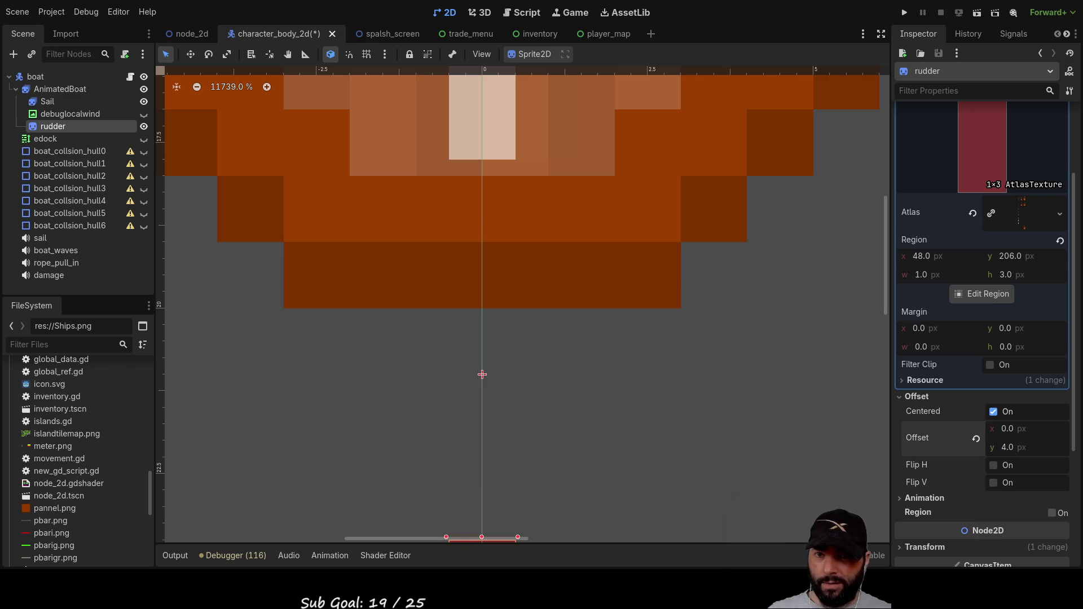
{"action": "left_click", "coordinate": [1012, 451]}
{"action": "type", "text": "2"}
{"action": "key", "text": "Return"}
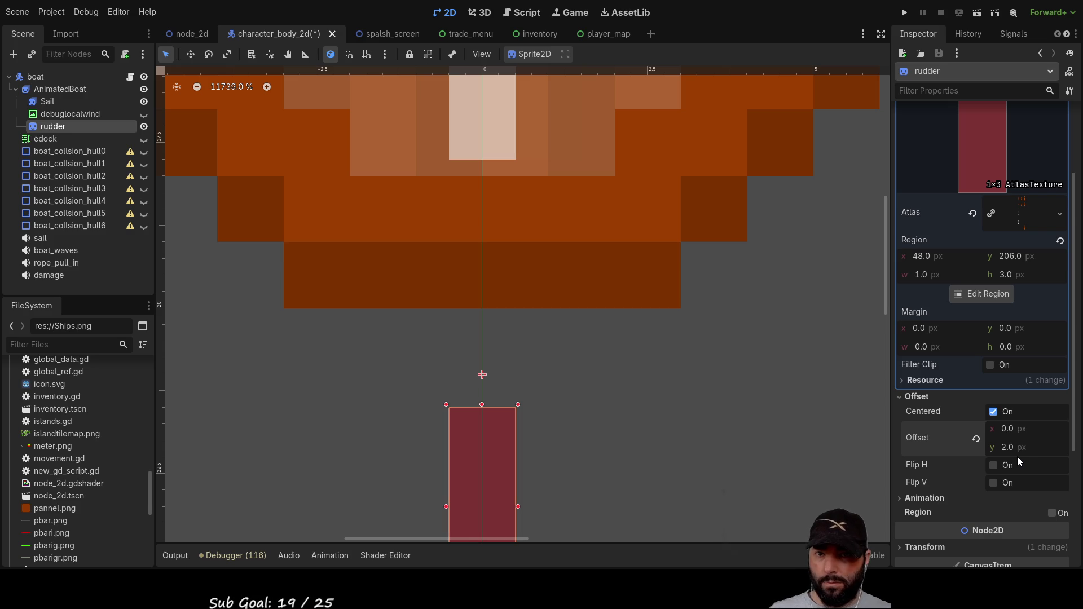
{"action": "left_click", "coordinate": [1009, 451]}
{"action": "type", "text": "1"}
{"action": "key", "text": "Return"}
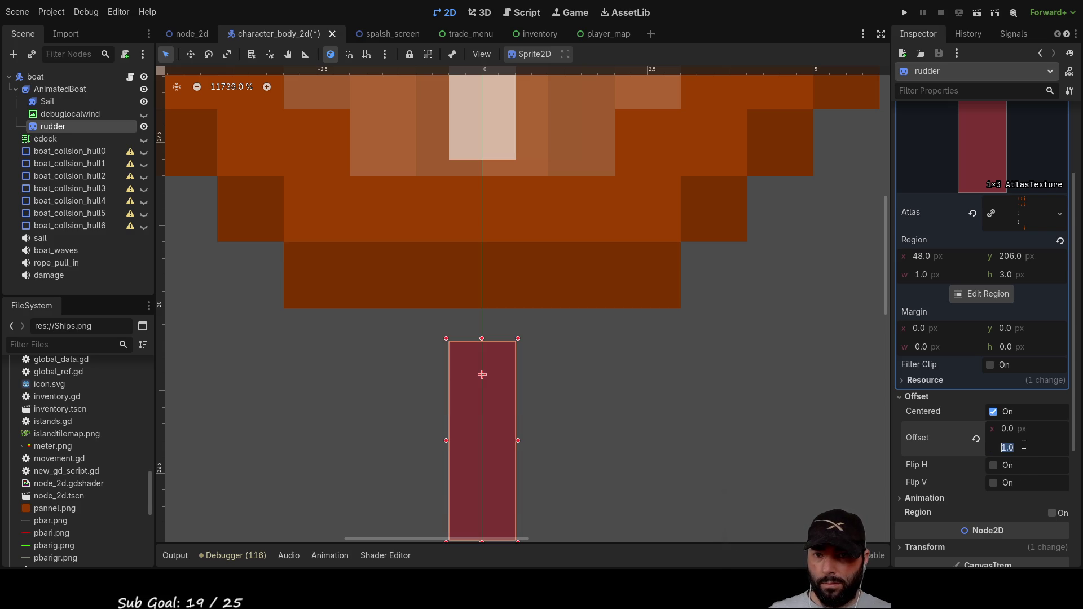
{"action": "key", "text": "Return"}
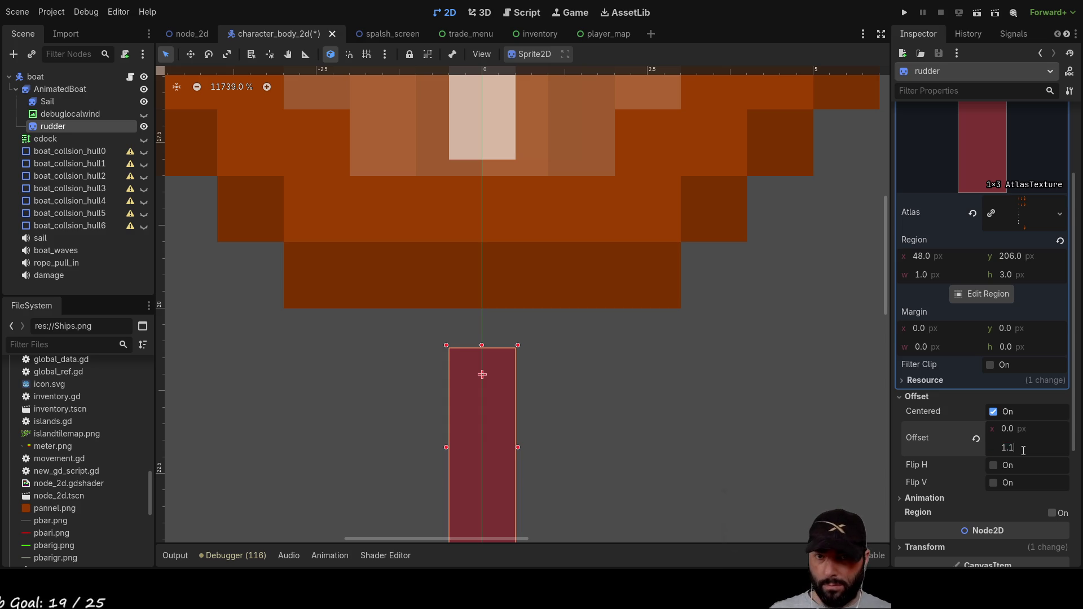
{"action": "key", "text": "Return"}
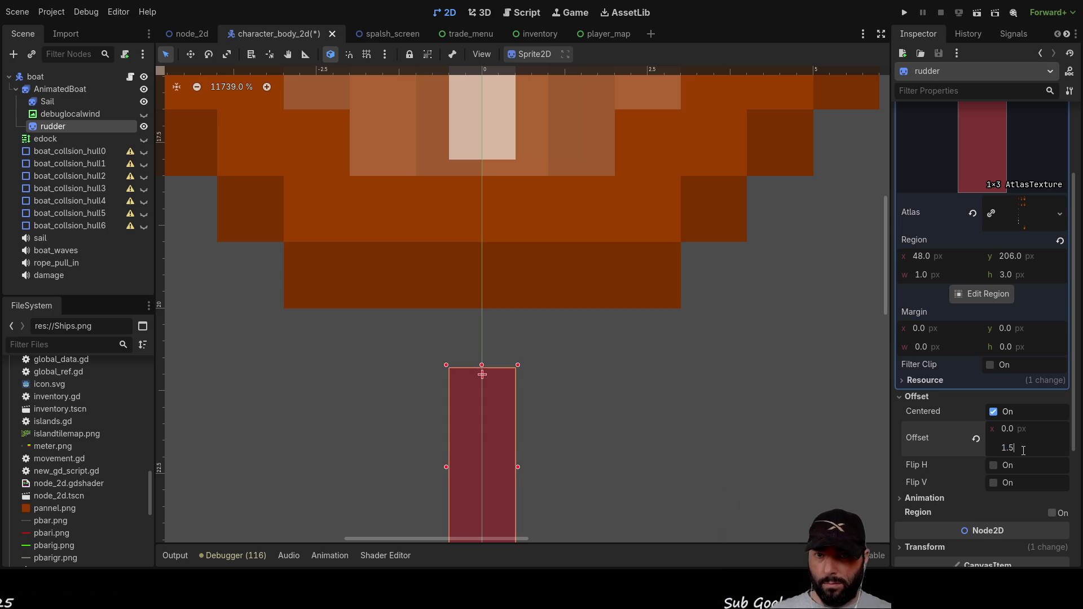
Step: Move the rudder up so its top meets the hull, then collapse the texture details
{"action": "left_click_drag", "start_coordinate": [492, 419], "coordinate": [492, 373]}
{"action": "scroll", "coordinate": [654, 384], "scroll_direction": "down", "scroll_amount": 4}
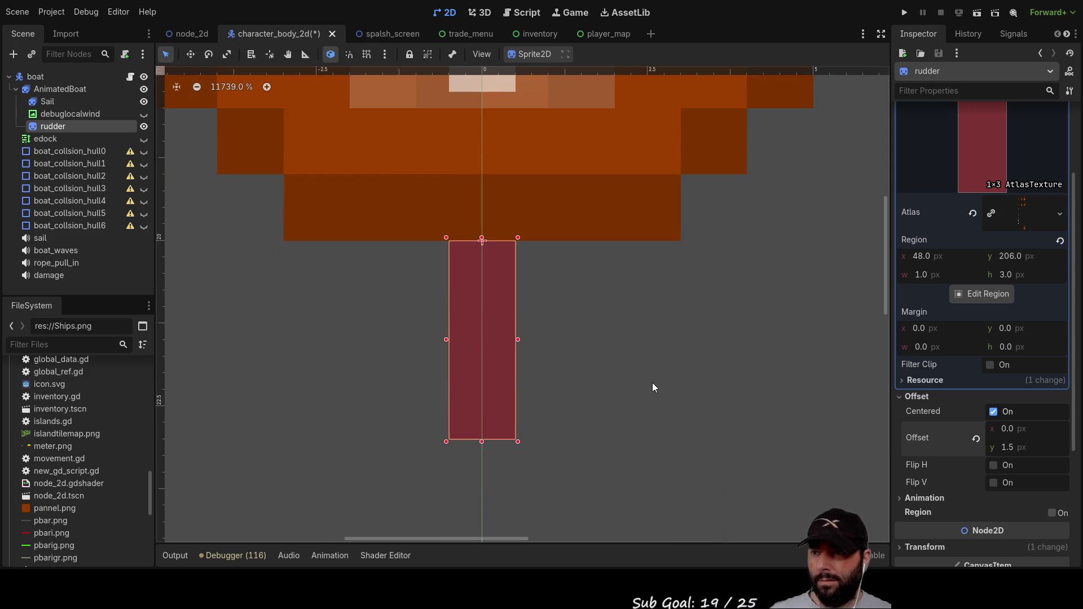
{"action": "scroll", "coordinate": [628, 376], "scroll_direction": "down", "scroll_amount": 2}
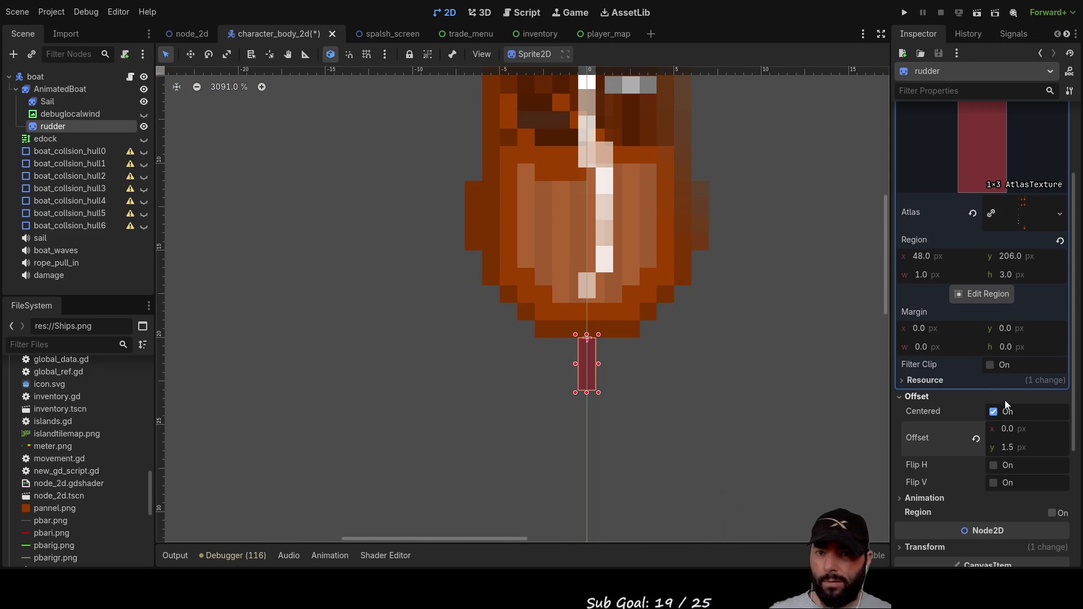
{"action": "scroll", "coordinate": [960, 429], "scroll_direction": "down", "scroll_amount": 3}
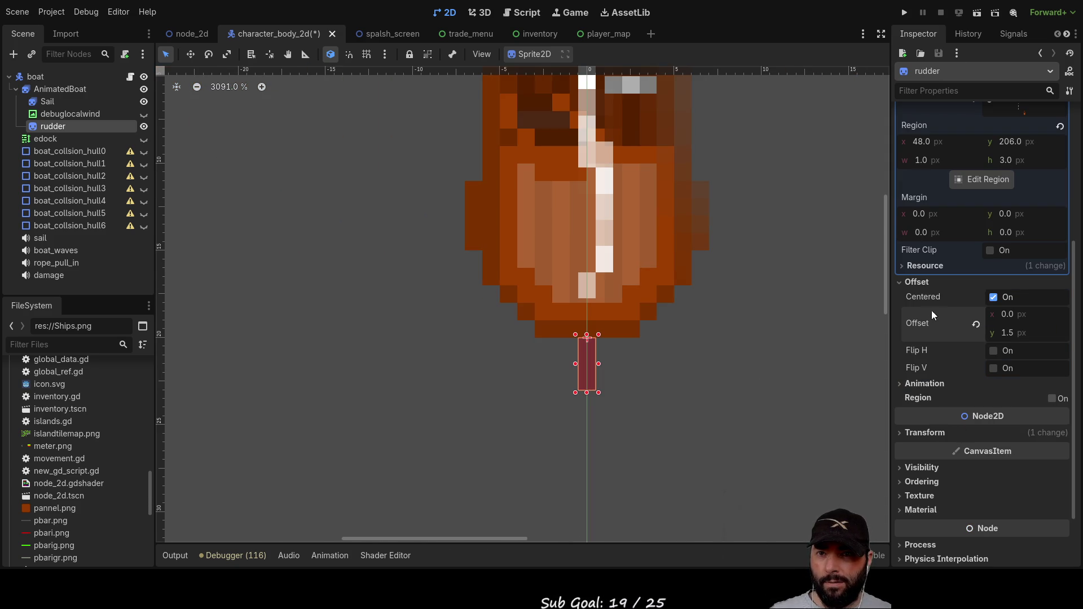
{"action": "scroll", "coordinate": [956, 371], "scroll_direction": "up", "scroll_amount": 3}
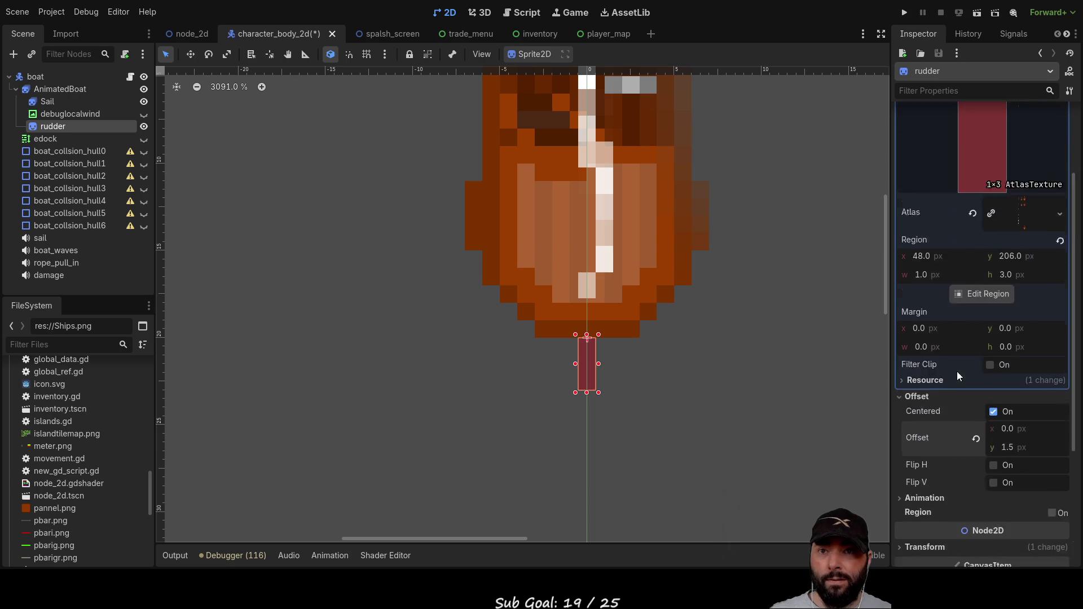
{"action": "scroll", "coordinate": [959, 397], "scroll_direction": "down", "scroll_amount": 3}
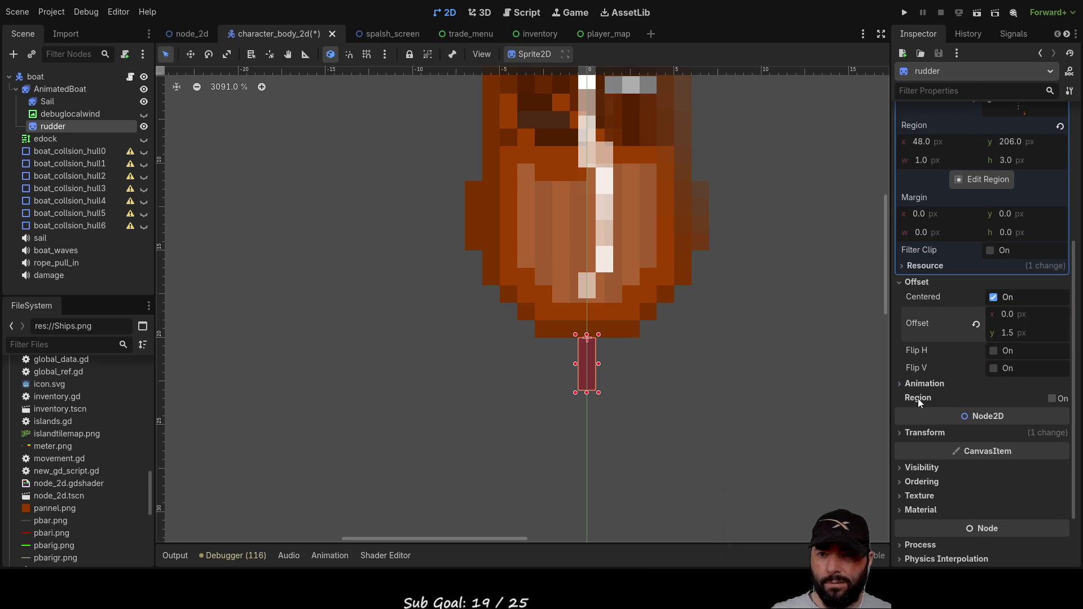
{"action": "scroll", "coordinate": [954, 345], "scroll_direction": "up", "scroll_amount": 4}
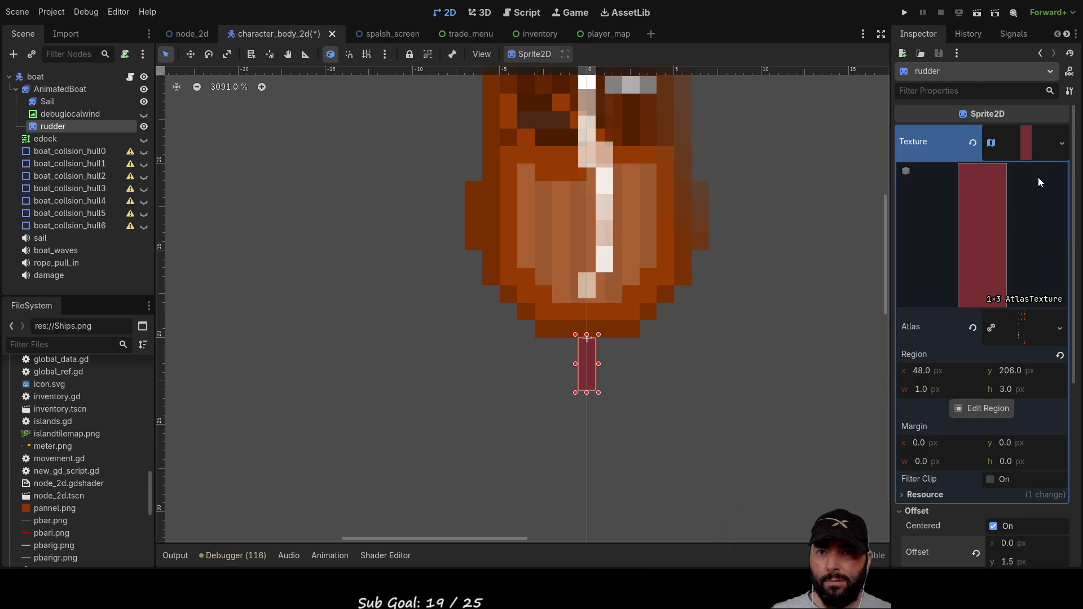
{"action": "left_click", "coordinate": [1043, 143]}
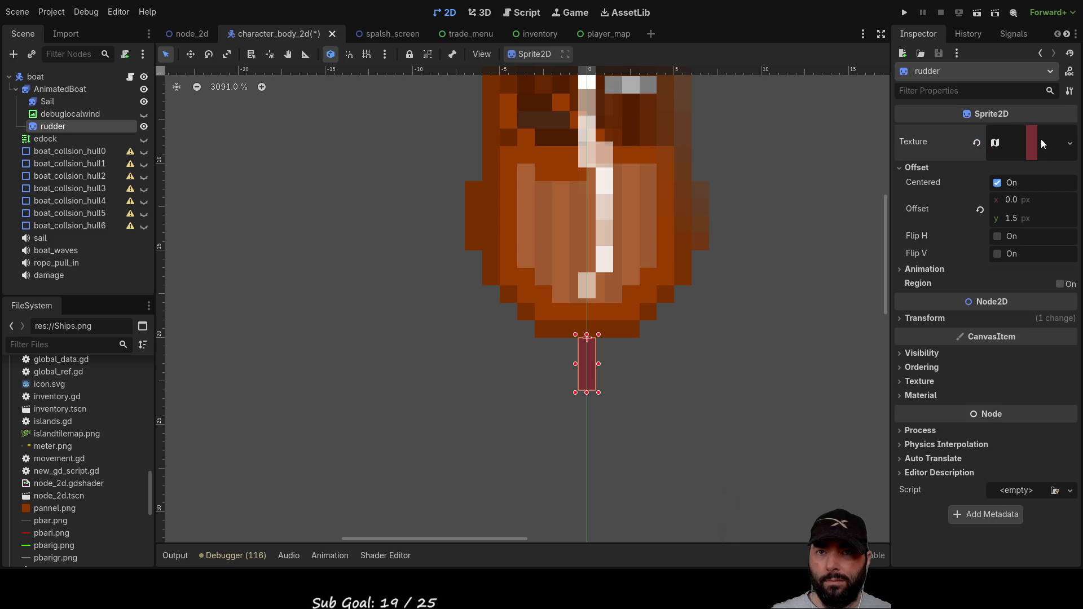
Step: Compare with the Sail node, then drag the rudder's Transform Rotation to about -39.1°
{"action": "left_click", "coordinate": [900, 271]}
{"action": "left_click", "coordinate": [901, 271]}
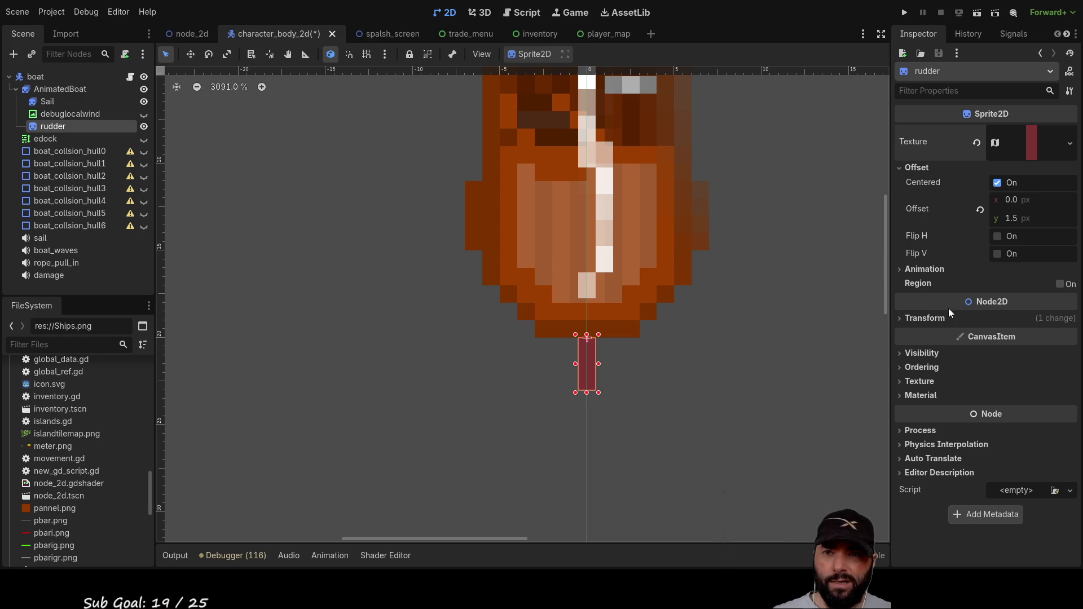
{"action": "left_click", "coordinate": [47, 101]}
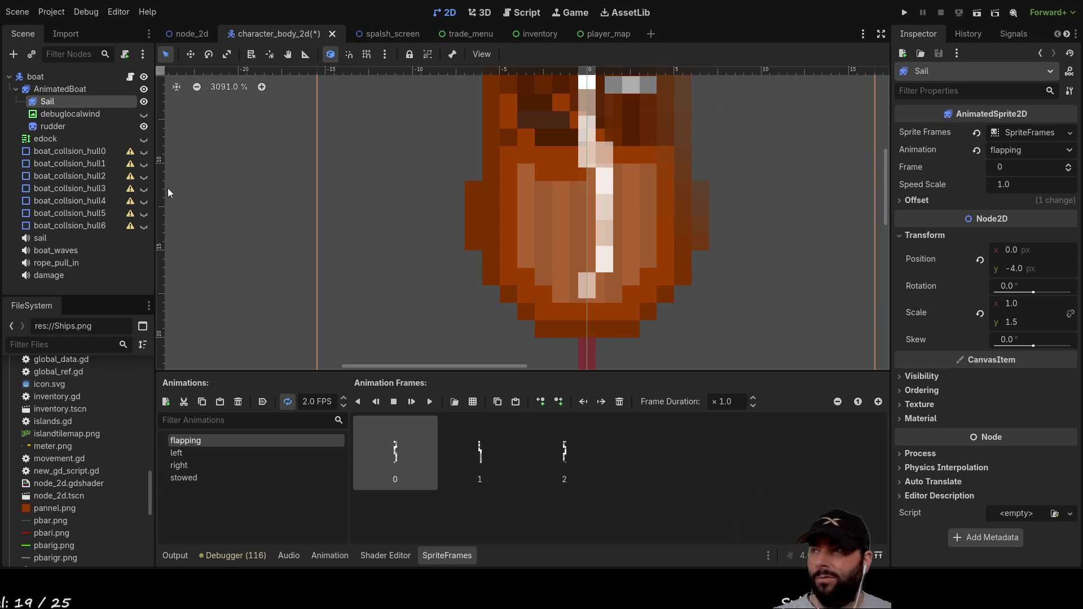
{"action": "left_click", "coordinate": [53, 126]}
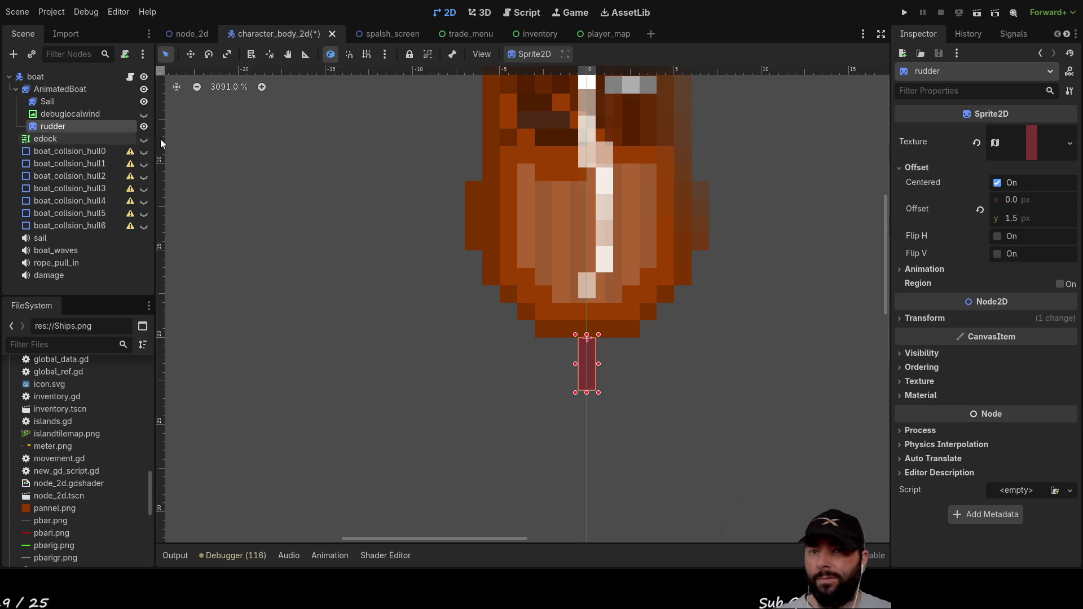
{"action": "left_click", "coordinate": [908, 318]}
{"action": "left_click_drag", "start_coordinate": [1027, 378], "coordinate": [1023, 379]}
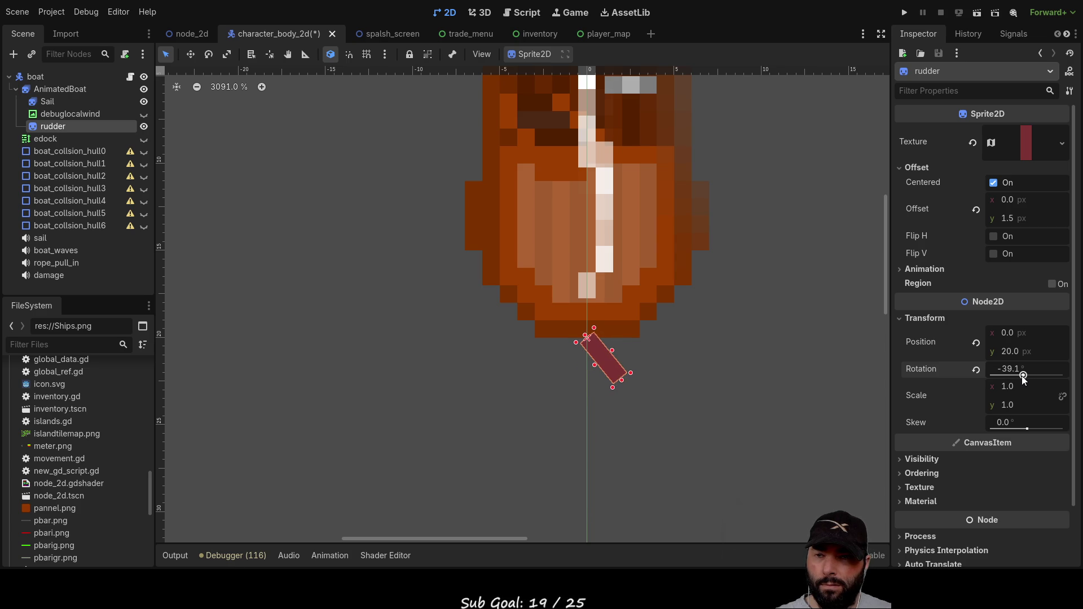
Step: Set the rudder's Ordering Z Index to -1 so it draws behind the hull
{"action": "scroll", "coordinate": [931, 389], "scroll_direction": "down", "scroll_amount": 2}
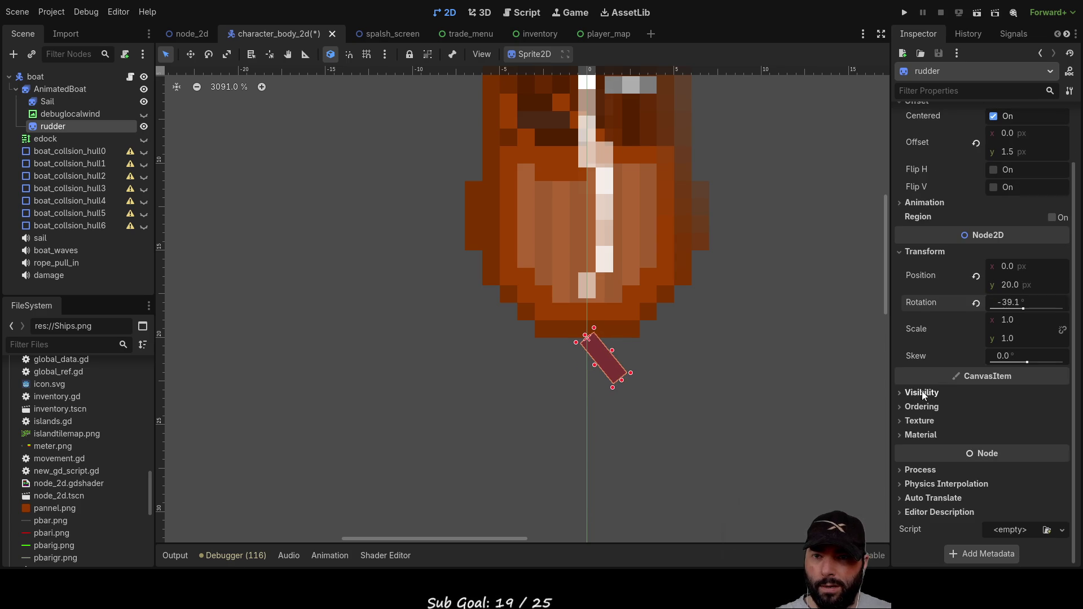
{"action": "left_click", "coordinate": [898, 408]}
{"action": "double_click", "coordinate": [1060, 428]}
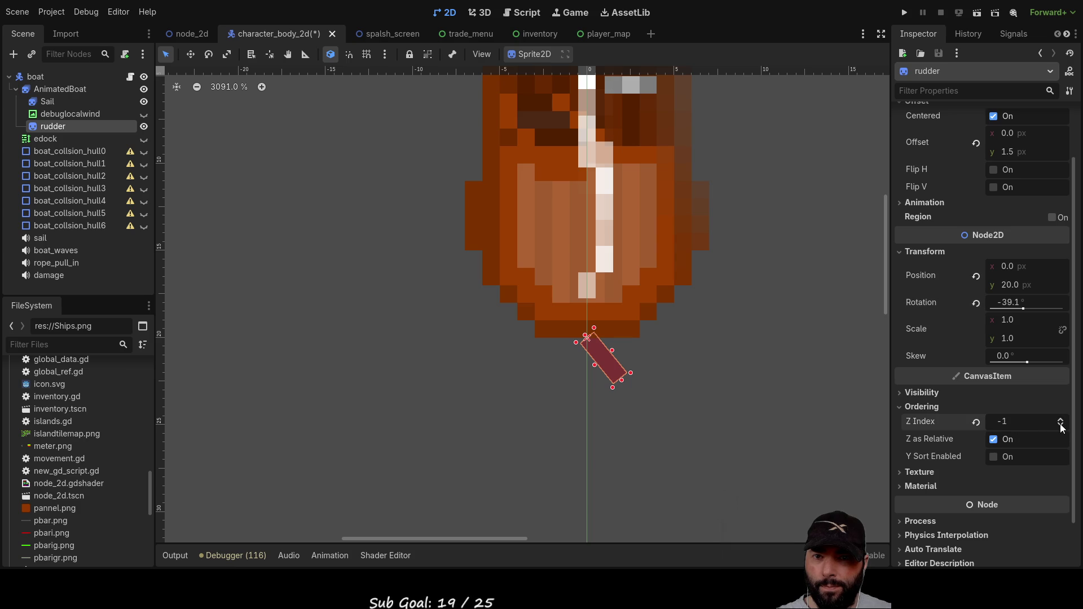
{"action": "left_click", "coordinate": [1061, 419]}
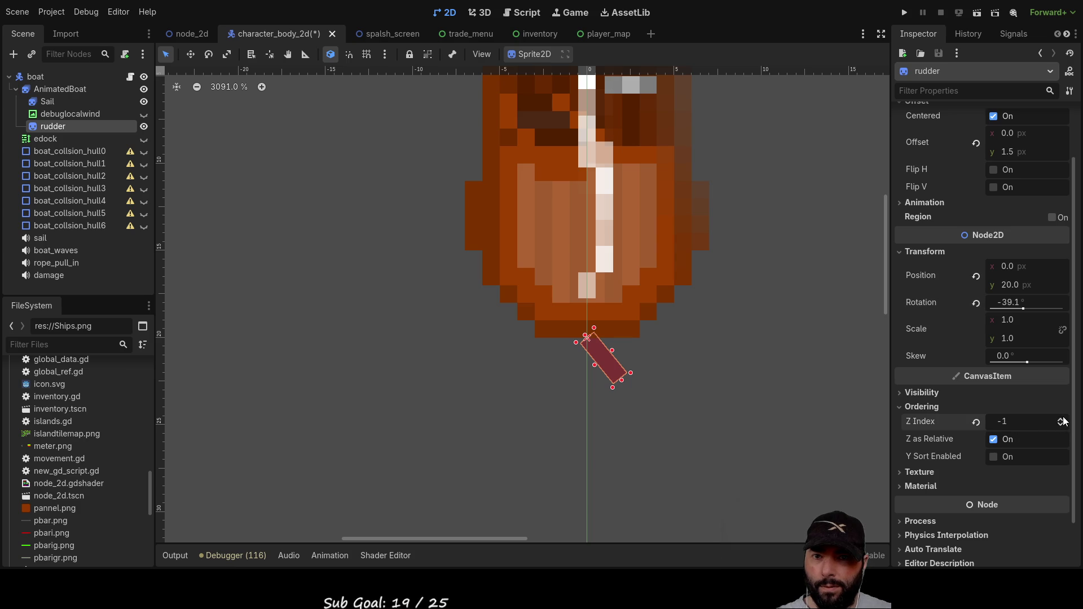
Step: Swing the rudder's Rotation back to 0° and zoom out to show the whole boat
{"action": "scroll", "coordinate": [668, 377], "scroll_direction": "up", "scroll_amount": 4}
{"action": "scroll", "coordinate": [669, 376], "scroll_direction": "up", "scroll_amount": 4}
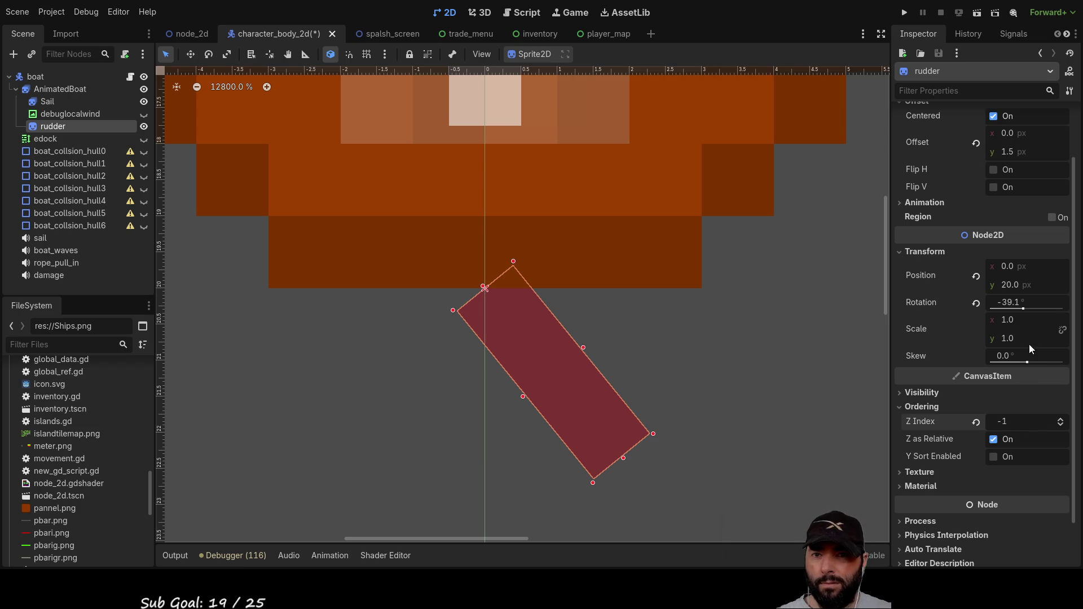
{"action": "mouse_move", "coordinate": [1026, 309]}
{"action": "left_mouse_down"}
{"action": "mouse_move", "coordinate": [1038, 309]}
{"action": "mouse_move", "coordinate": [1024, 308]}
{"action": "left_mouse_up"}
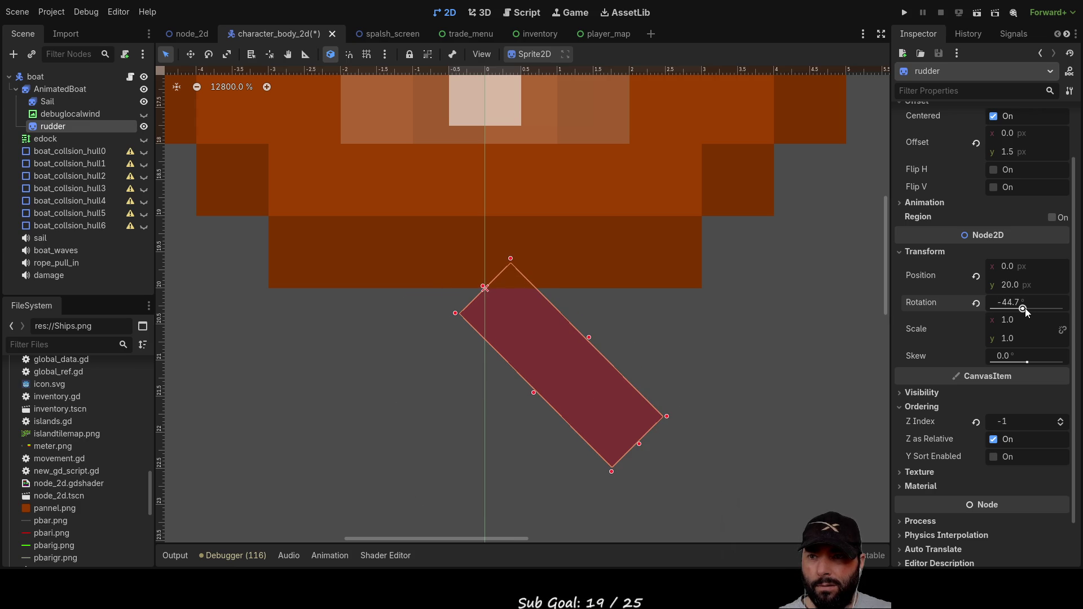
{"action": "left_click_drag", "start_coordinate": [1024, 308], "coordinate": [1029, 309]}
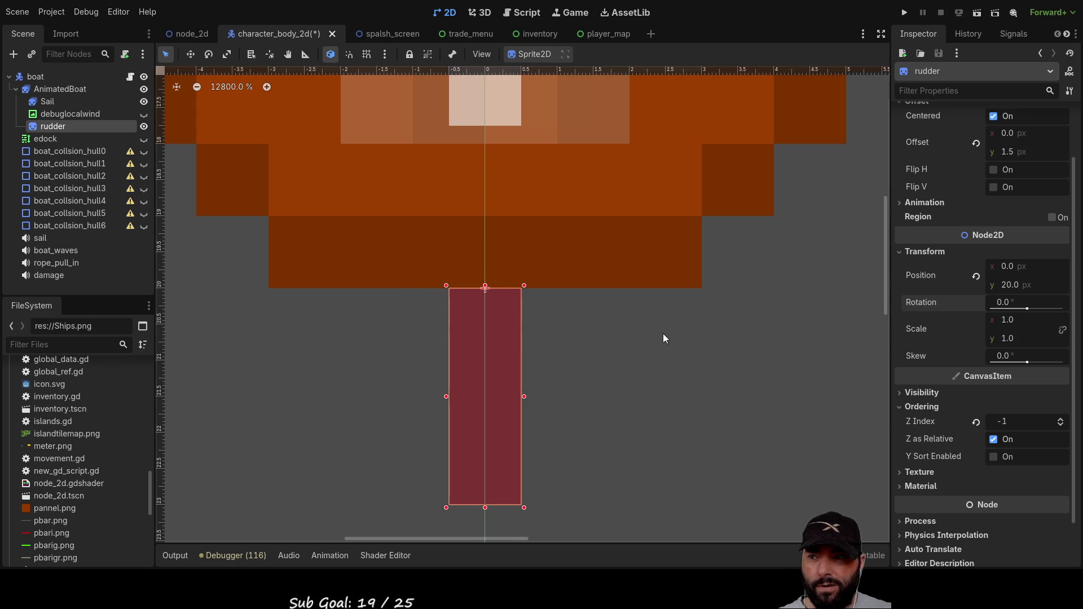
{"action": "scroll", "coordinate": [625, 340], "scroll_direction": "down", "scroll_amount": 10}
{"action": "left_click_drag", "start_coordinate": [761, 223], "coordinate": [710, 354]}
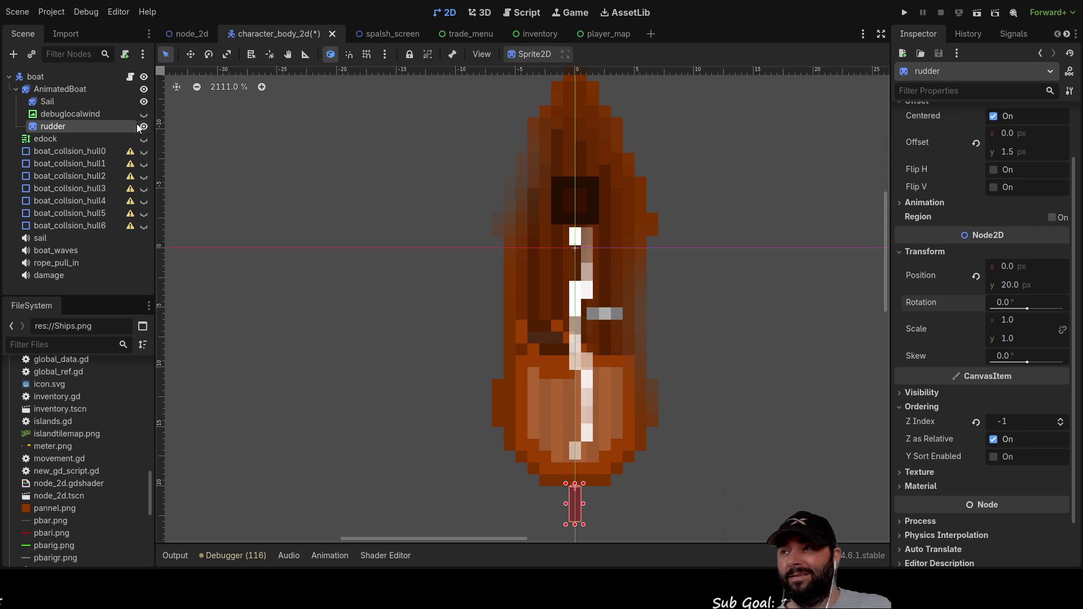
Step: Open movement.gd and go to the #steer boat lines calling boat_turn(-1) and boat_turn(1)
{"action": "left_click", "coordinate": [520, 12]}
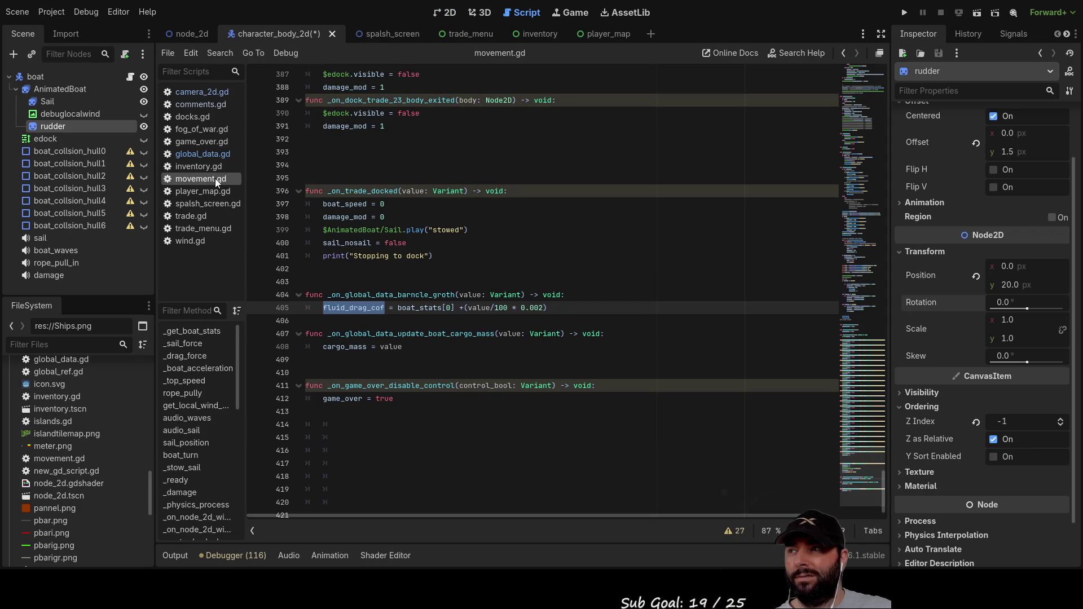
{"action": "scroll", "coordinate": [410, 346], "scroll_direction": "up", "scroll_amount": 5}
{"action": "scroll", "coordinate": [411, 347], "scroll_direction": "up", "scroll_amount": 20}
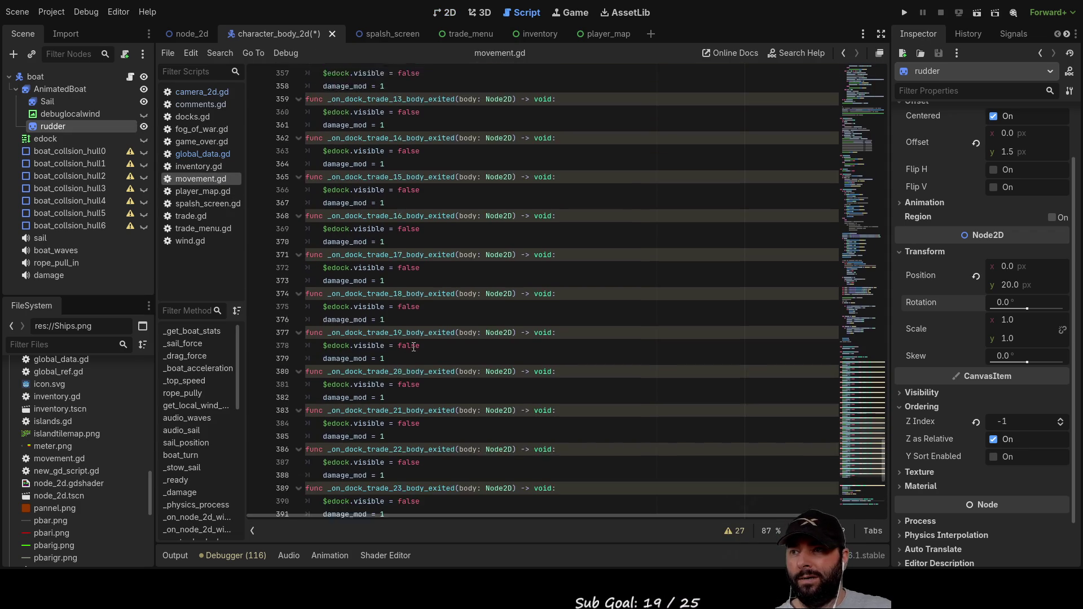
{"action": "scroll", "coordinate": [519, 363], "scroll_direction": "up", "scroll_amount": 5}
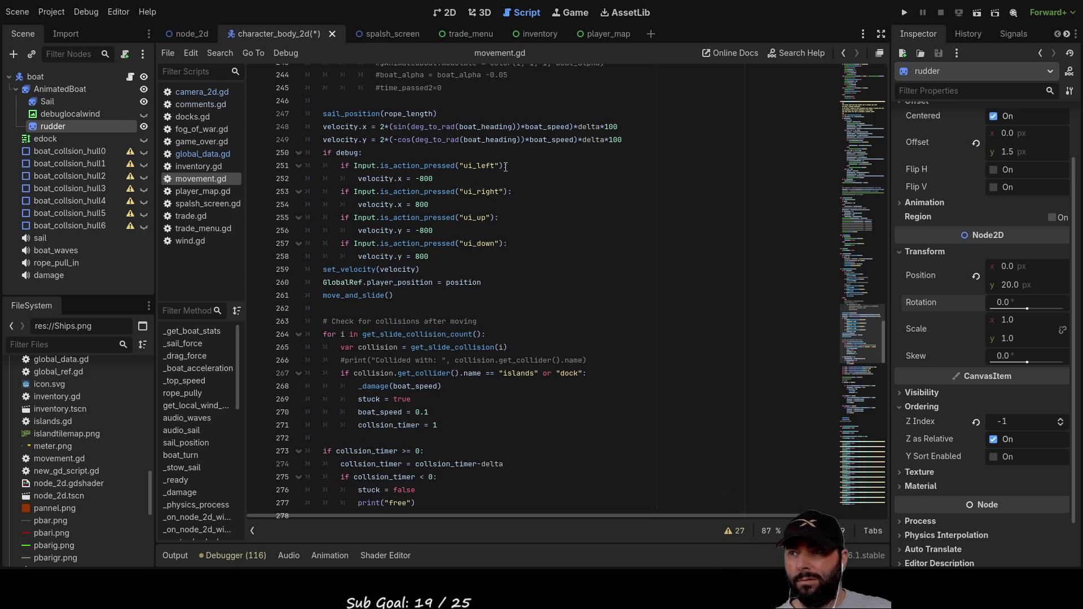
{"action": "scroll", "coordinate": [493, 317], "scroll_direction": "up", "scroll_amount": 3}
{"action": "scroll", "coordinate": [494, 317], "scroll_direction": "up", "scroll_amount": 6}
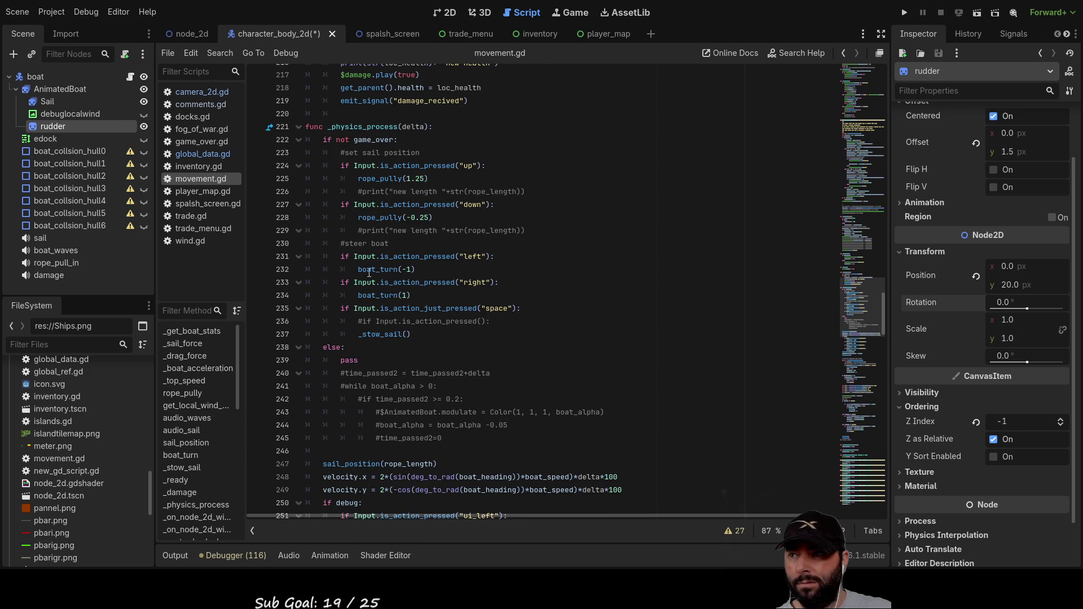
{"action": "left_click", "coordinate": [340, 278]}
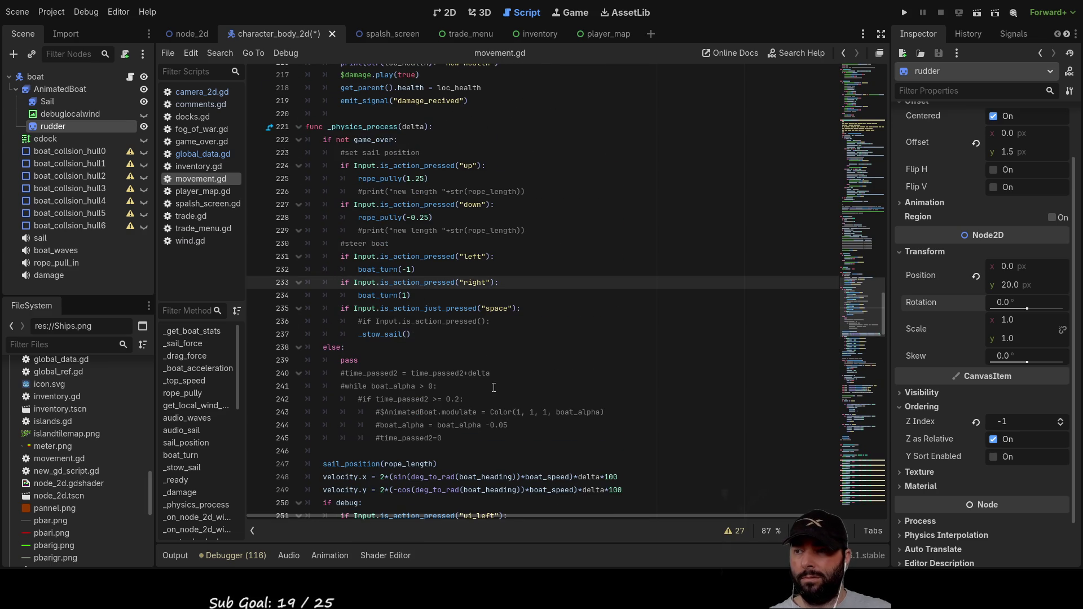
Step: Start an indented line under boat_turn(-1) with the dragged-in $AnimatedBoat/rudder path
{"action": "key", "text": "Return"}
{"action": "key", "text": "Up"}
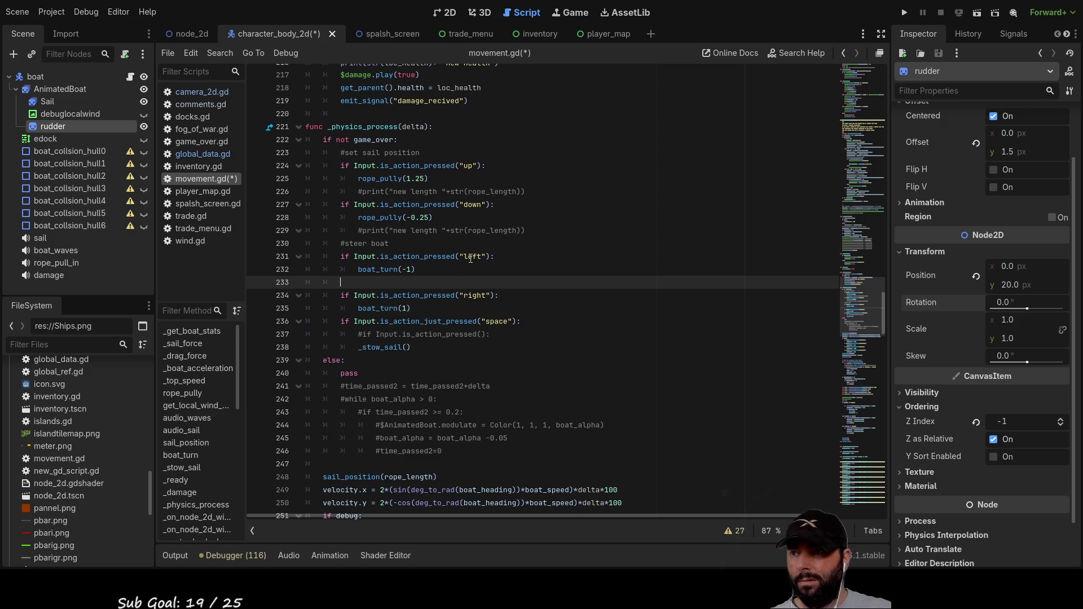
{"action": "mouse_move", "coordinate": [50, 125]}
{"action": "left_mouse_down"}
{"action": "mouse_move", "coordinate": [368, 297]}
{"action": "mouse_move", "coordinate": [371, 282]}
{"action": "mouse_move", "coordinate": [350, 283]}
{"action": "left_mouse_up"}
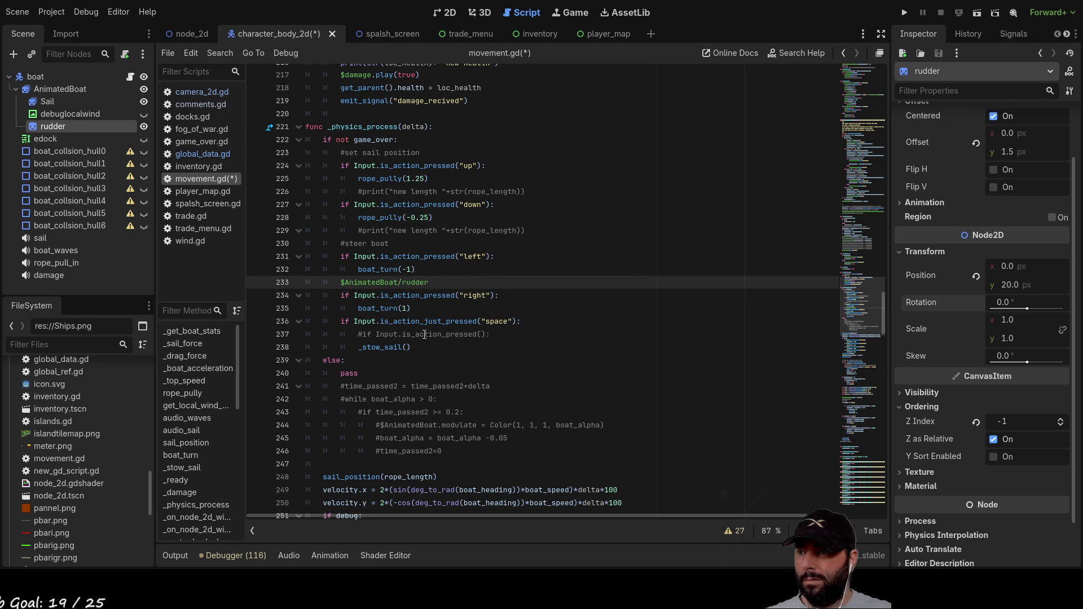
{"action": "key", "text": "Tab"}
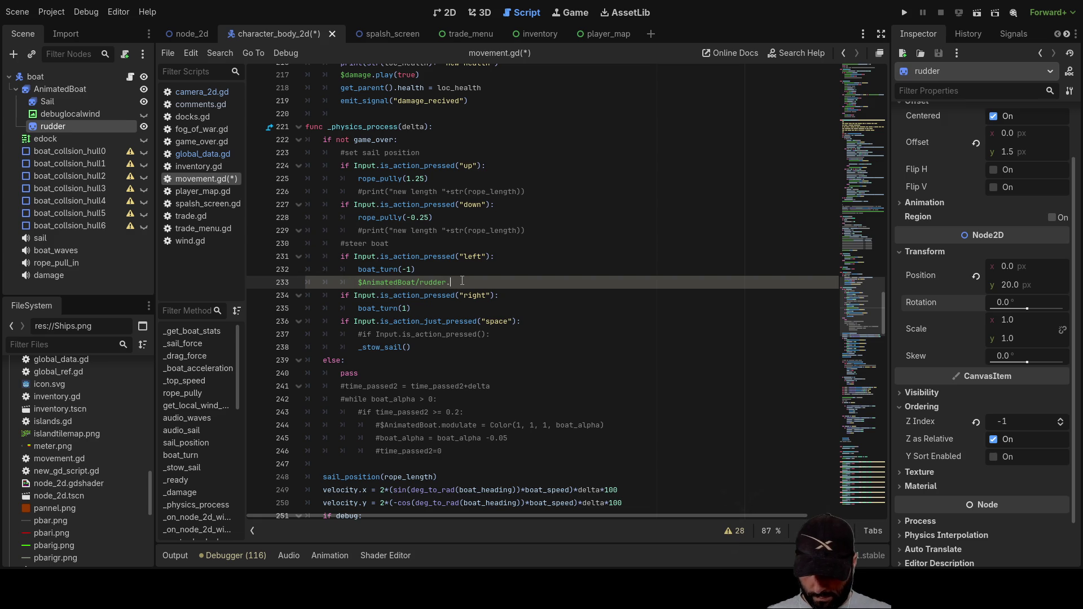
{"action": "type", "text": "move"}
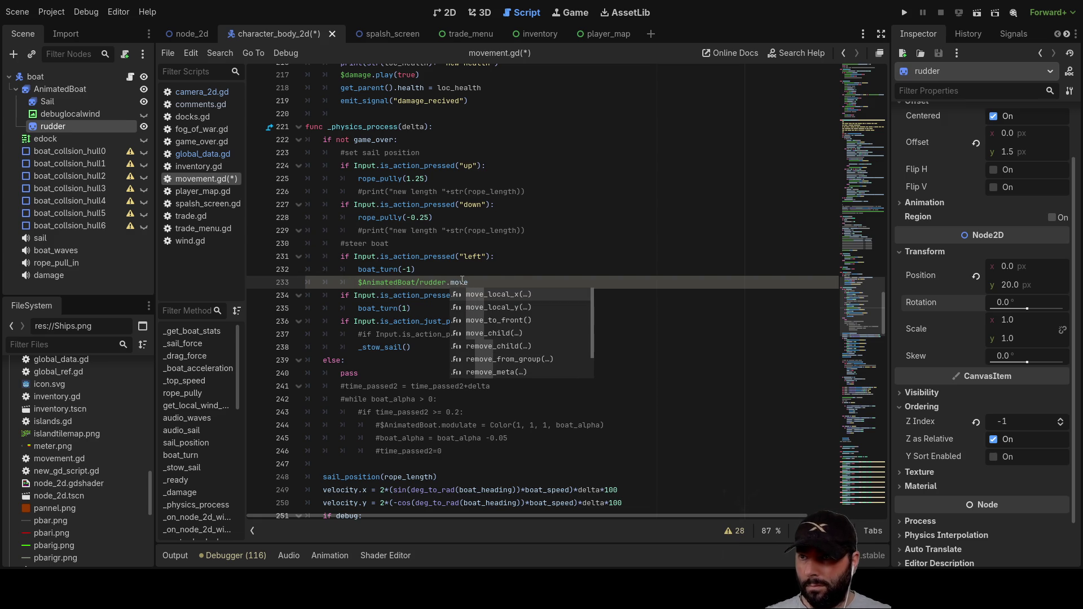
{"action": "type", "text": "_to"}
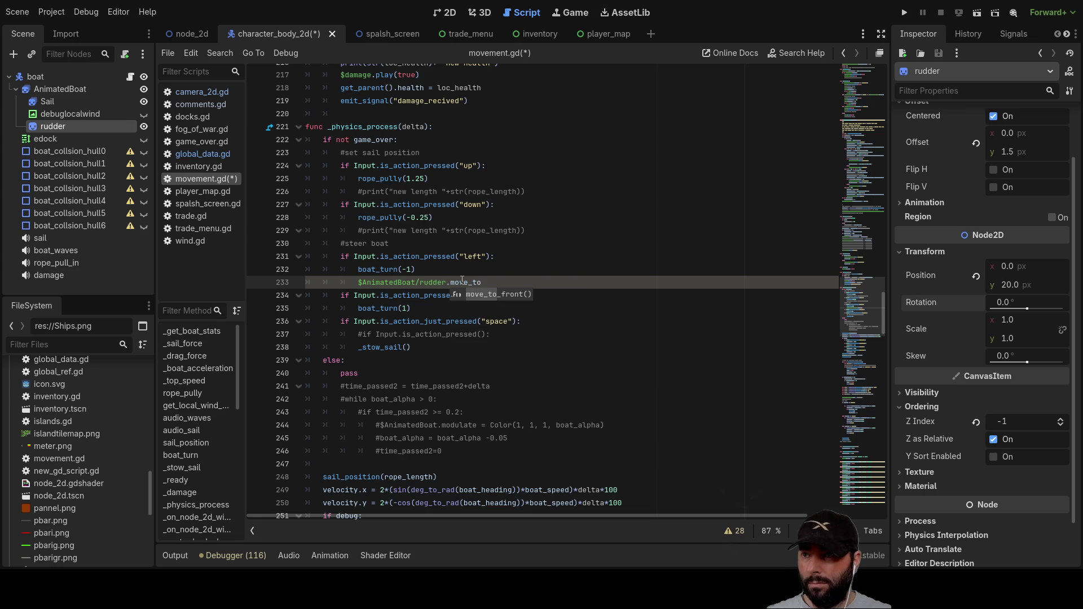
{"action": "key", "text": "BackSpace"}
{"action": "key", "text": "BackSpace"}
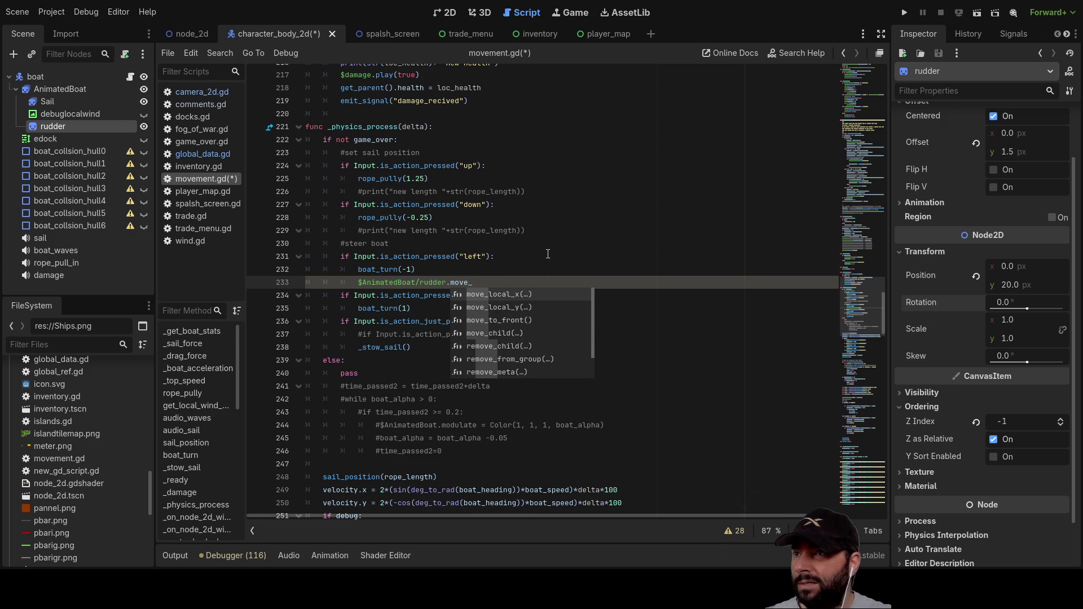
Step: Look up an earlier move_toward usage, then select the unfinished move_ text on line 233
{"action": "scroll", "coordinate": [529, 231], "scroll_direction": "up", "scroll_amount": 4}
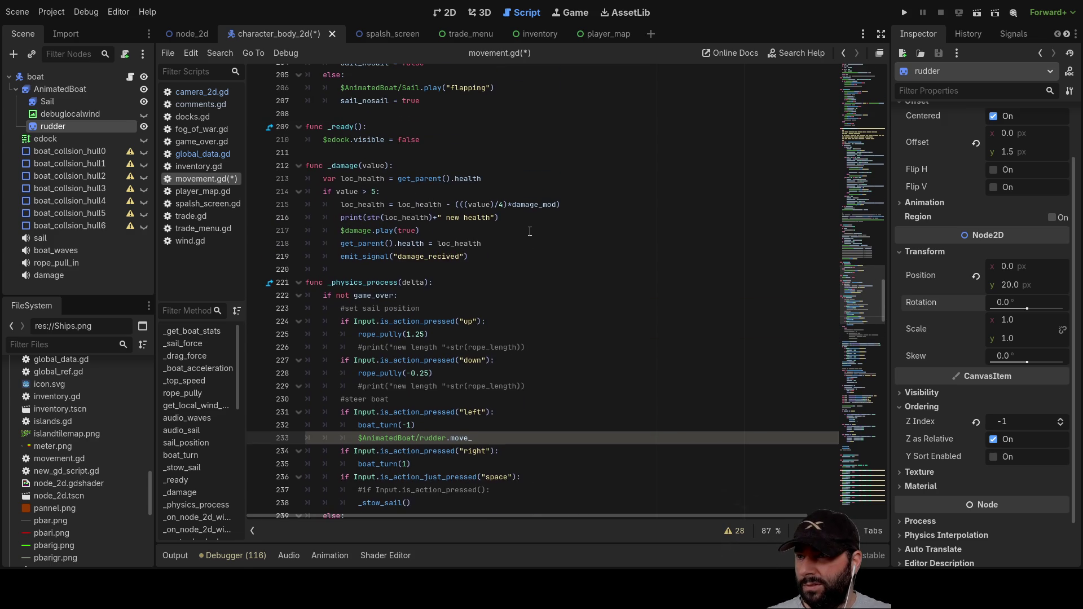
{"action": "scroll", "coordinate": [529, 320], "scroll_direction": "up", "scroll_amount": 6}
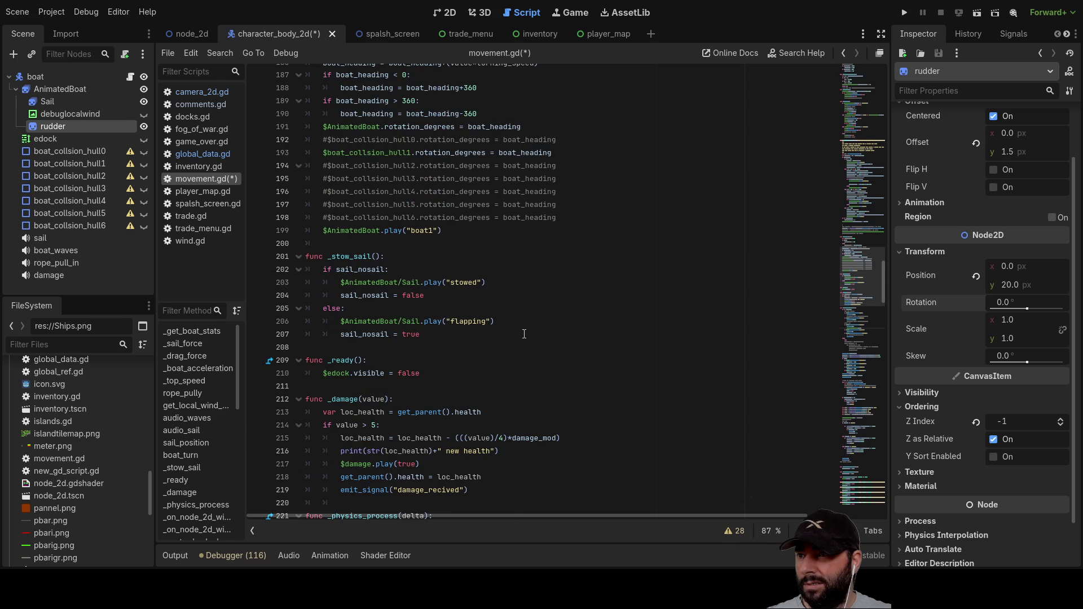
{"action": "scroll", "coordinate": [507, 331], "scroll_direction": "up", "scroll_amount": 4}
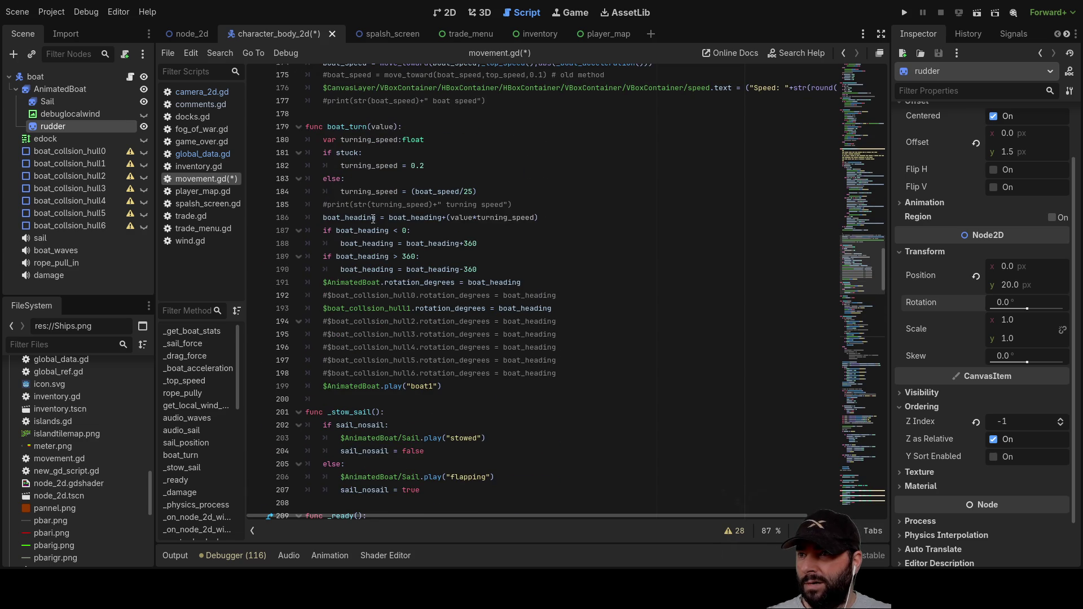
{"action": "scroll", "coordinate": [421, 219], "scroll_direction": "up", "scroll_amount": 5}
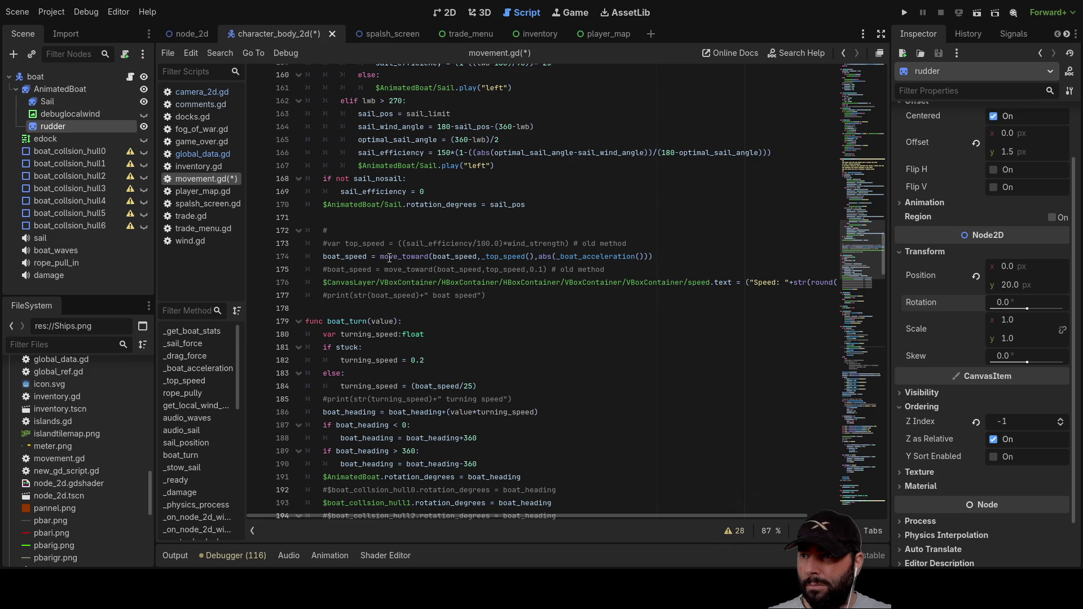
{"action": "double_click", "coordinate": [392, 257]}
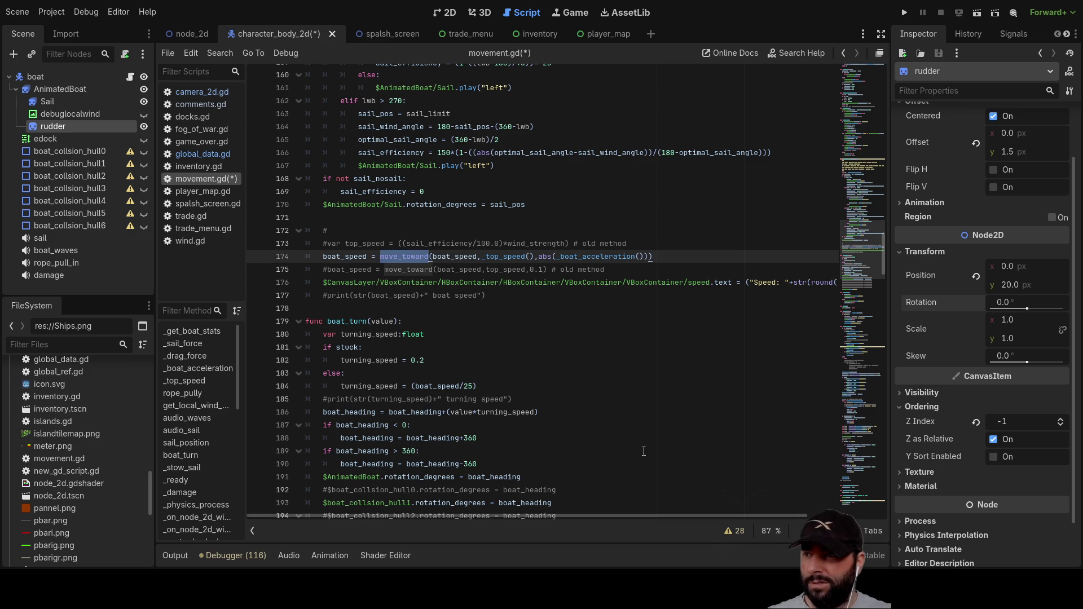
{"action": "scroll", "coordinate": [585, 389], "scroll_direction": "down", "scroll_amount": 11}
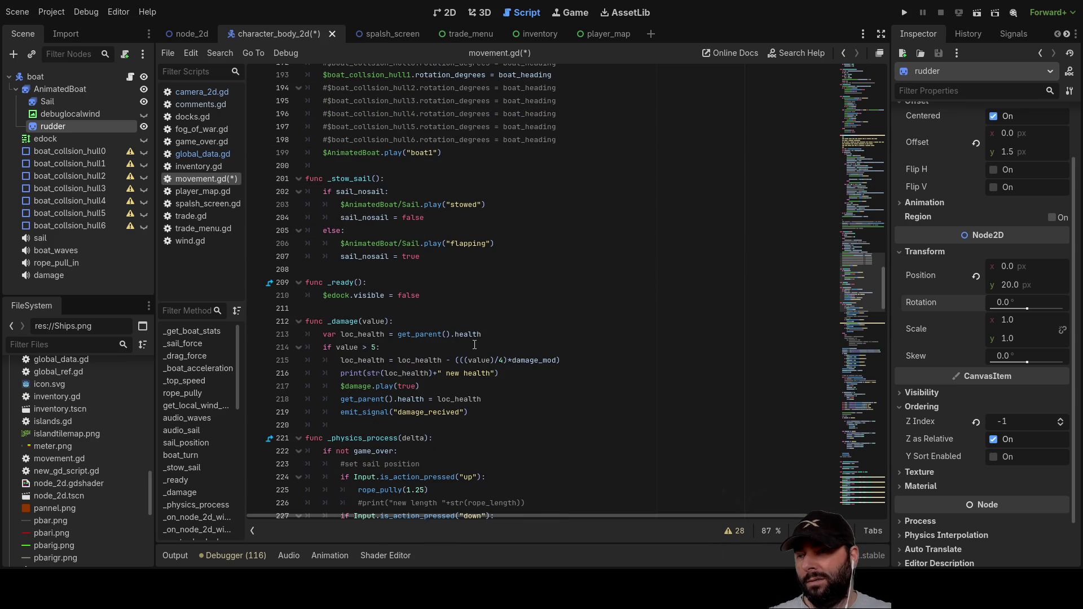
{"action": "scroll", "coordinate": [475, 345], "scroll_direction": "down", "scroll_amount": 3}
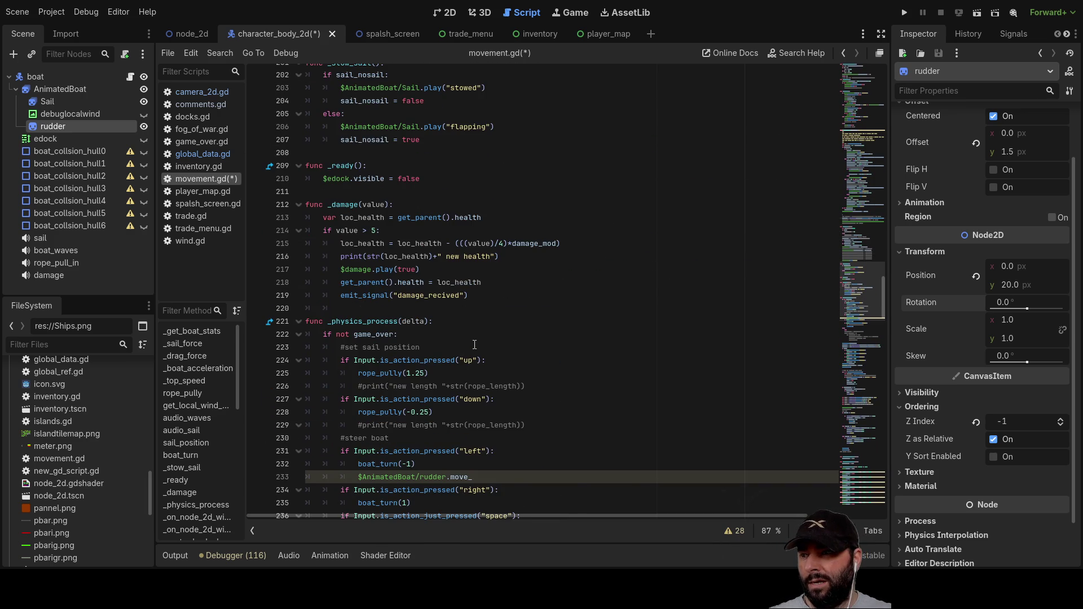
{"action": "scroll", "coordinate": [474, 345], "scroll_direction": "down", "scroll_amount": 3}
{"action": "double_click", "coordinate": [462, 361]}
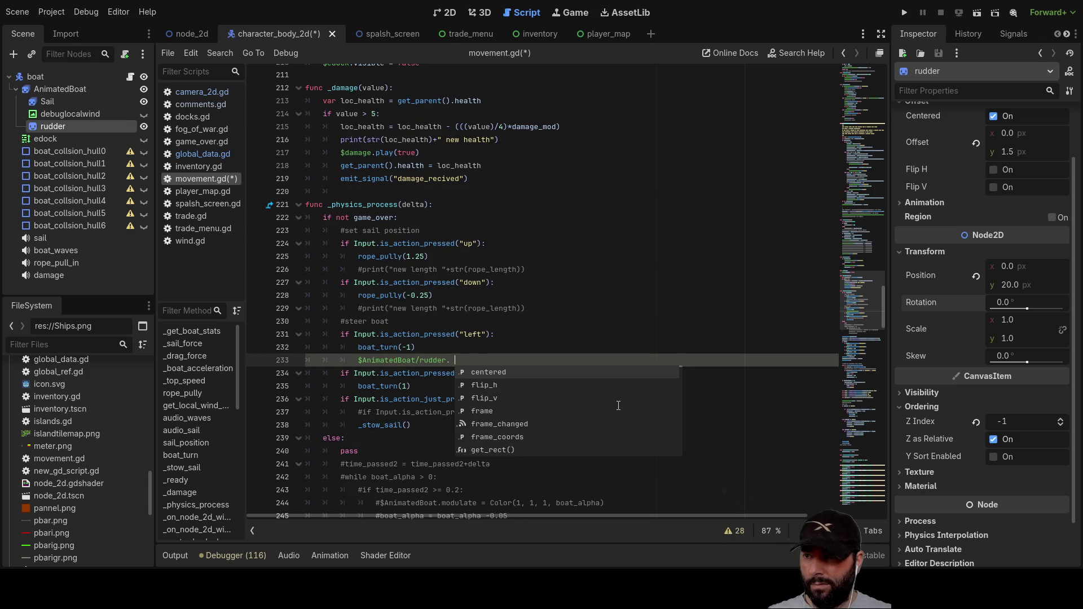
Step: Make line 233 read $AnimatedBoat/rudder.rotation = move_toward(), picking rotation from autocomplete
{"action": "type", "text": "rot"}
{"action": "key", "text": "Down"}
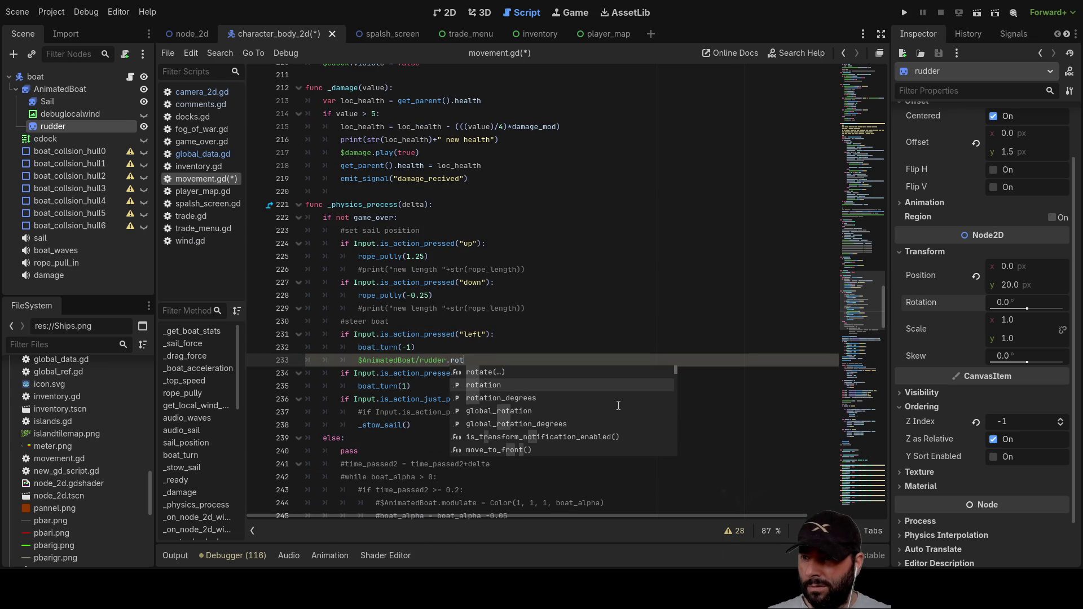
{"action": "key", "text": "Return"}
{"action": "type", "text": "move_toward"}
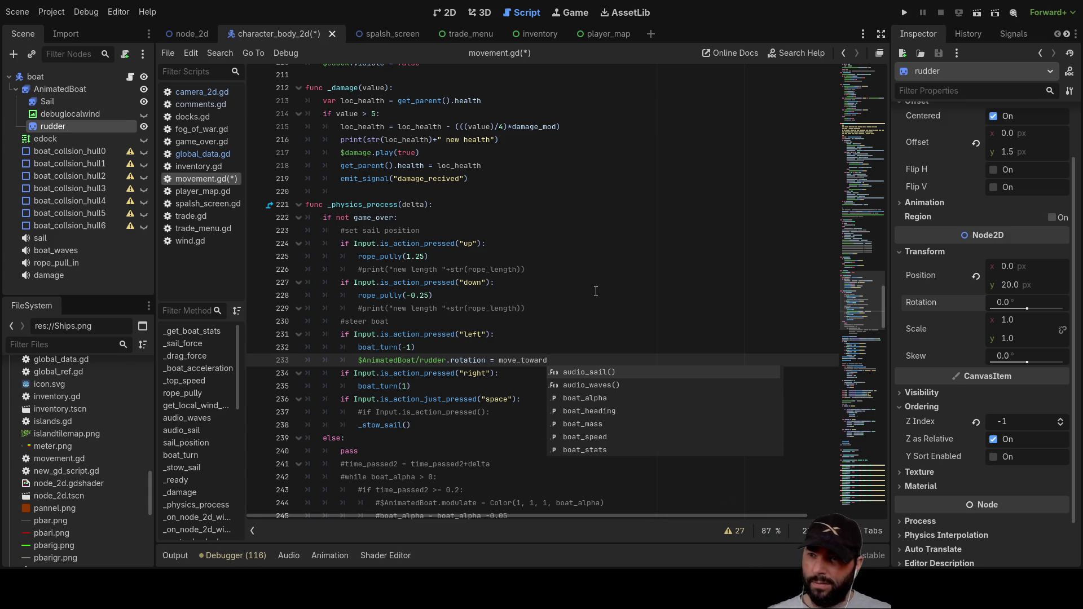
{"action": "type", "text": "()"}
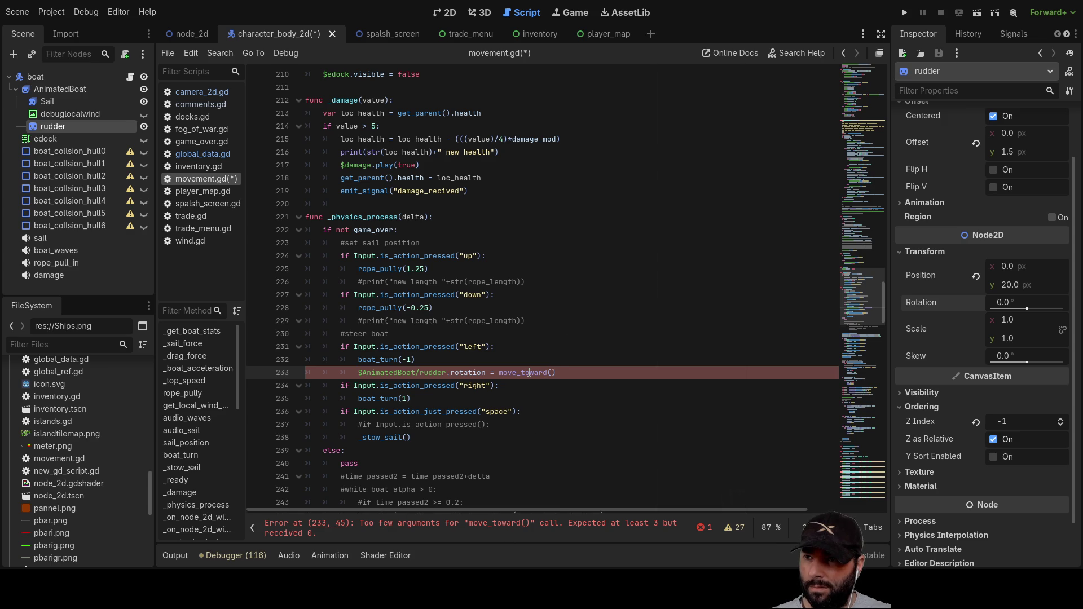
{"action": "scroll", "coordinate": [649, 294], "scroll_direction": "down", "scroll_amount": 2}
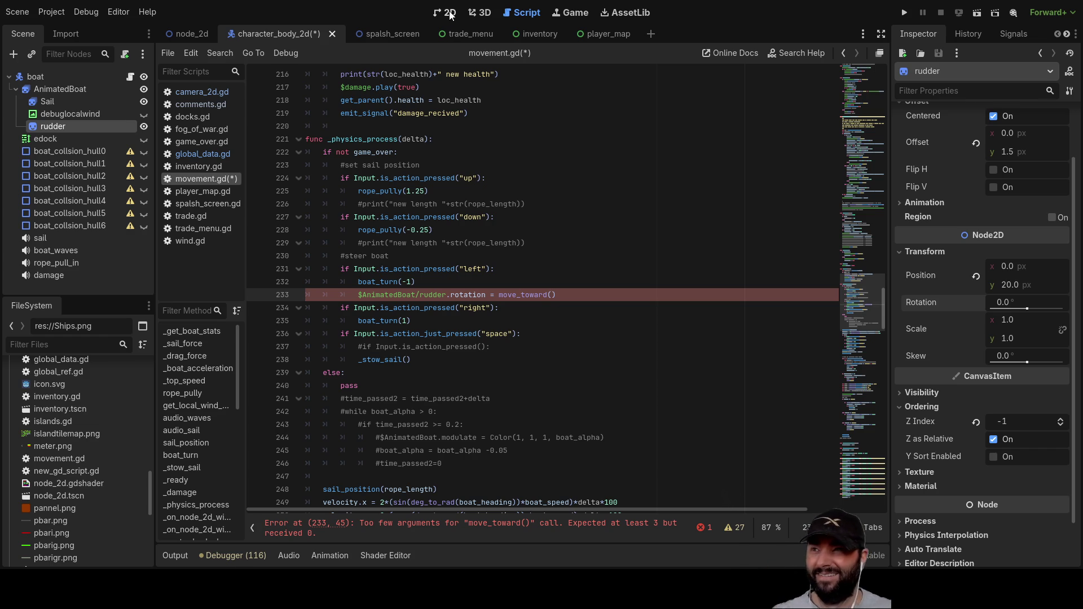
Step: In the 2D view, tilt the rudder sprite to about 39.1° to preview its swing, then return to movement.gd
{"action": "left_click", "coordinate": [451, 15]}
{"action": "left_click_drag", "start_coordinate": [673, 448], "coordinate": [707, 296]}
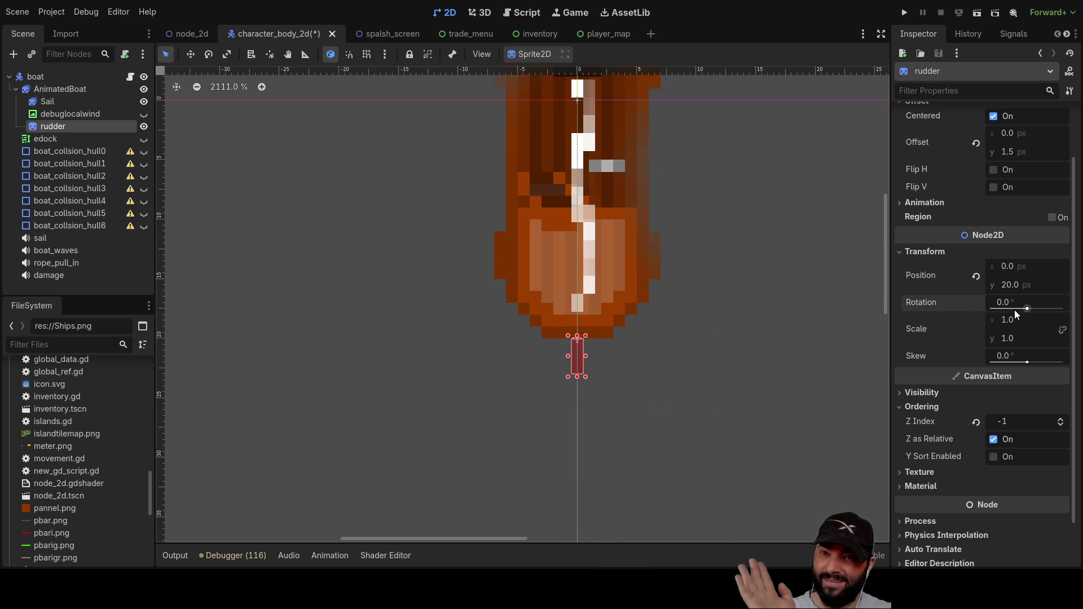
{"action": "left_click_drag", "start_coordinate": [1024, 310], "coordinate": [1031, 309]}
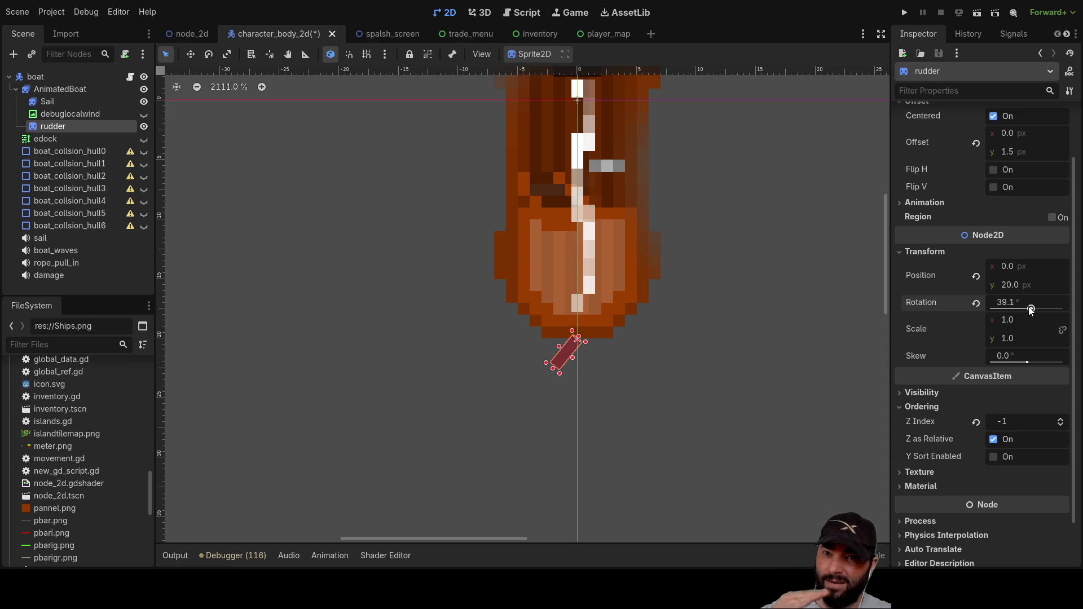
{"action": "left_click", "coordinate": [523, 13]}
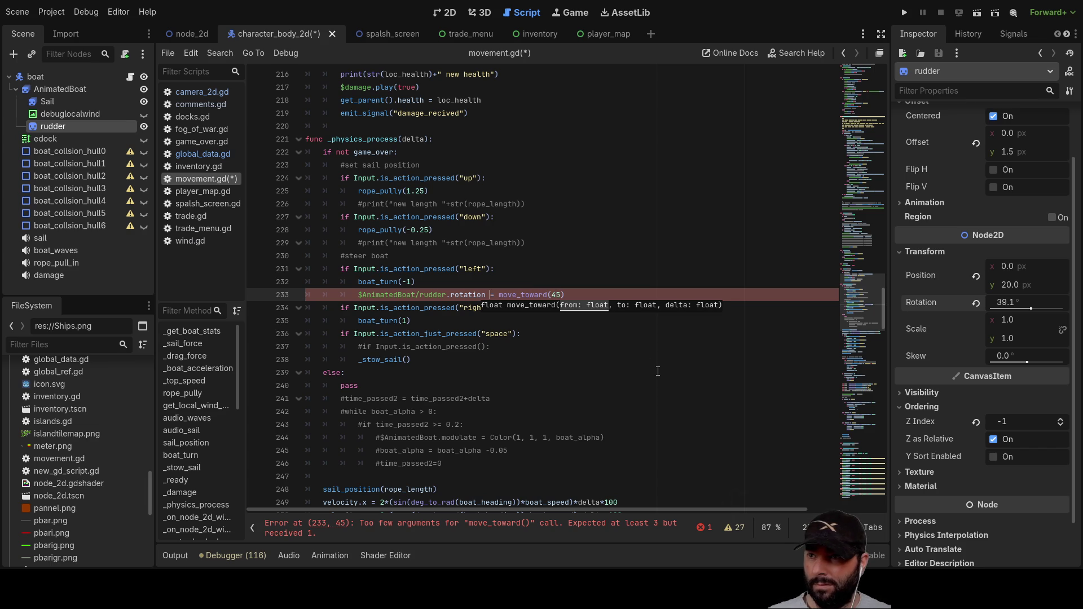
Step: Fill the left-turn move_toward call with the rudder's current rotation, target 45, step 0.1
{"action": "key", "text": "ctrl+shift+Left"}
{"action": "key", "text": "ctrl+shift+Left"}
{"action": "key", "text": "ctrl+shift+Left"}
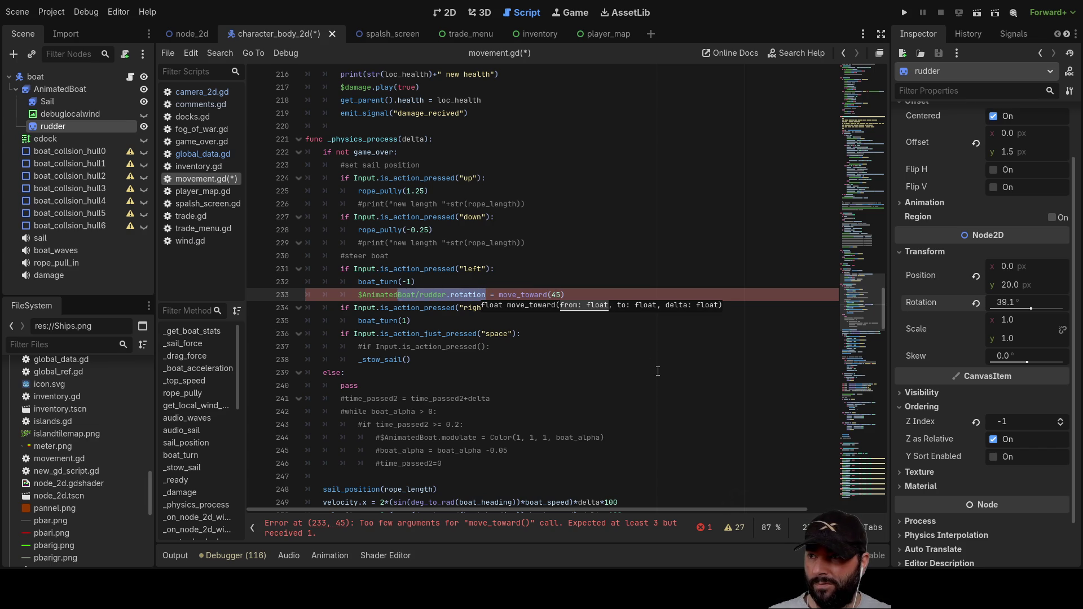
{"action": "key", "text": "Right"}
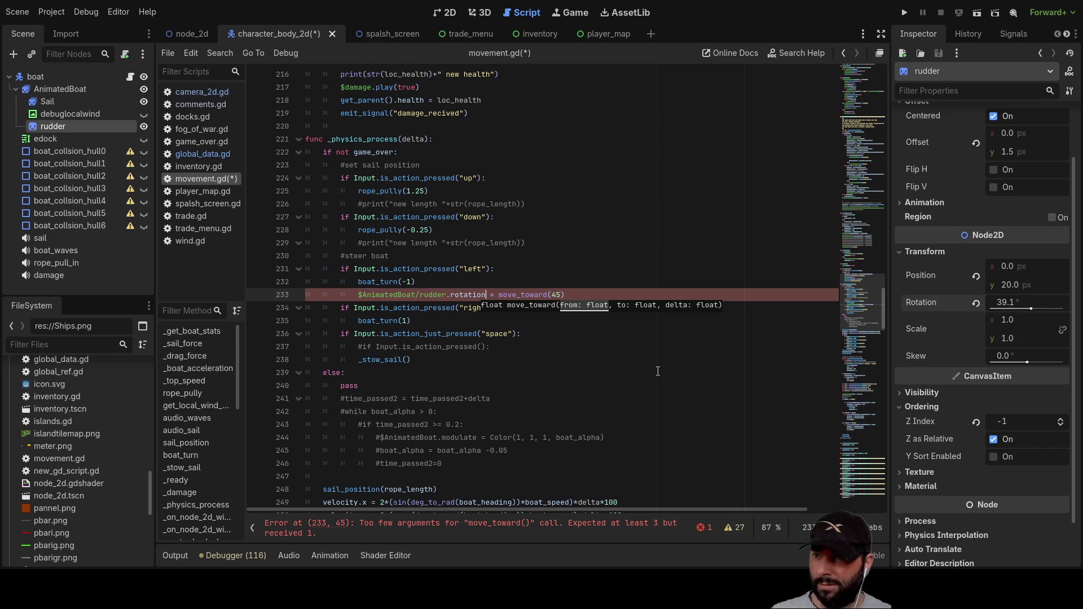
{"action": "type", "text": "$AnimatedBoat/rudder.rotation,"}
{"action": "type", "text": ",45"}
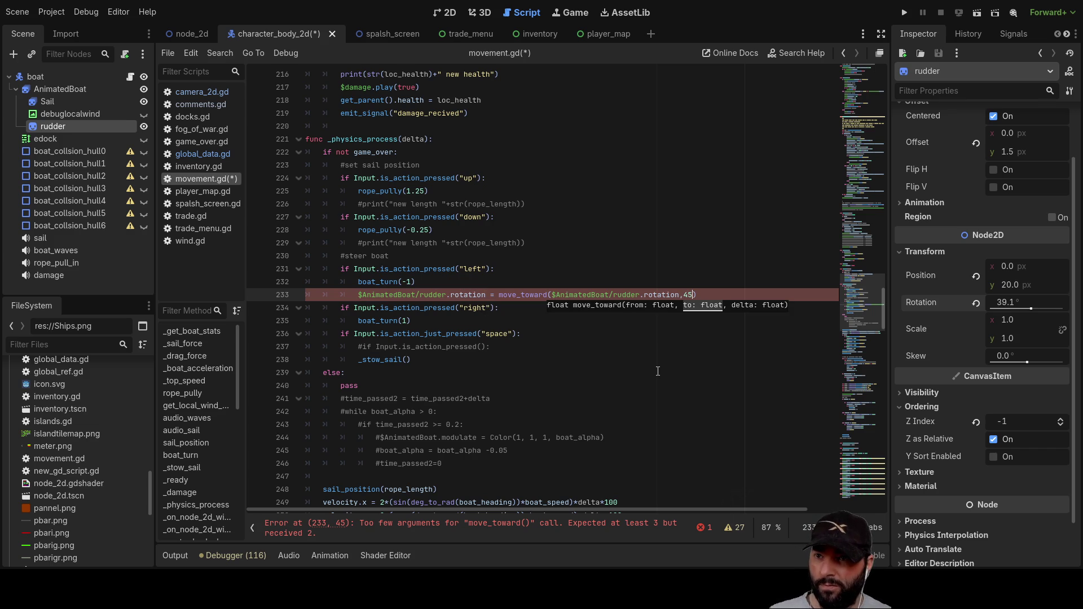
{"action": "type", "text": ",0.1"}
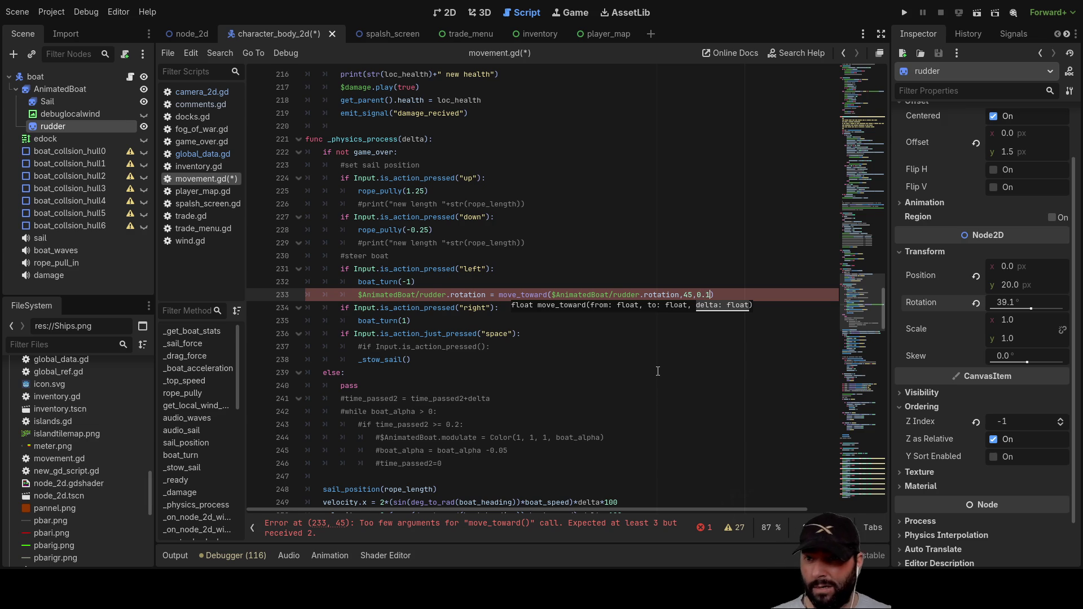
{"action": "key", "text": "Up"}
{"action": "key", "text": "Up"}
{"action": "key", "text": "Down"}
{"action": "key", "text": "Down"}
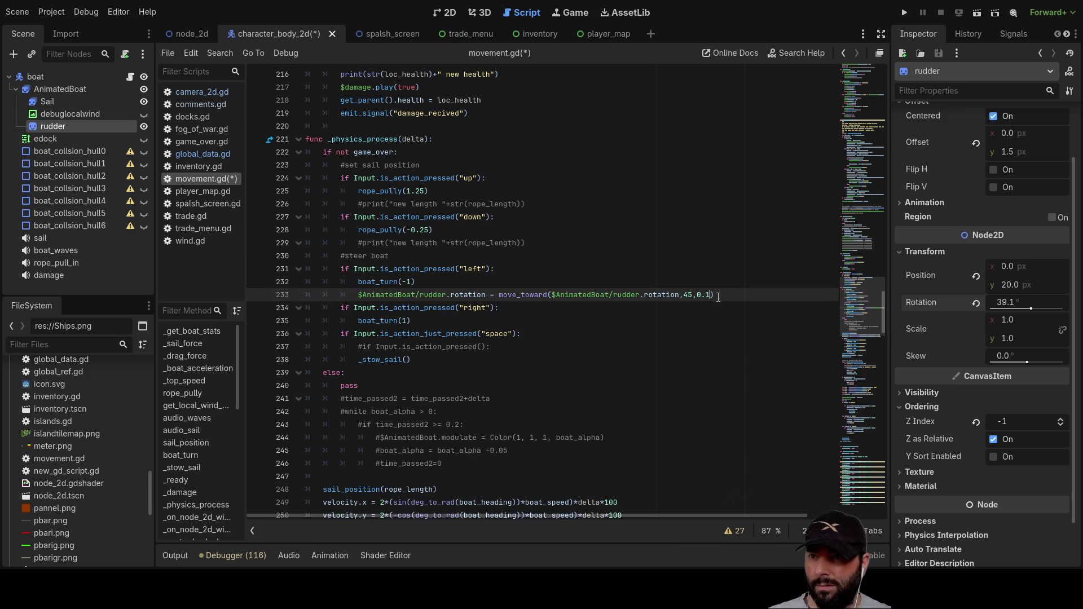
Step: Duplicate the rudder line under boat_turn(1) with the target changed to -45
{"action": "left_click_drag", "start_coordinate": [654, 294], "coordinate": [360, 299]}
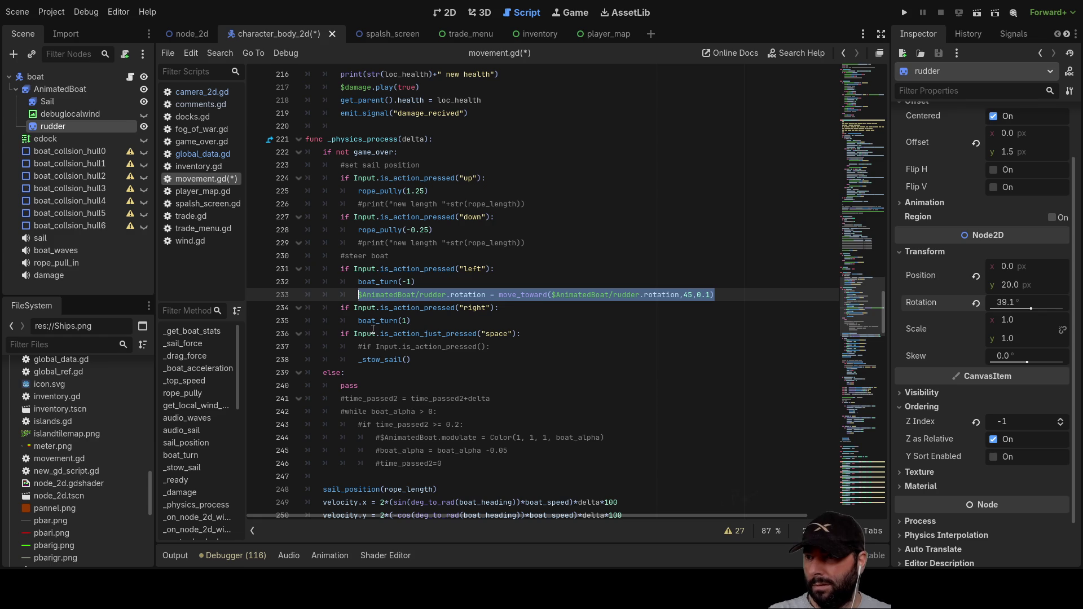
{"action": "left_click", "coordinate": [421, 321]}
{"action": "key", "text": "Return"}
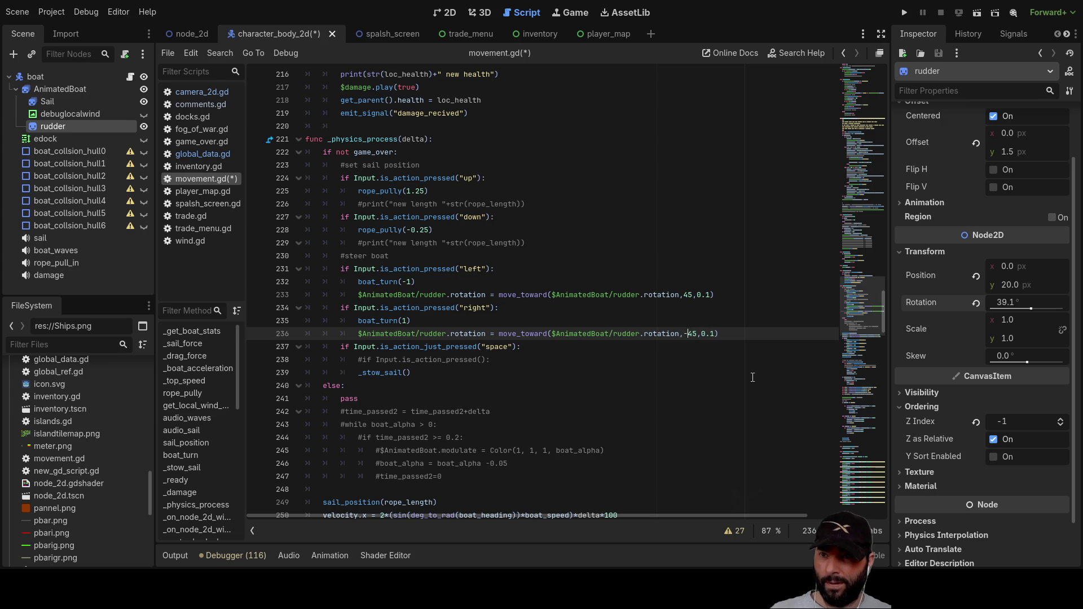
{"action": "key", "text": "Up"}
{"action": "key", "text": "Up"}
{"action": "key", "text": "Up"}
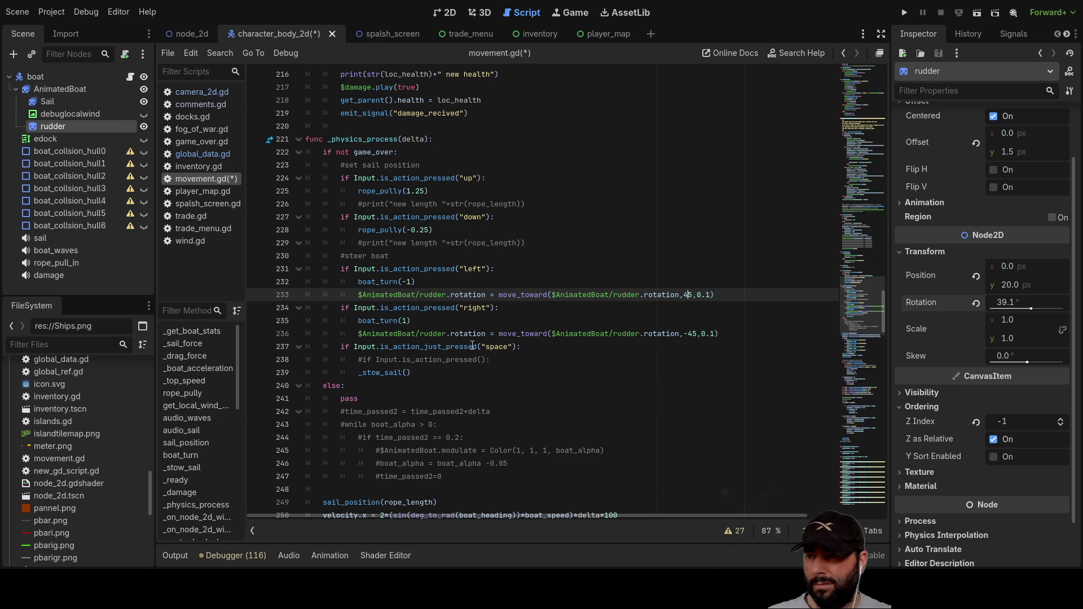
{"action": "left_click", "coordinate": [344, 332]}
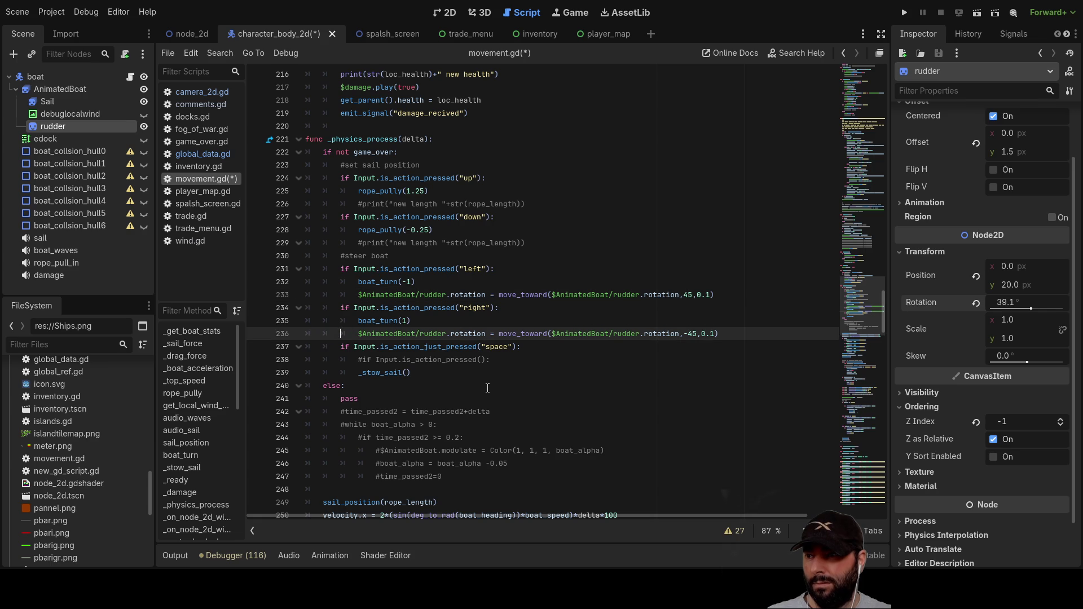
Step: Add the condition: not Input.is_action_pressed("right") and not Input.is_action_pressed("left")
{"action": "key", "text": "End"}
{"action": "key", "text": "Return"}
{"action": "key", "text": "Return"}
{"action": "key", "text": "Up"}
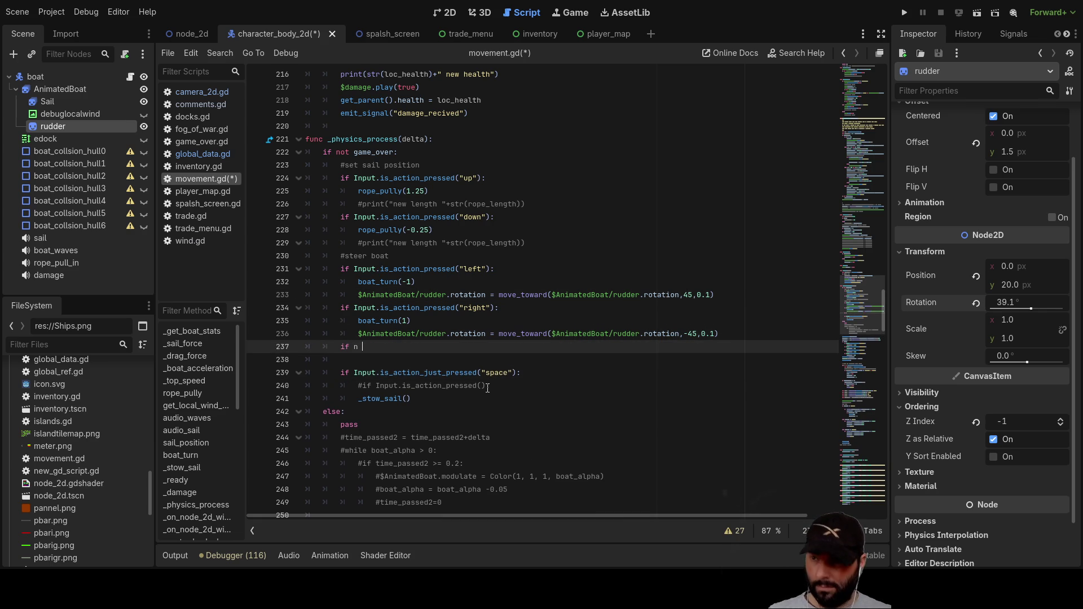
{"action": "type", "text": "ot"}
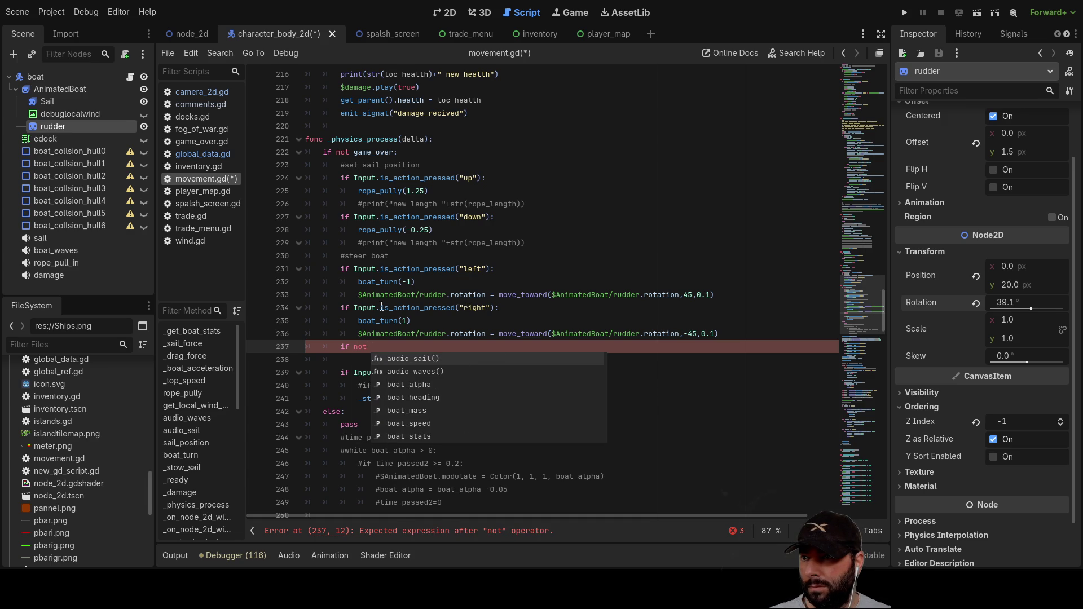
{"action": "left_click_drag", "start_coordinate": [354, 308], "coordinate": [490, 307]}
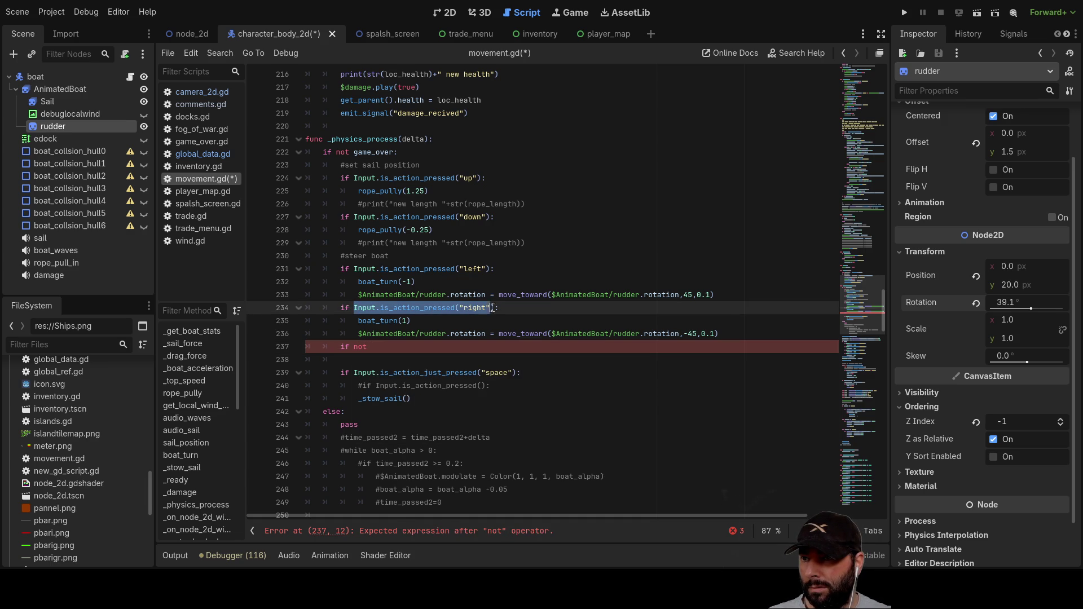
{"action": "left_click", "coordinate": [414, 352]}
{"action": "type", "text": "and"}
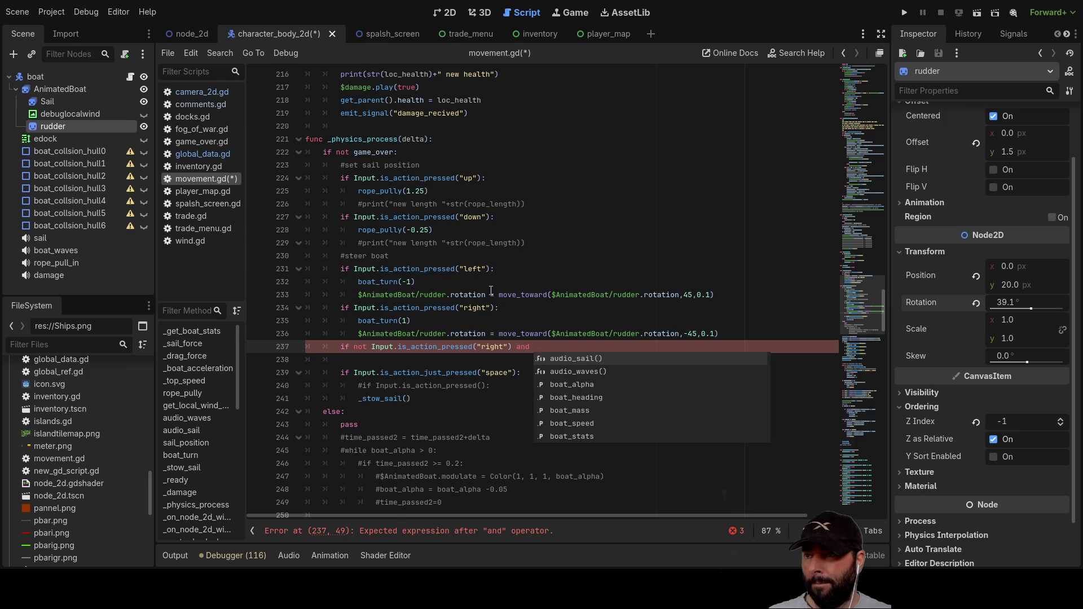
{"action": "left_click", "coordinate": [355, 269]}
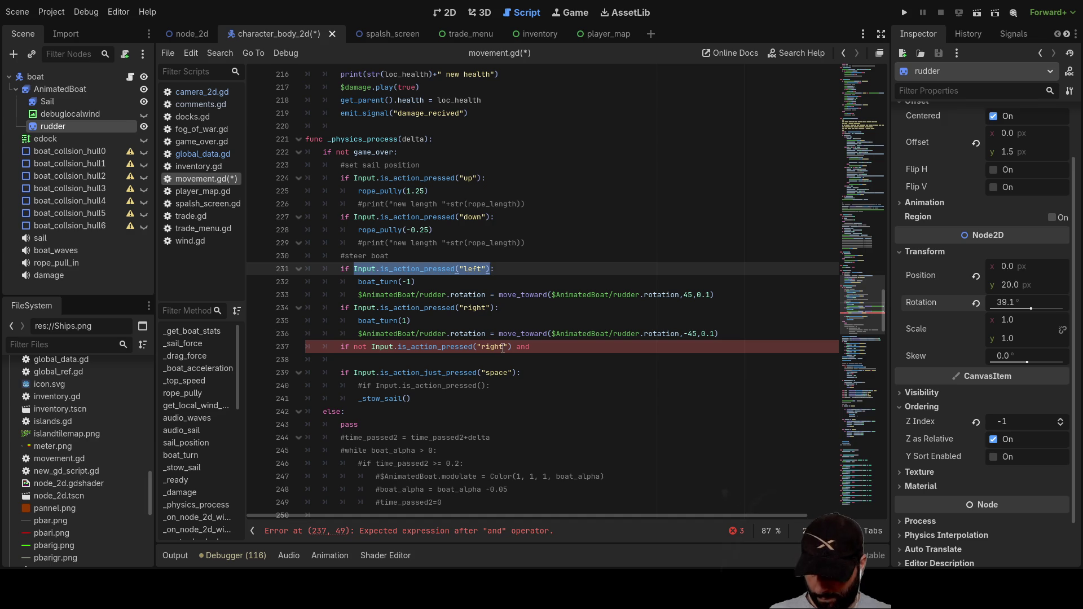
{"action": "left_click", "coordinate": [557, 348]}
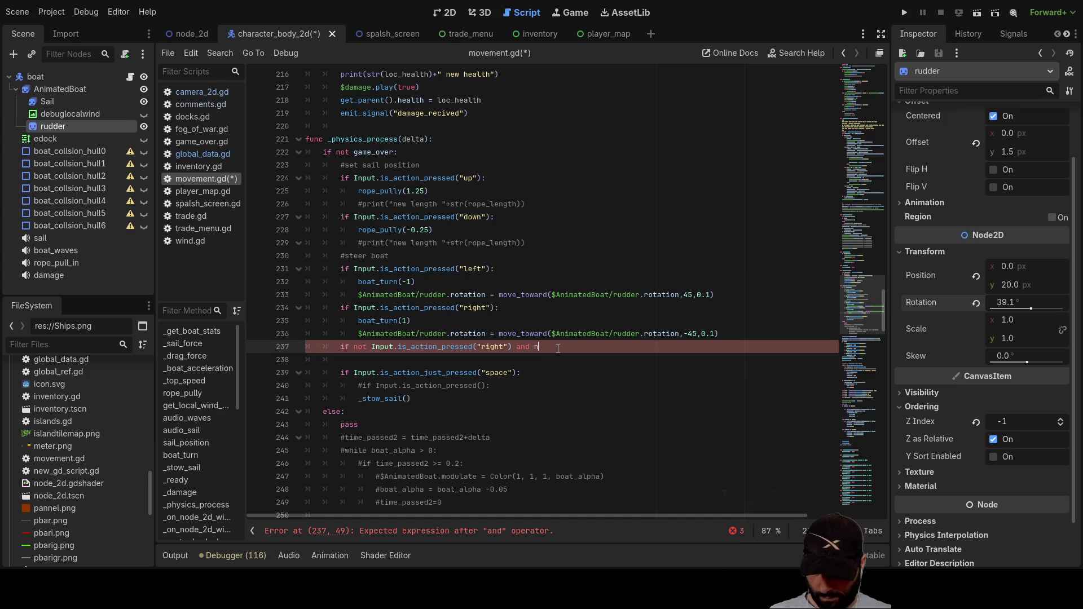
{"action": "type", "text": "ot Input.is_action_pressed(\"left\")"}
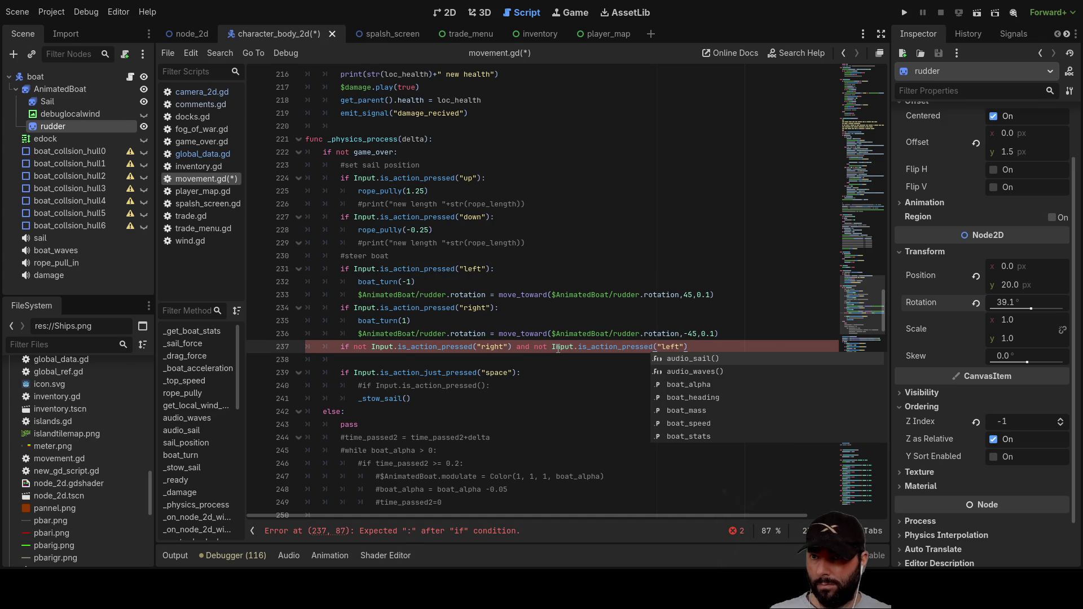
Step: Under that condition, paste the rudder move_toward line with its target set to 0
{"action": "left_click", "coordinate": [382, 362]}
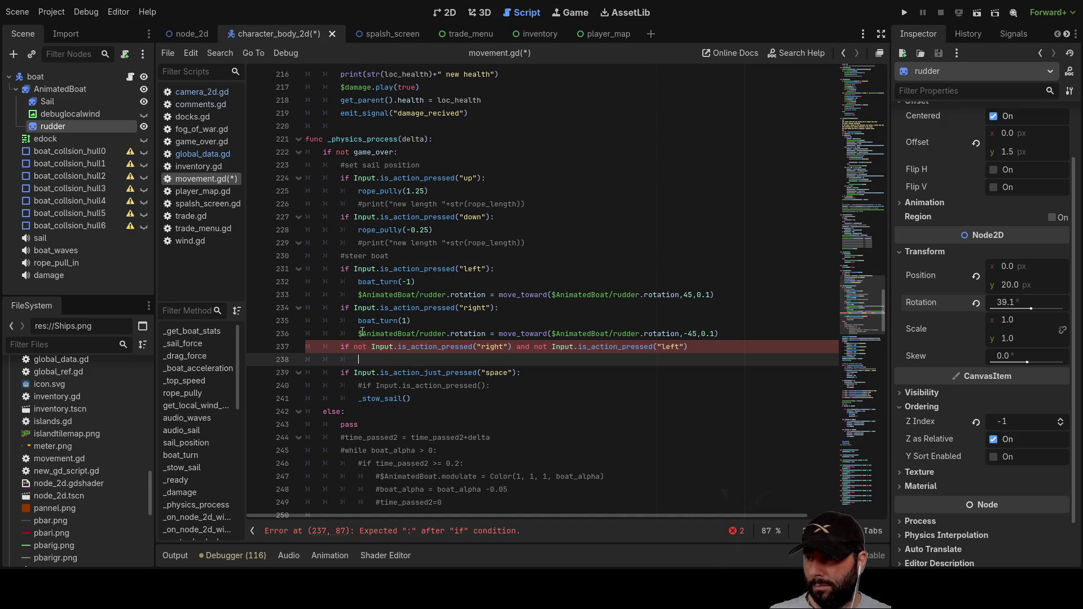
{"action": "left_click_drag", "start_coordinate": [357, 334], "coordinate": [711, 338]}
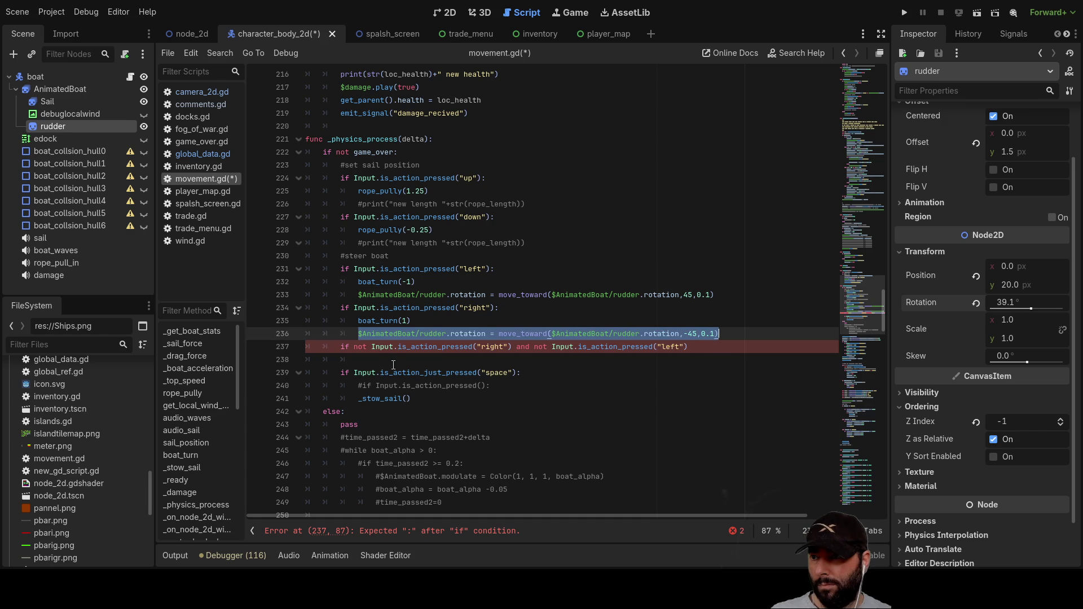
{"action": "left_click", "coordinate": [381, 360]}
{"action": "type", "text": "$AnimatedBoat/rudder.rotation = move_toward($AnimatedBoat/rudder.rotation,-45,0.1)"}
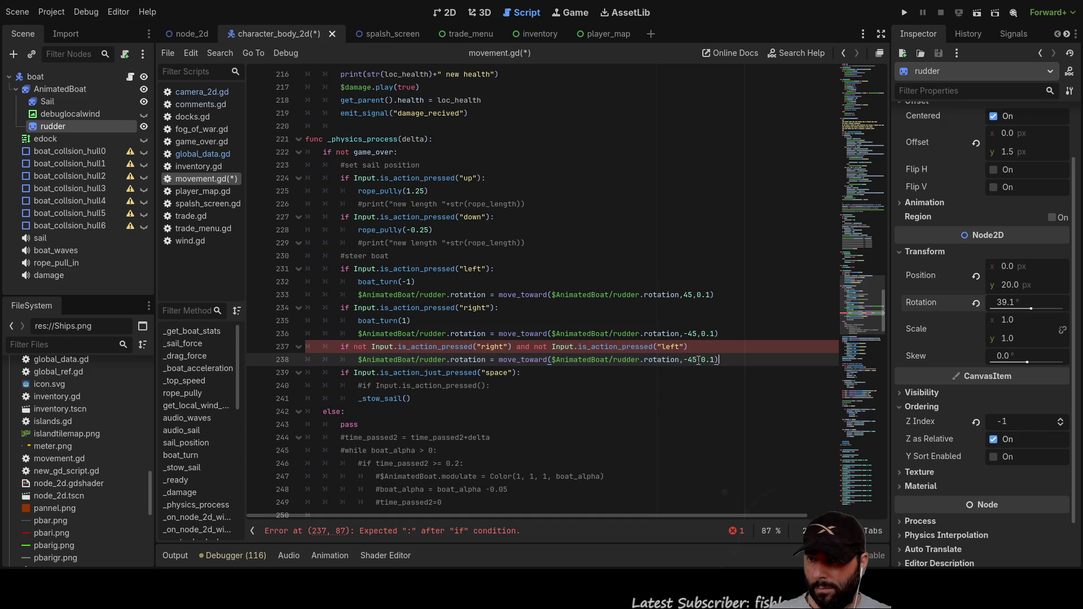
{"action": "type", "text": "0"}
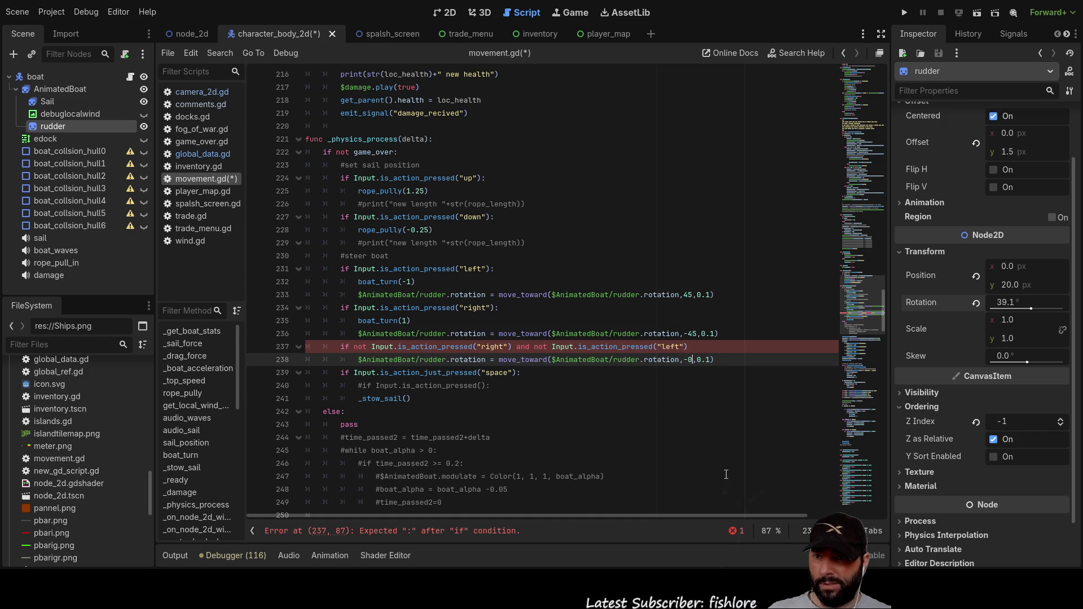
{"action": "key", "text": "Left"}
{"action": "key", "text": "BackSpace"}
{"action": "left_click", "coordinate": [532, 411]}
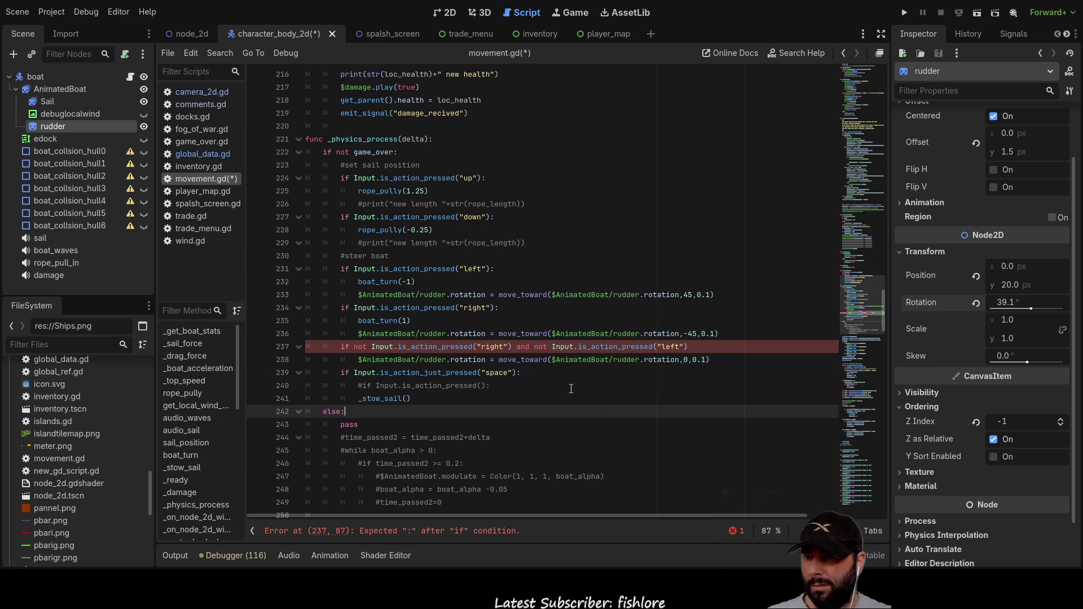
{"action": "left_click", "coordinate": [715, 348]}
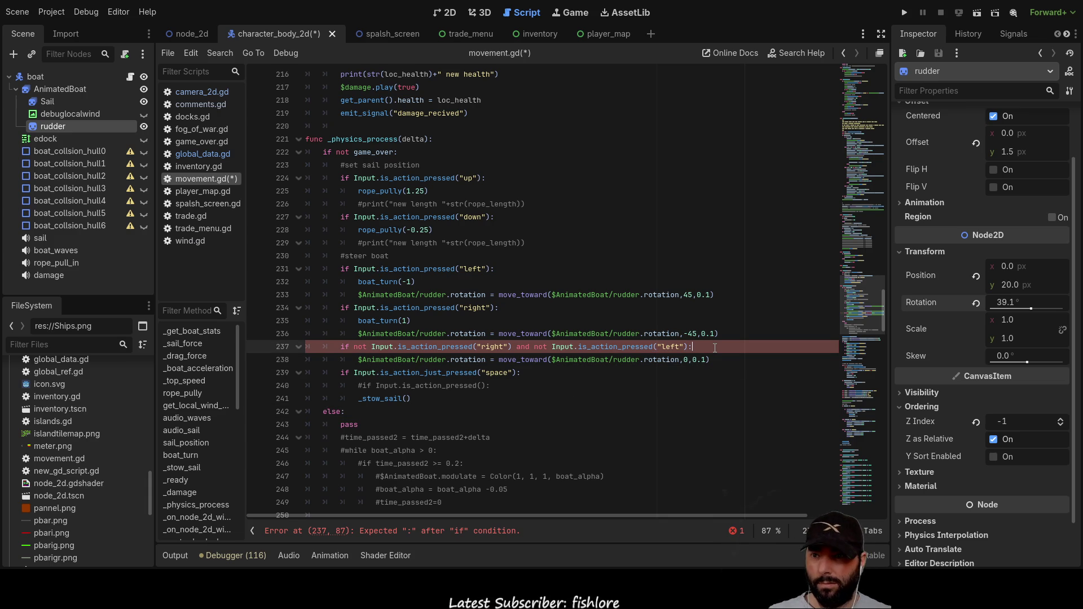
Step: End the neutral-rudder condition with a colon, run the game, and steer right and left
{"action": "type", "text": ":"}
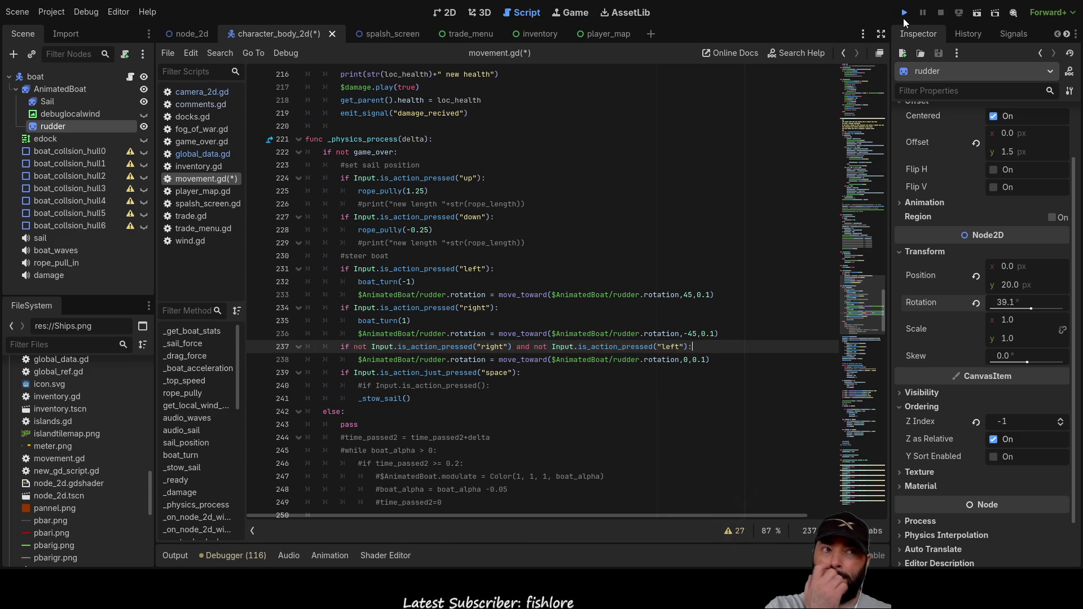
{"action": "left_click", "coordinate": [903, 17]}
{"action": "left_click", "coordinate": [424, 87]}
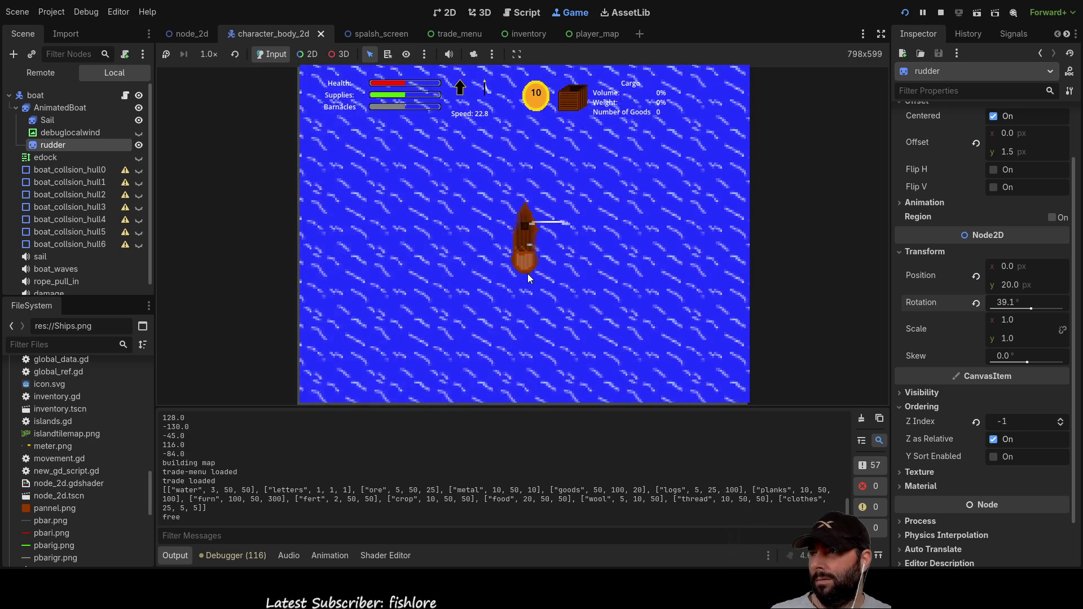
{"action": "key", "text": "d"}
{"action": "key", "text": "a"}
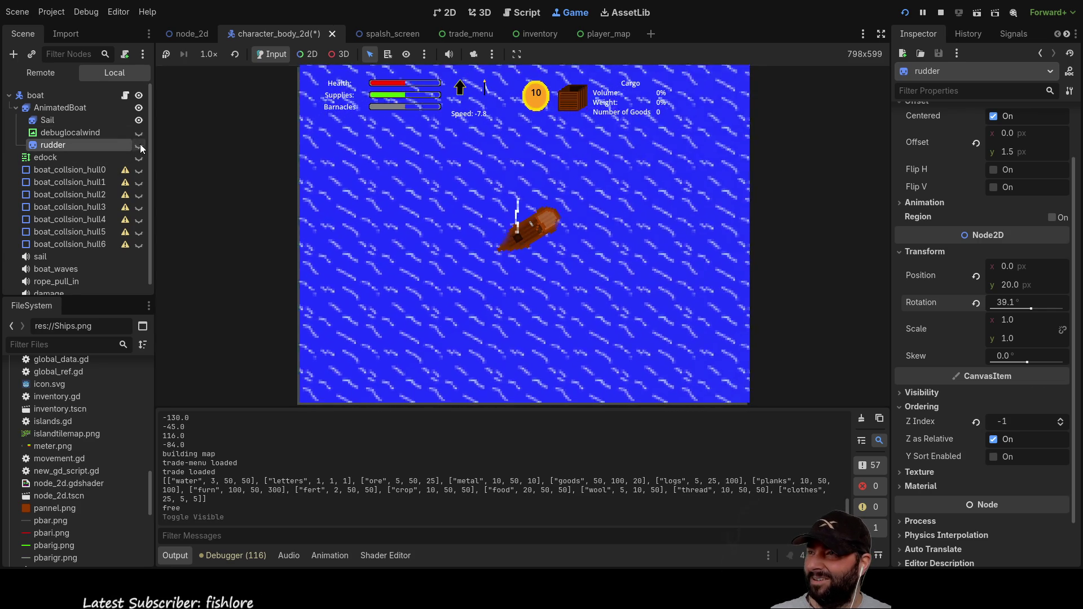
Step: Hide and reshow the rudder sprite, then switch to the game_world scene
{"action": "left_click", "coordinate": [139, 144]}
{"action": "left_click", "coordinate": [139, 145]}
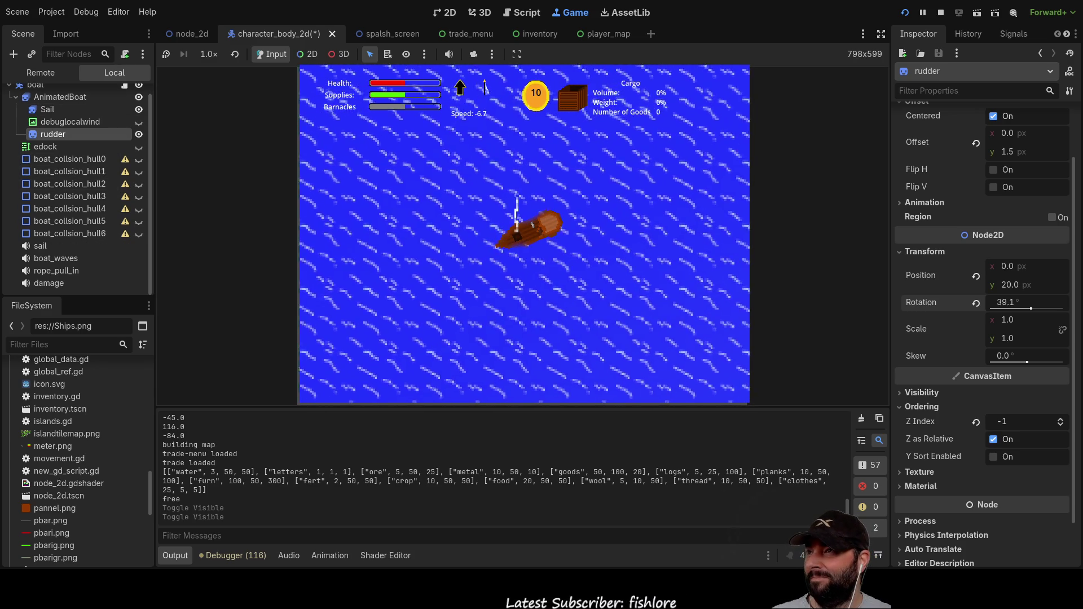
{"action": "left_click", "coordinate": [190, 34]}
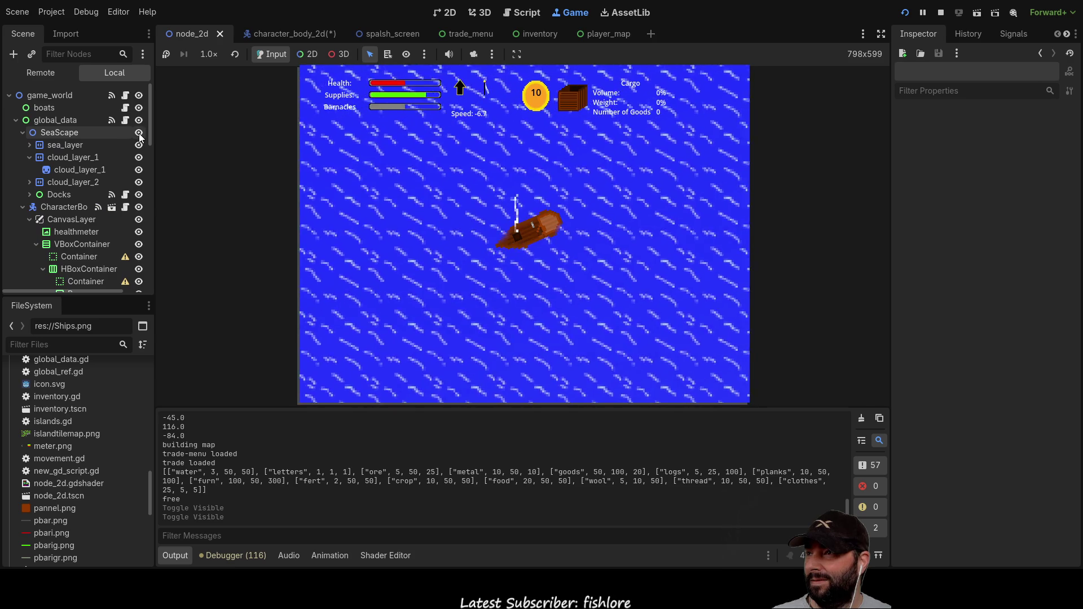
Step: Hide the SeaScape and steer the boat clockwise, then counter-clockwise with the arrow keys
{"action": "left_click", "coordinate": [139, 132]}
{"action": "key", "text": "Up"}
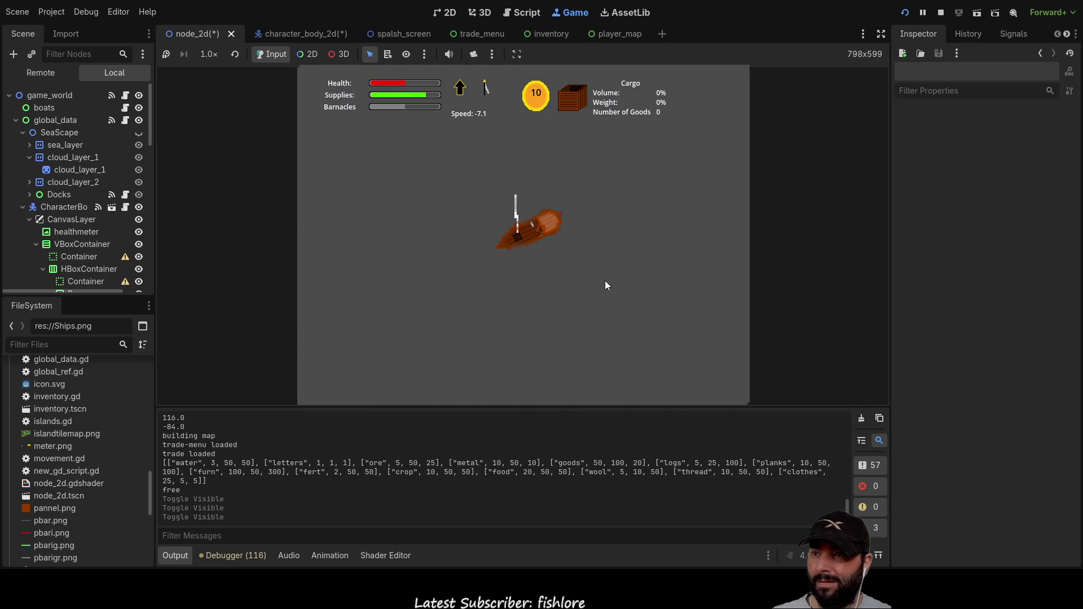
{"action": "key", "text": "Right"}
{"action": "key", "text": "Right"}
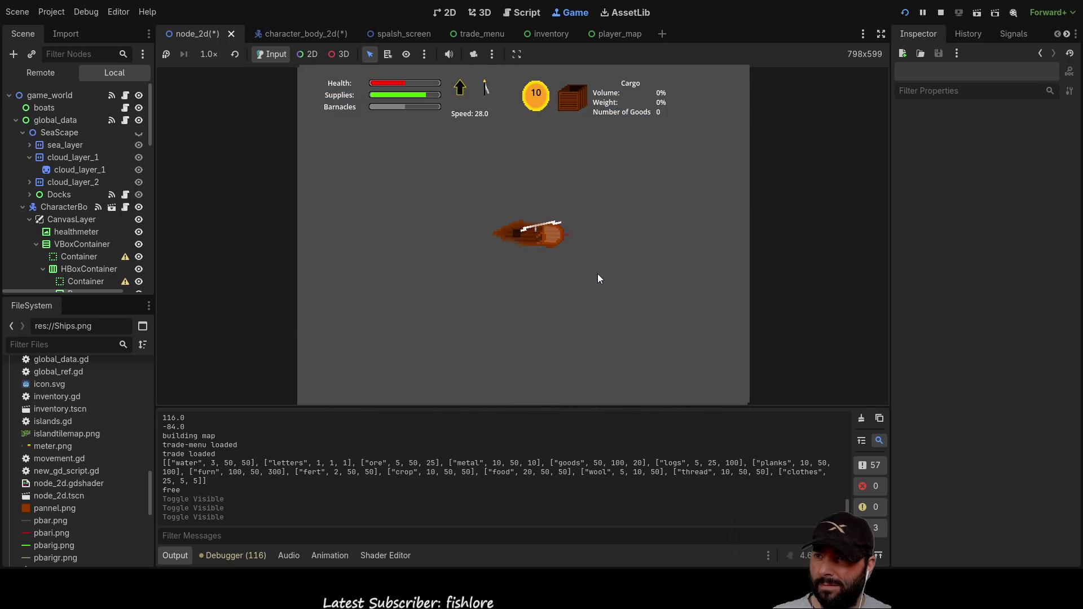
{"action": "key", "text": "Right"}
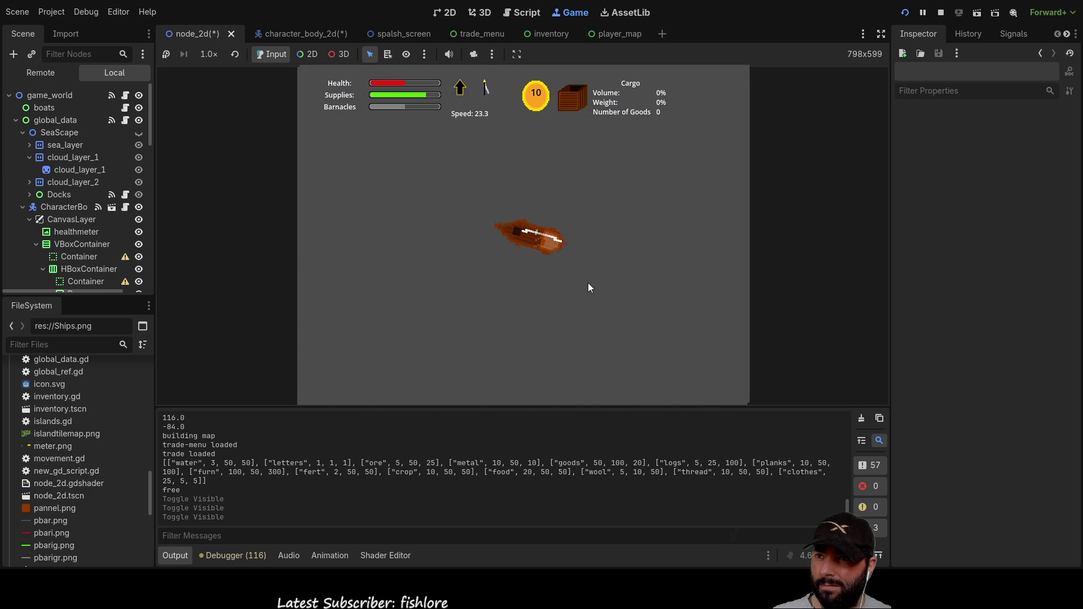
{"action": "key", "text": "Right"}
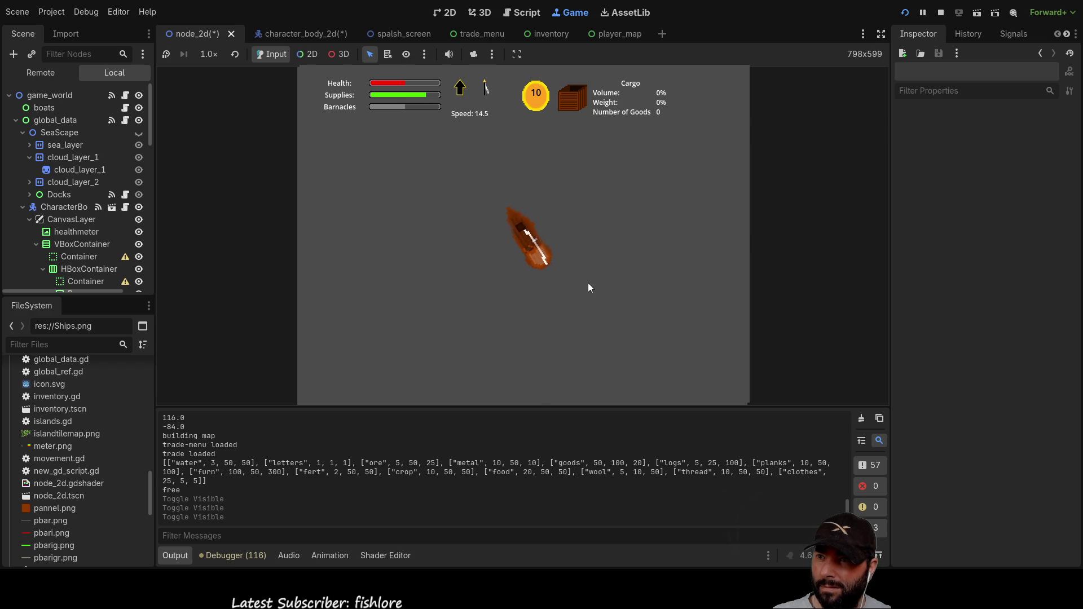
{"action": "key", "text": "Right"}
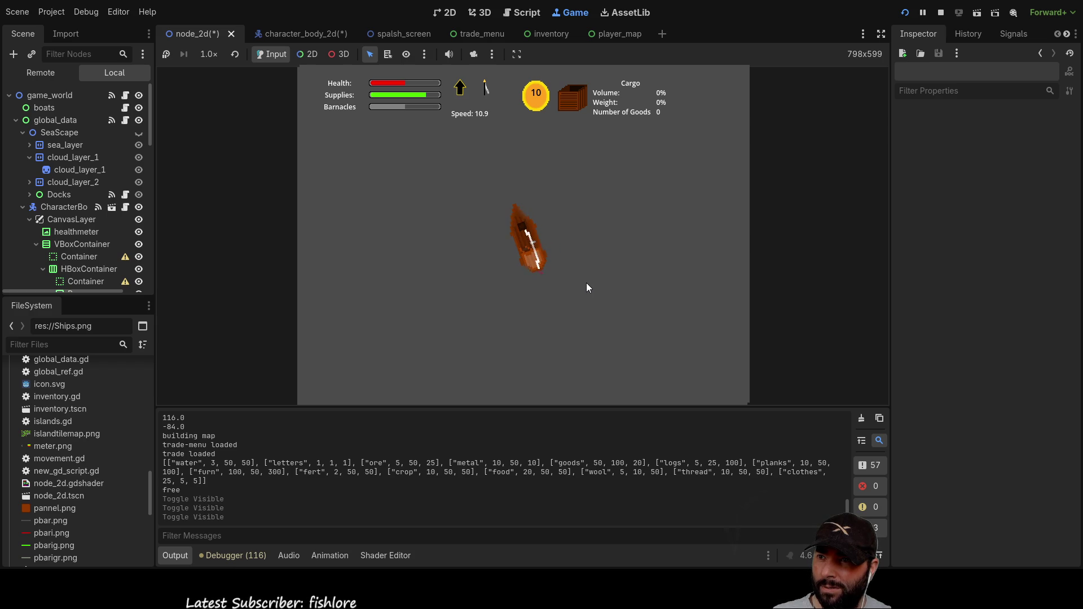
{"action": "key", "text": "Left"}
{"action": "key", "text": "Up"}
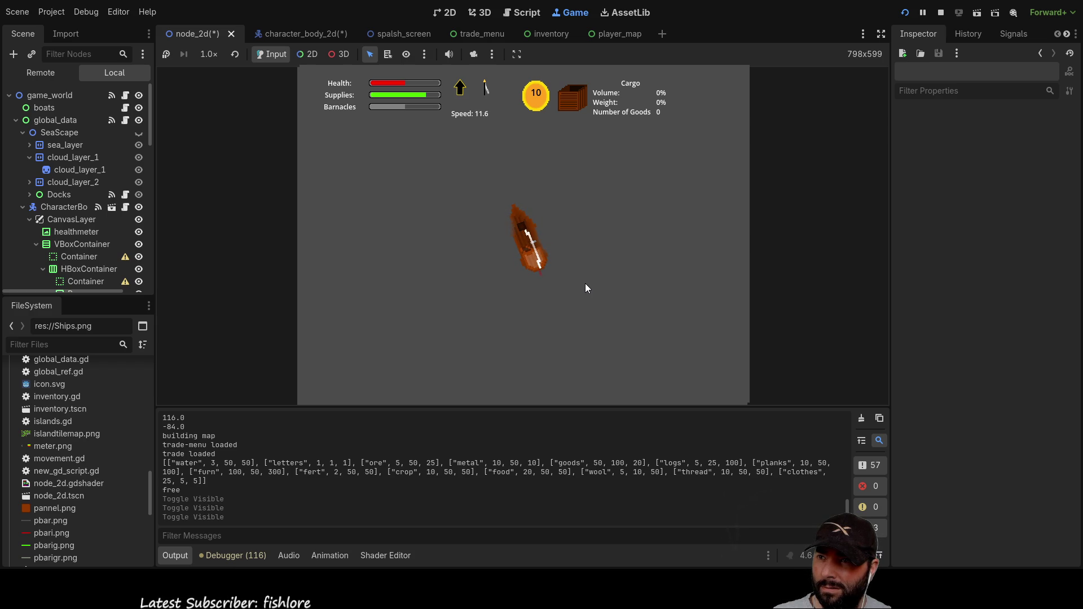
{"action": "key", "text": "Left"}
{"action": "key", "text": "Up"}
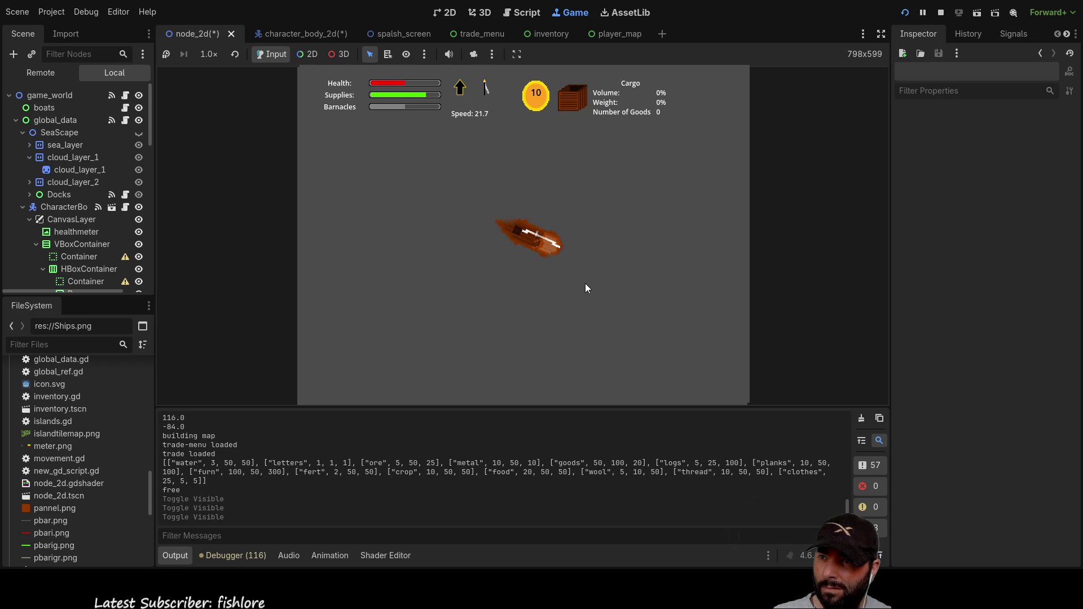
{"action": "key", "text": "Left"}
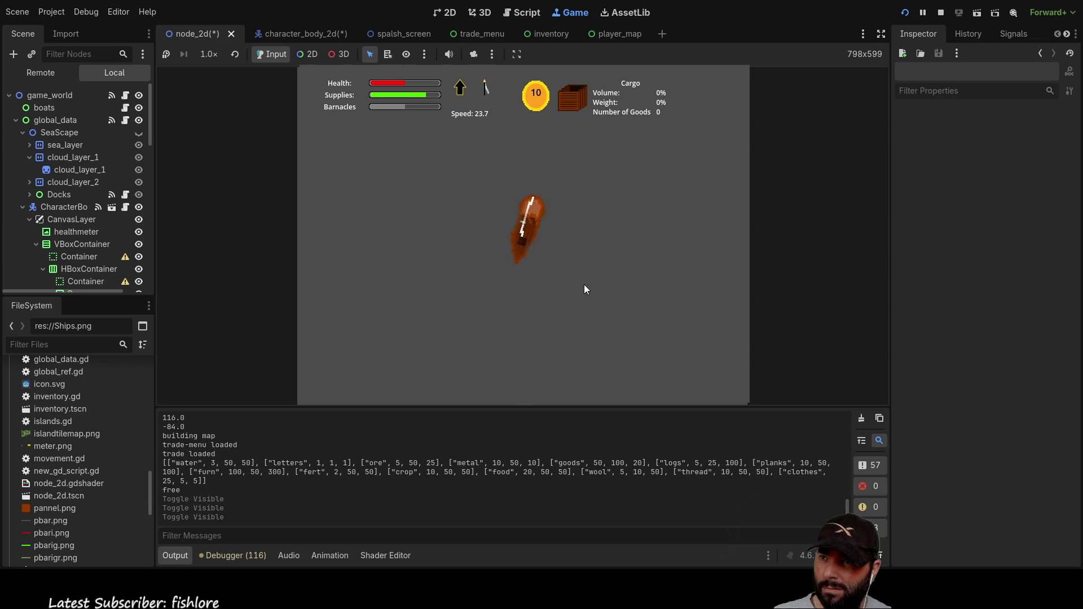
{"action": "key", "text": "Left"}
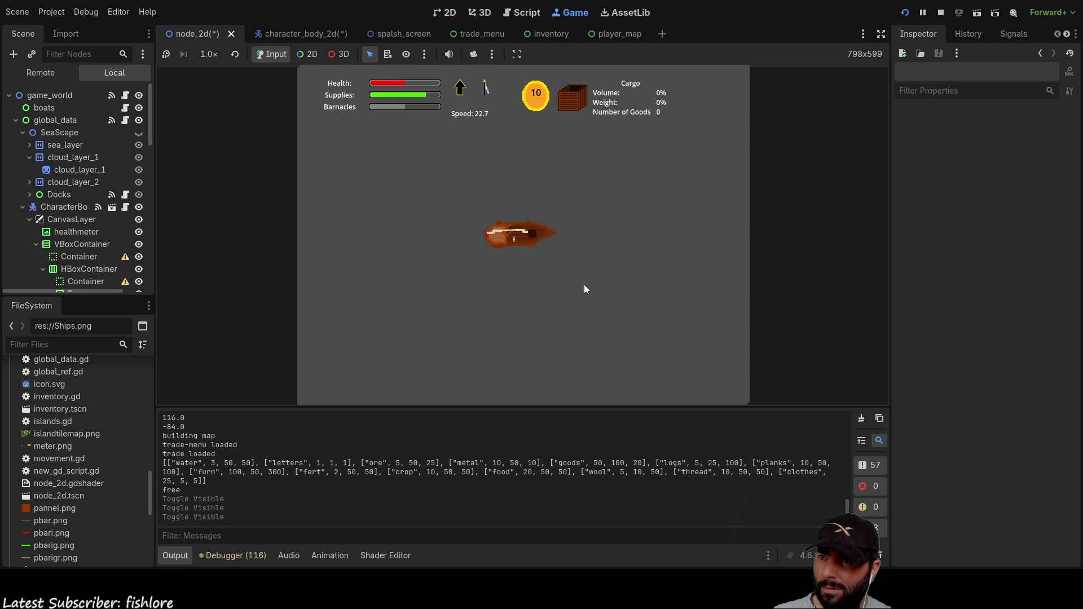
{"action": "key", "text": "Left"}
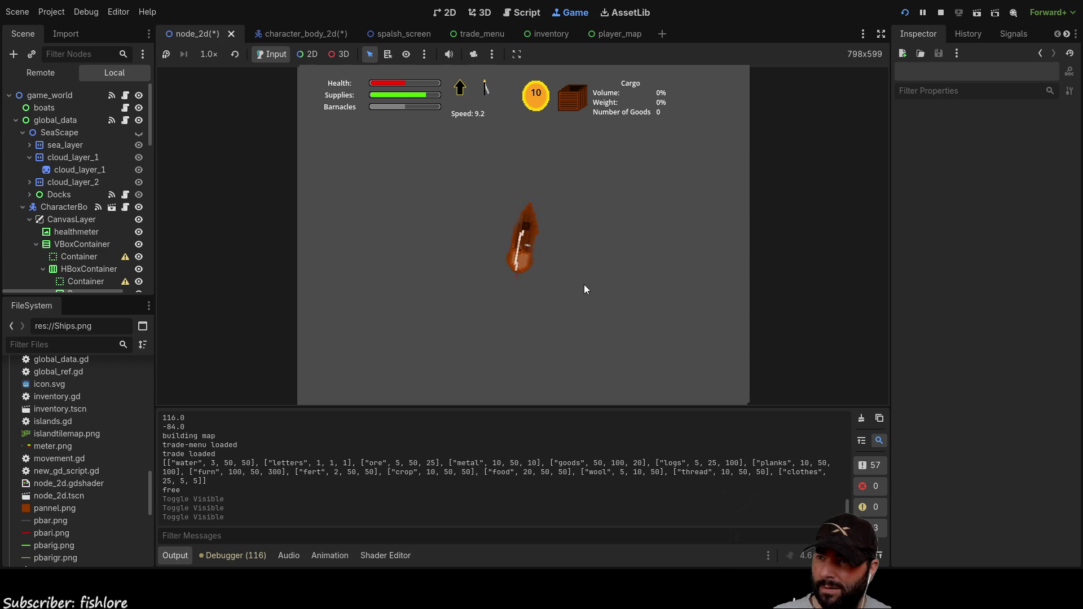
{"action": "key", "text": "Left"}
{"action": "key", "text": "Up"}
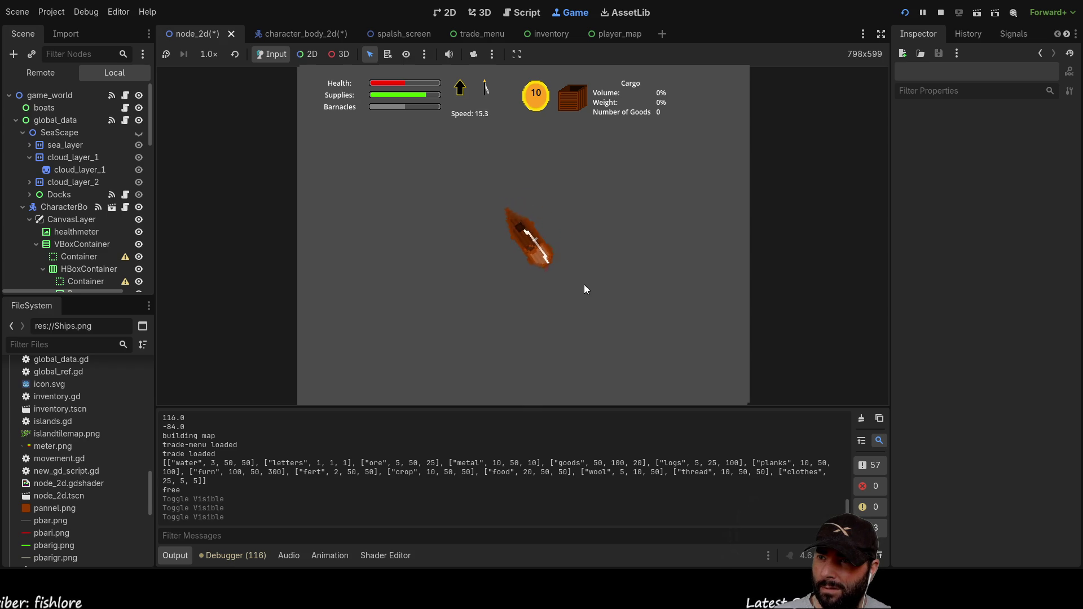
{"action": "key", "text": "Left"}
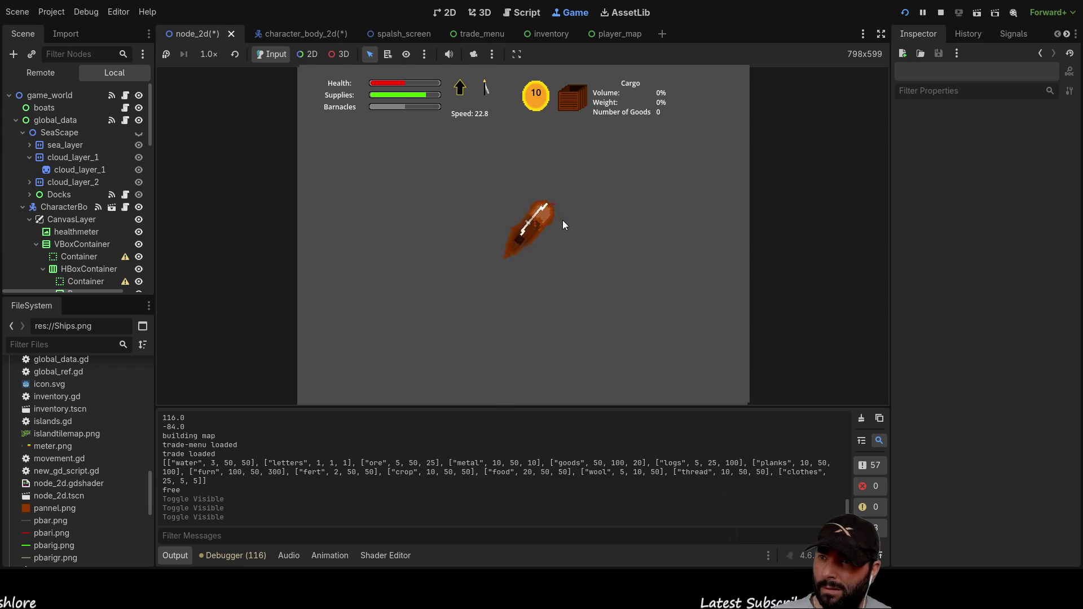
Step: Steer the boat right, then left several times to check turning, and stop the game with F8
{"action": "key", "text": "Right"}
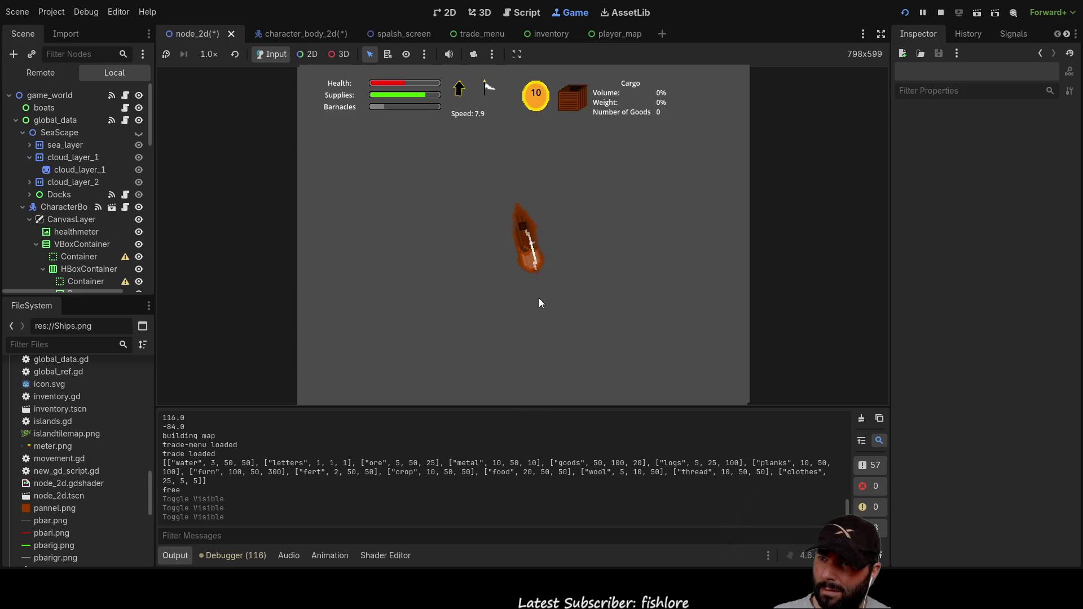
{"action": "key", "text": "Right"}
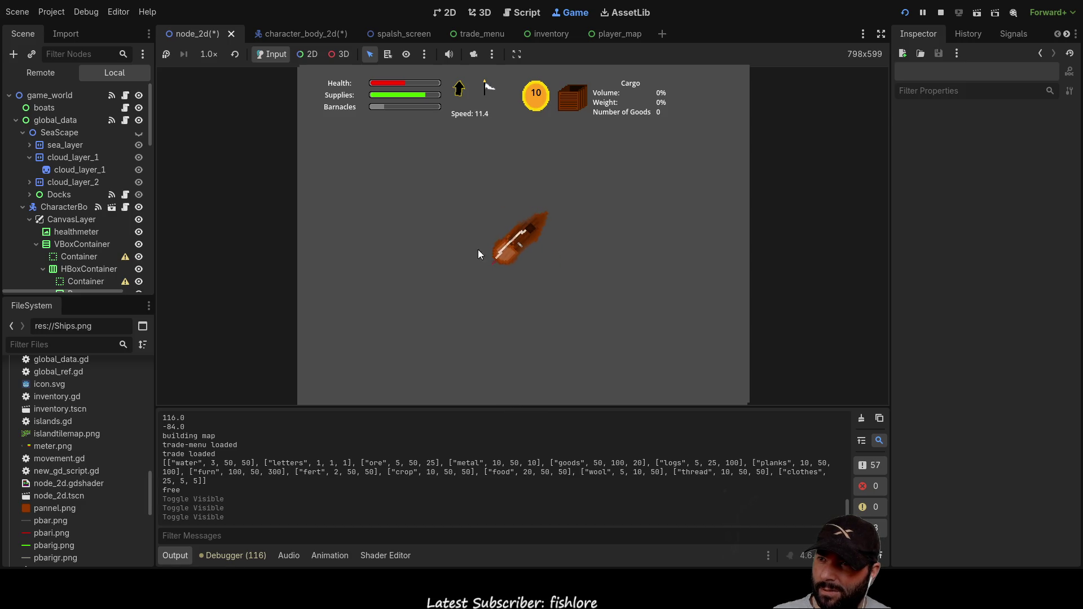
{"action": "key", "text": "Right"}
{"action": "key", "text": "Right"}
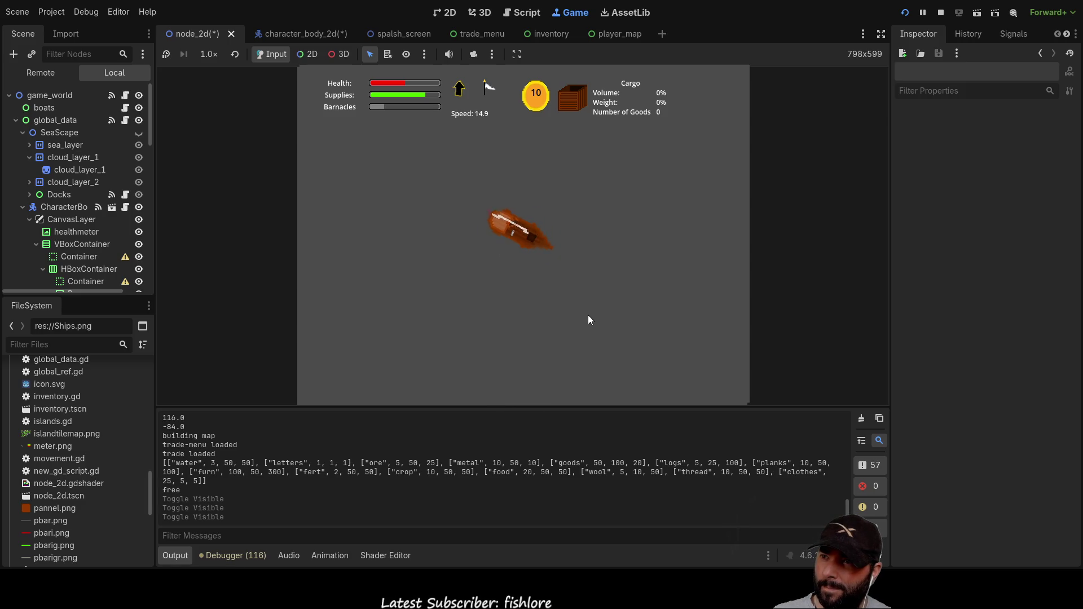
{"action": "key", "text": "Right"}
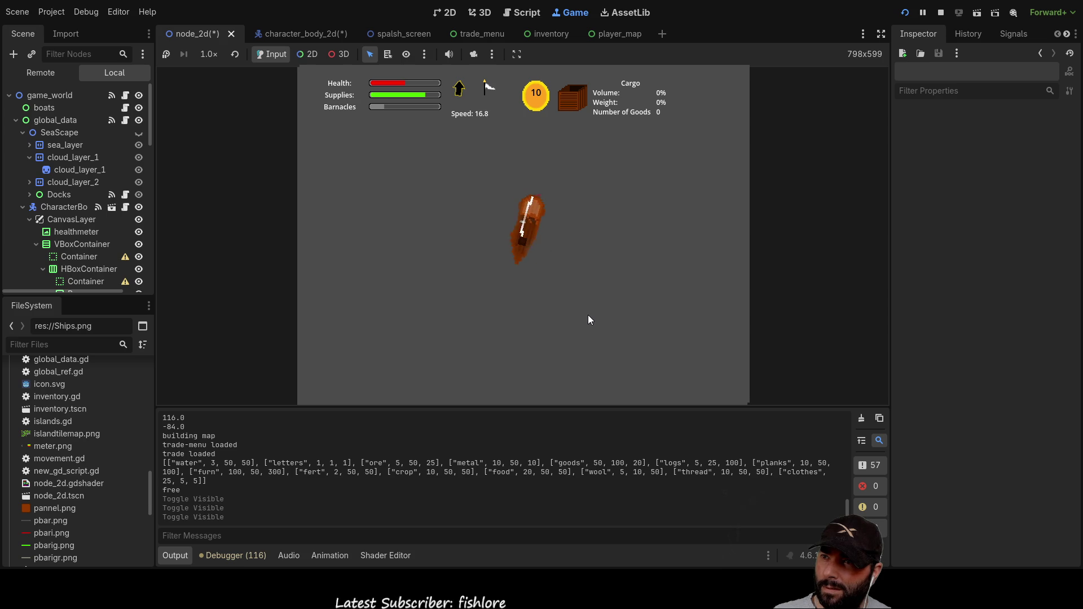
{"action": "key", "text": "Right"}
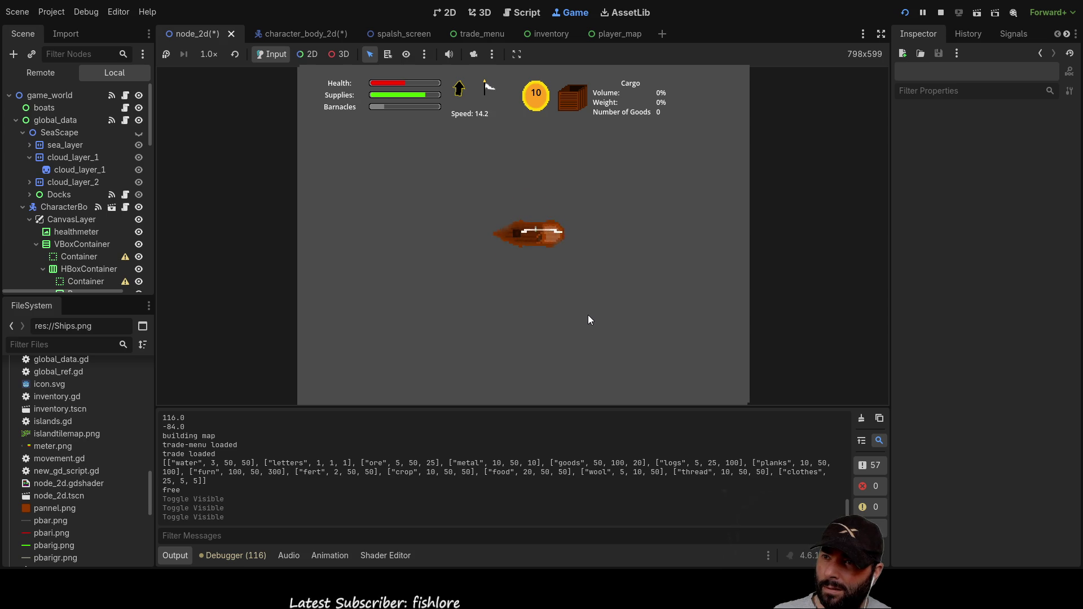
{"action": "key", "text": "Right"}
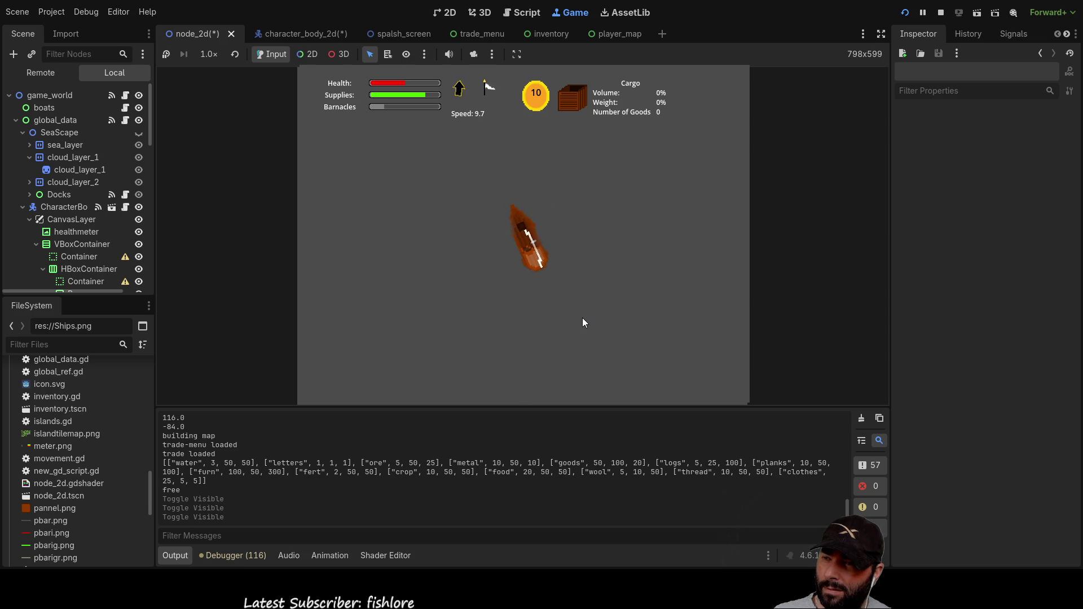
{"action": "key", "text": "Left"}
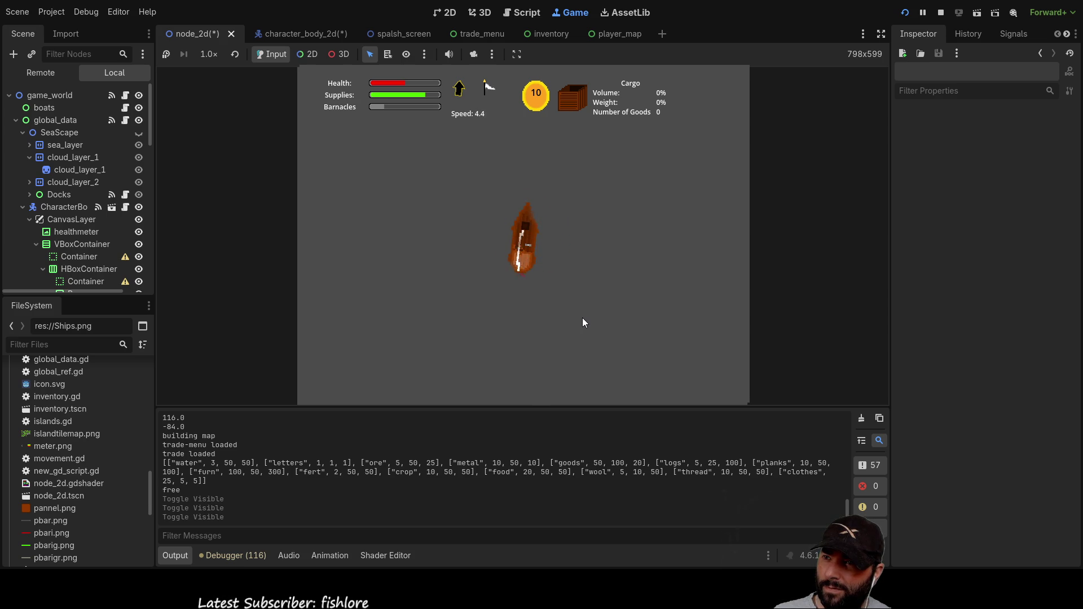
{"action": "key", "text": "Left"}
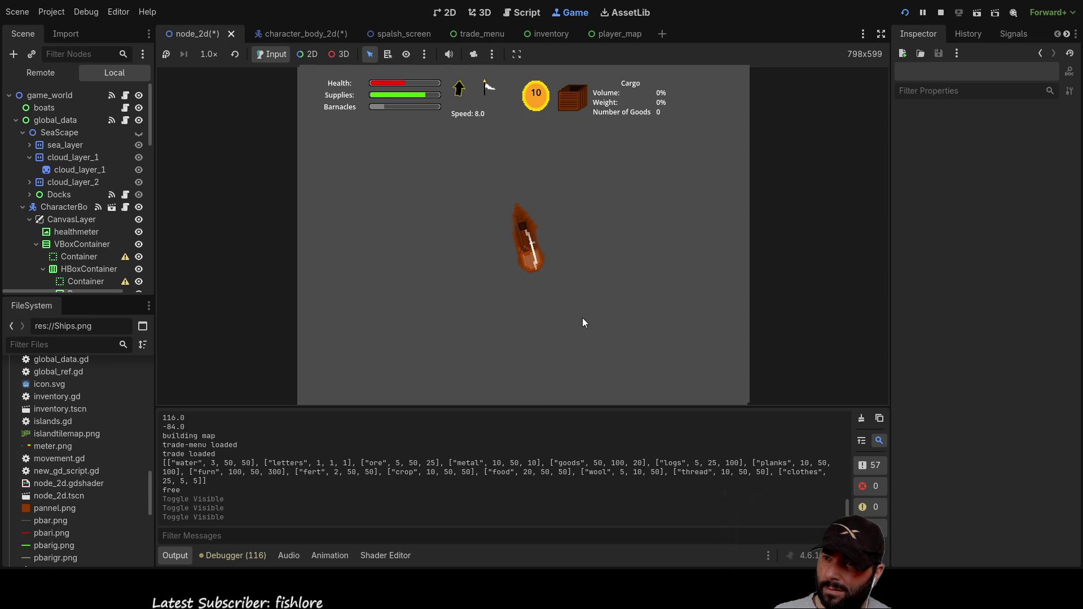
{"action": "key", "text": "Right"}
{"action": "key", "text": "Left"}
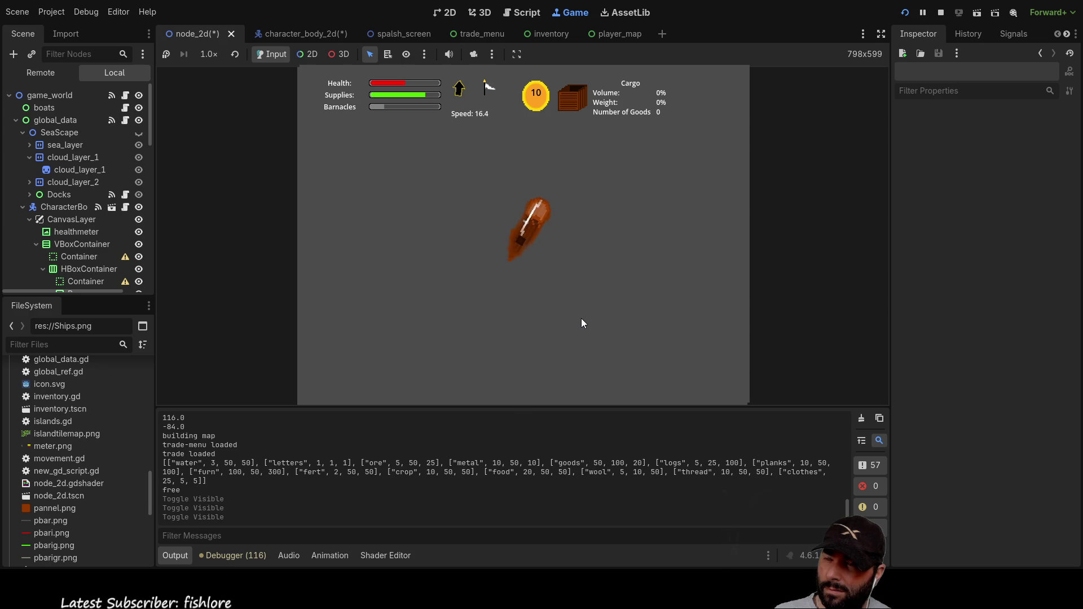
{"action": "key", "text": "Left"}
{"action": "key", "text": "Left"}
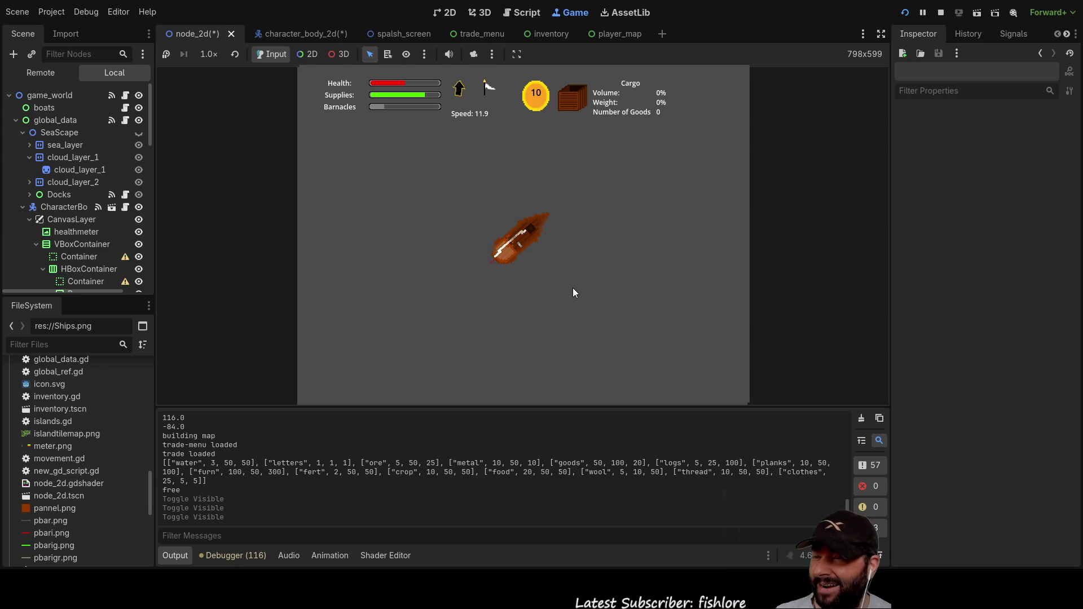
{"action": "key", "text": "Left"}
{"action": "key", "text": "Left"}
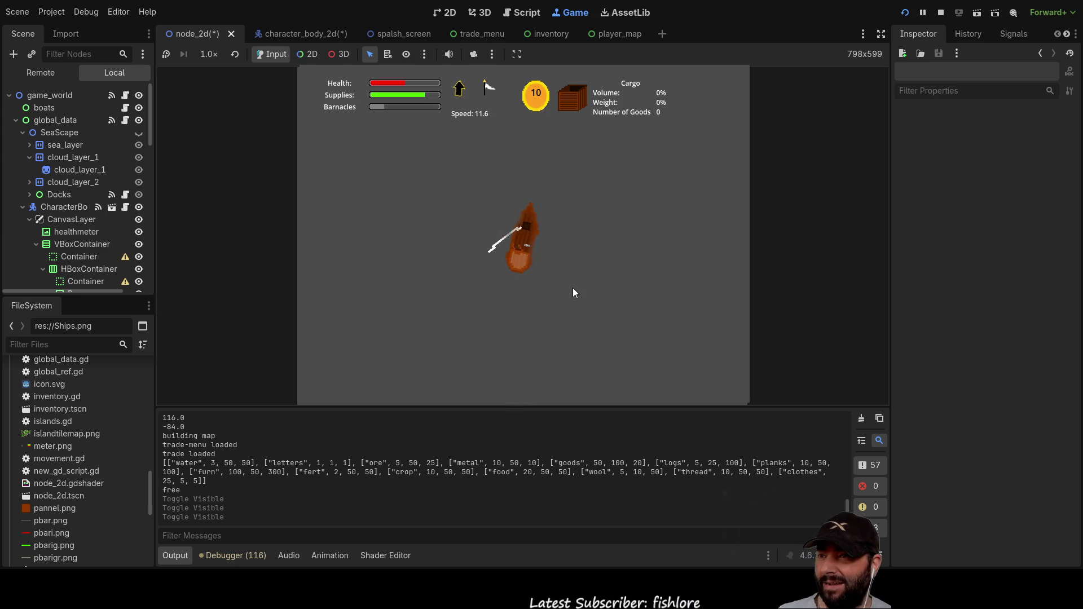
{"action": "key", "text": "Left"}
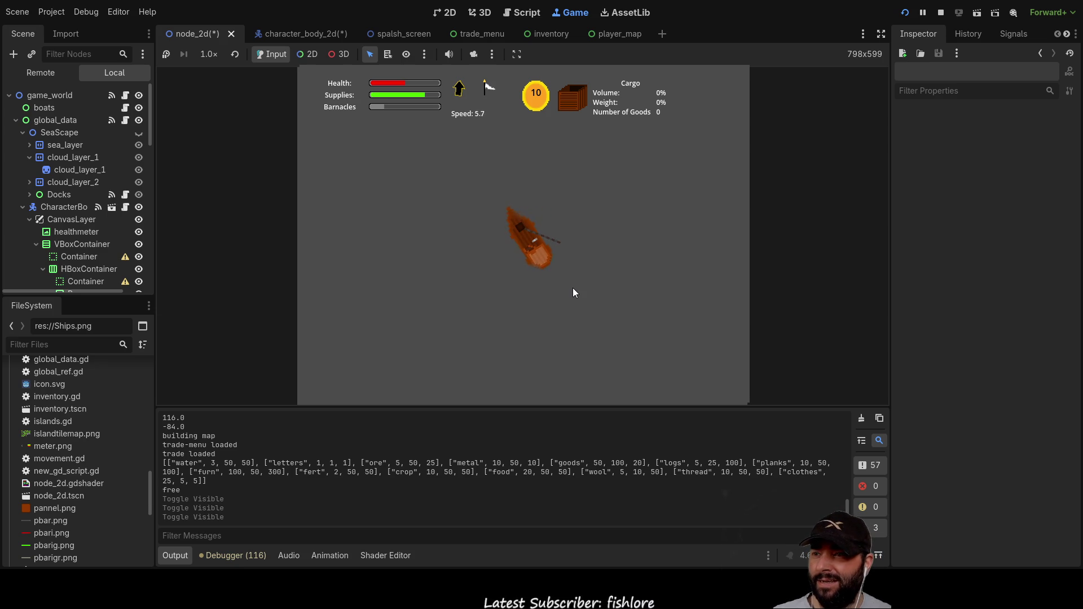
{"action": "key", "text": "Left"}
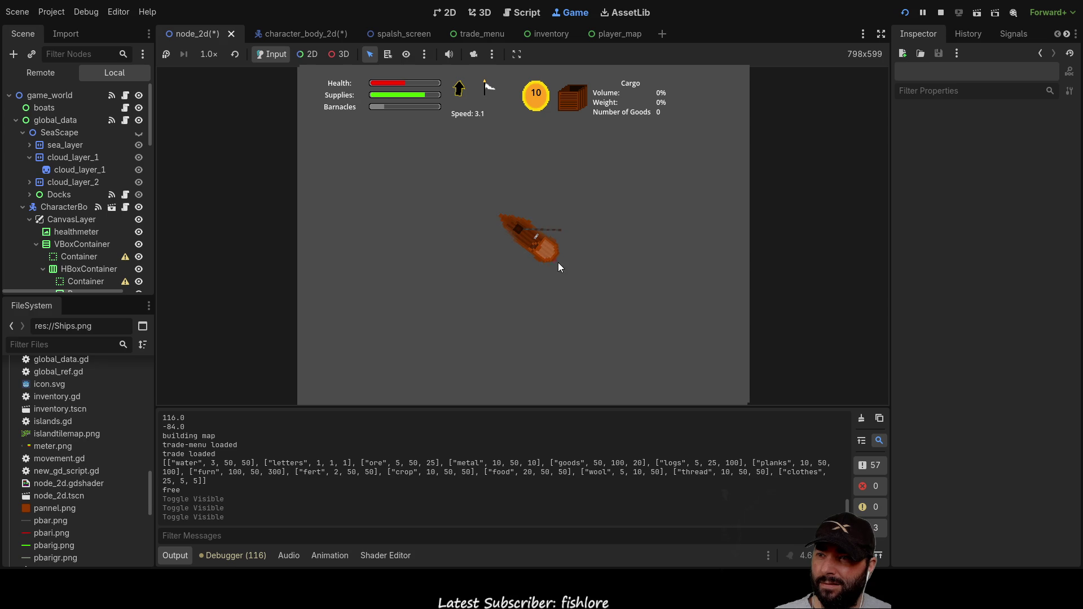
{"action": "key", "text": "F8"}
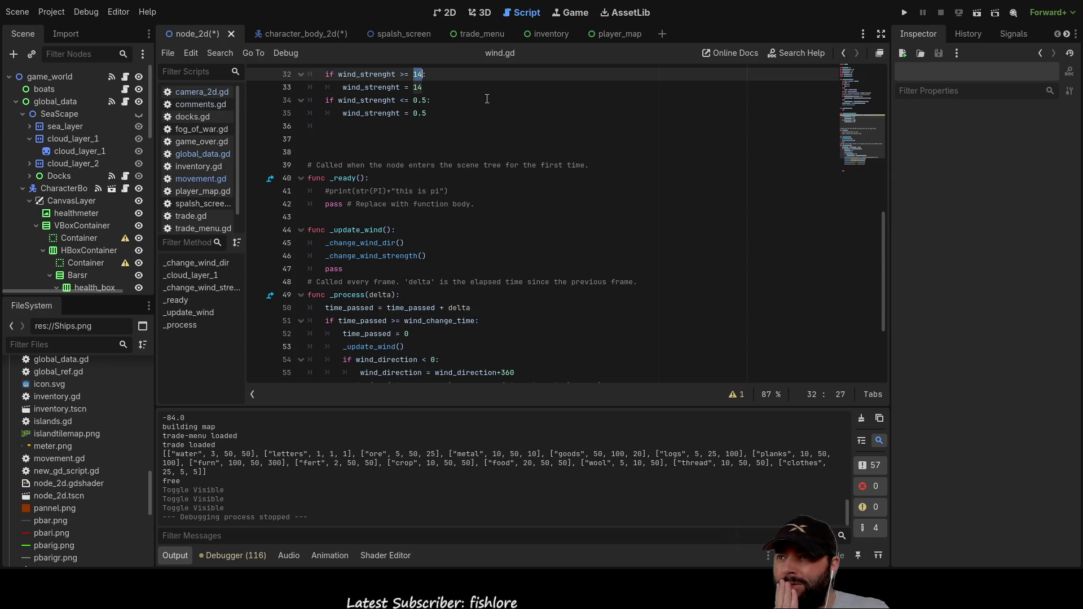
Step: Open the character_body_2d boat scene and swing the rudder sprite to about -33.5° rotation
{"action": "left_click", "coordinate": [446, 12]}
{"action": "scroll", "coordinate": [577, 263], "scroll_direction": "up", "scroll_amount": 19}
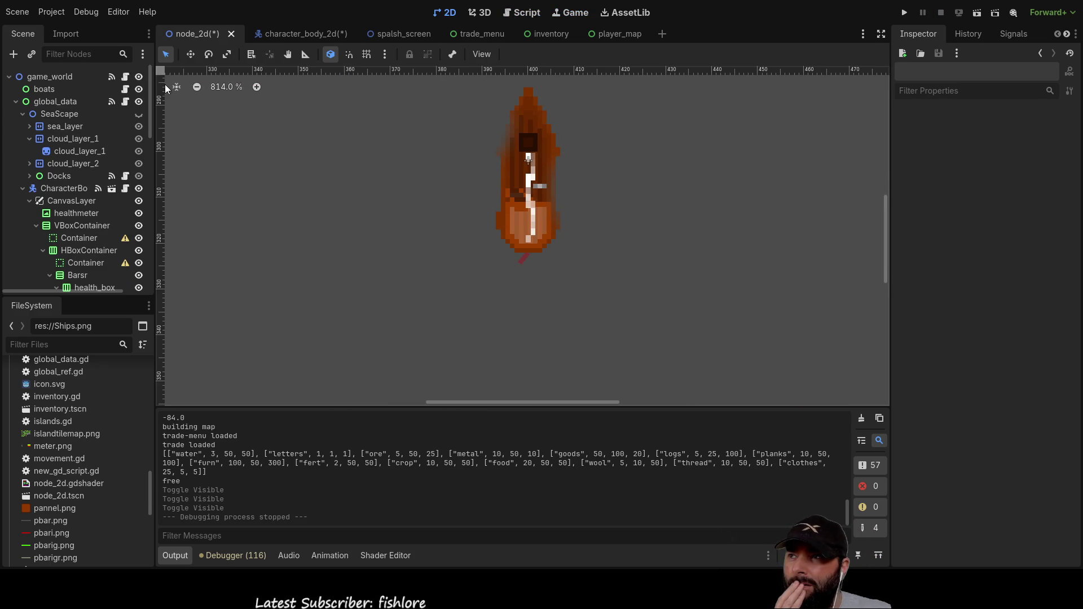
{"action": "left_click", "coordinate": [522, 258]}
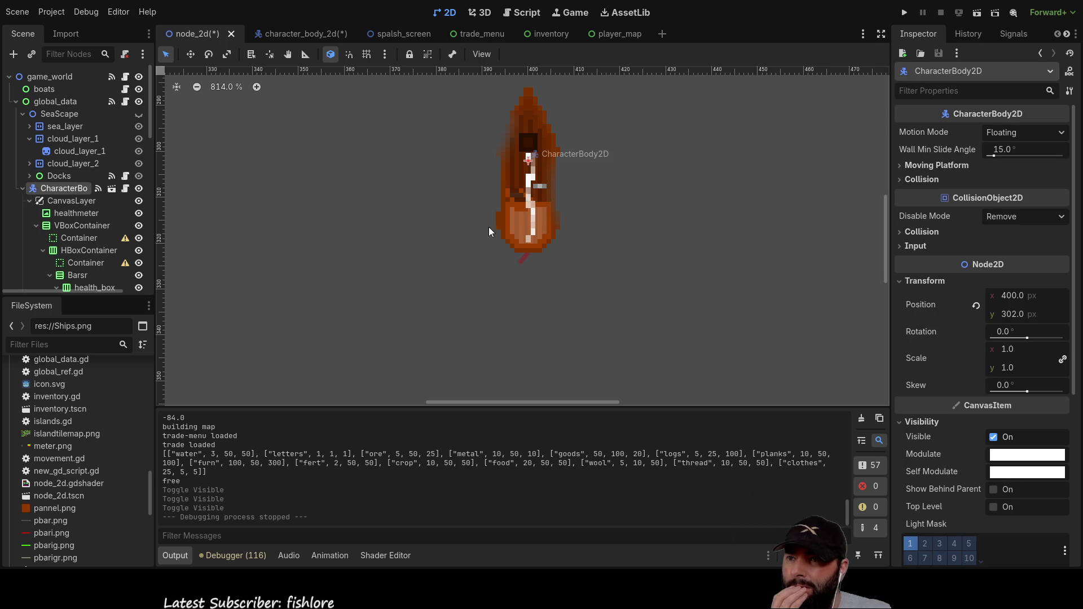
{"action": "scroll", "coordinate": [522, 259], "scroll_direction": "up", "scroll_amount": 8}
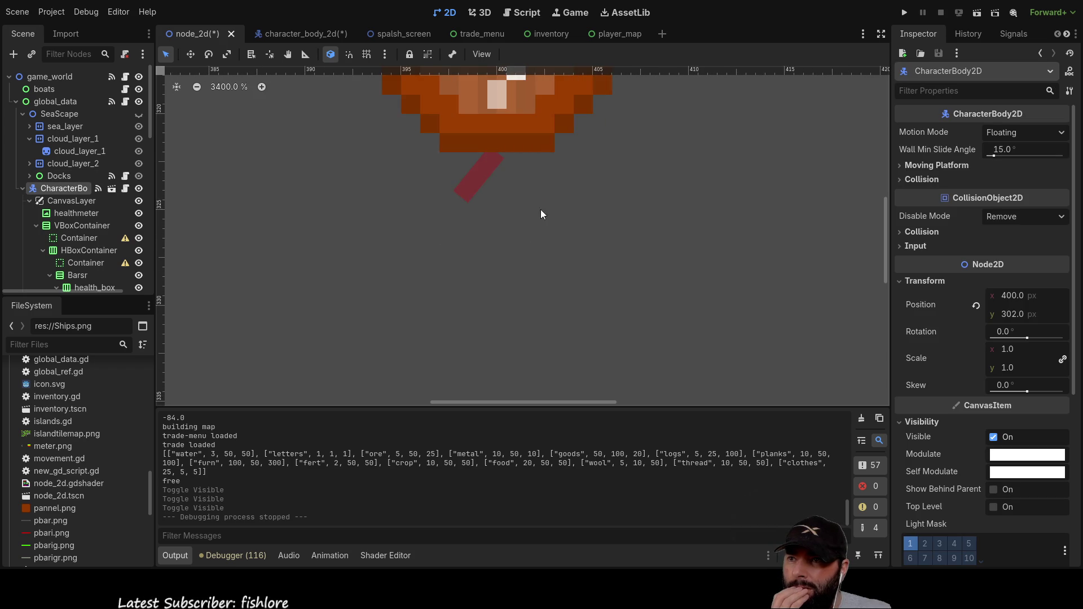
{"action": "scroll", "coordinate": [636, 253], "scroll_direction": "up", "scroll_amount": 1}
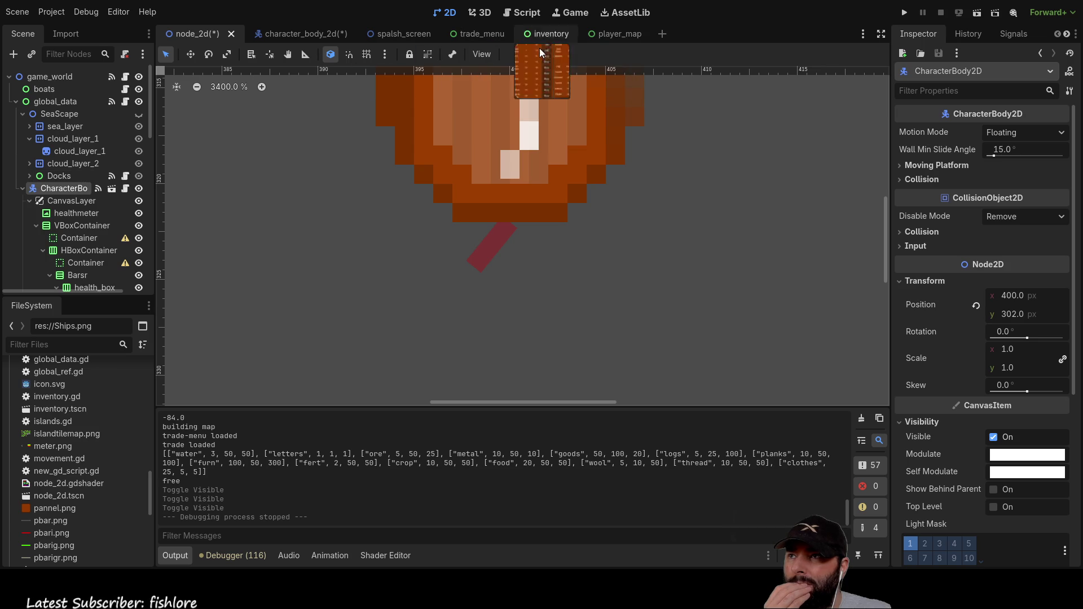
{"action": "left_click", "coordinate": [303, 35]}
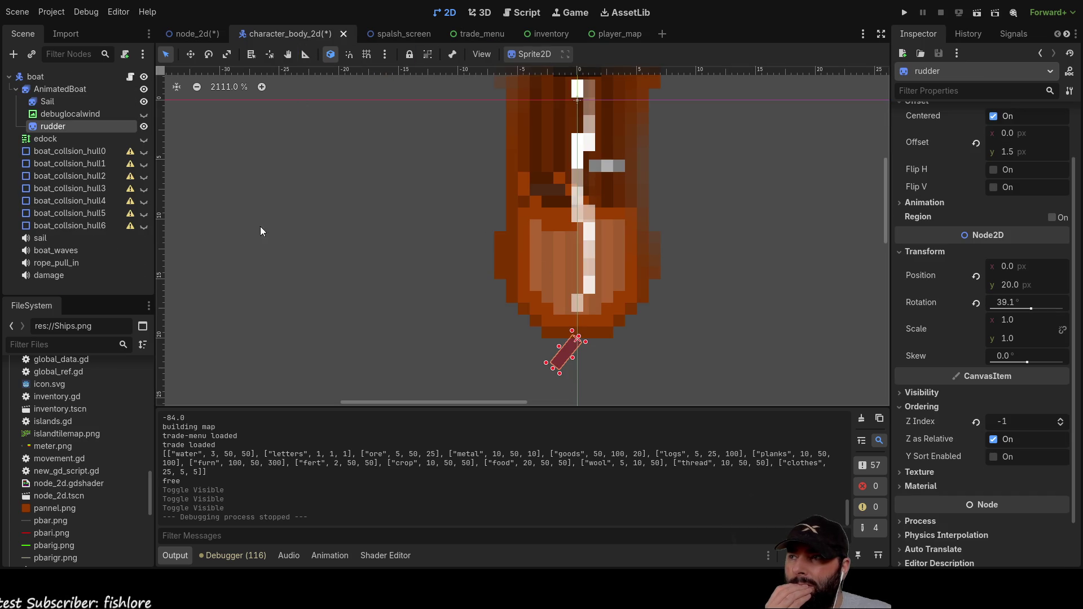
{"action": "left_click_drag", "start_coordinate": [1031, 309], "coordinate": [1027, 310]}
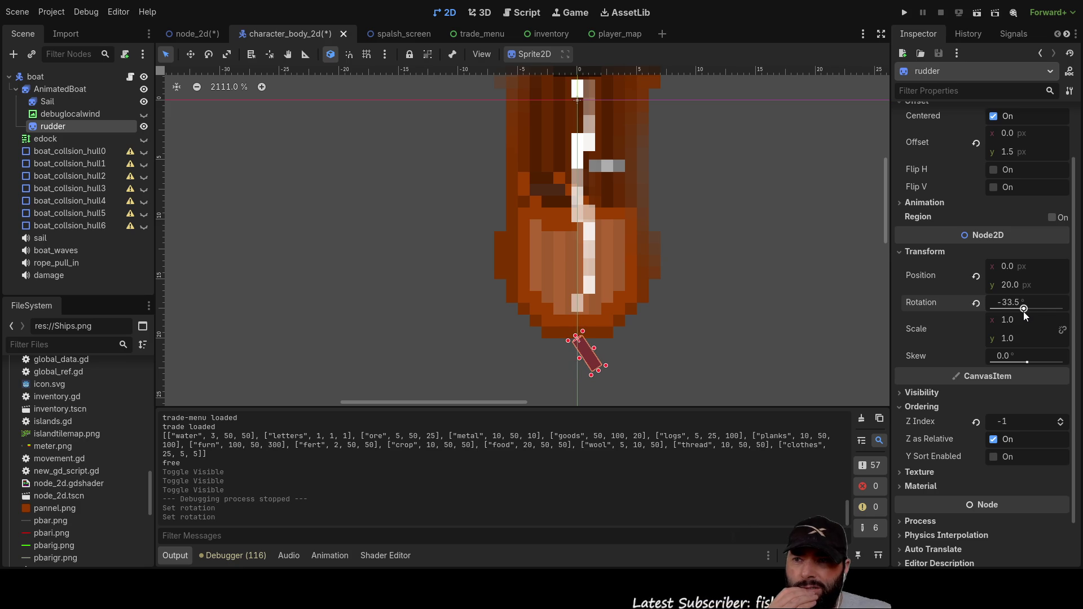
{"action": "scroll", "coordinate": [638, 262], "scroll_direction": "down", "scroll_amount": 3}
{"action": "left_click", "coordinate": [54, 90]}
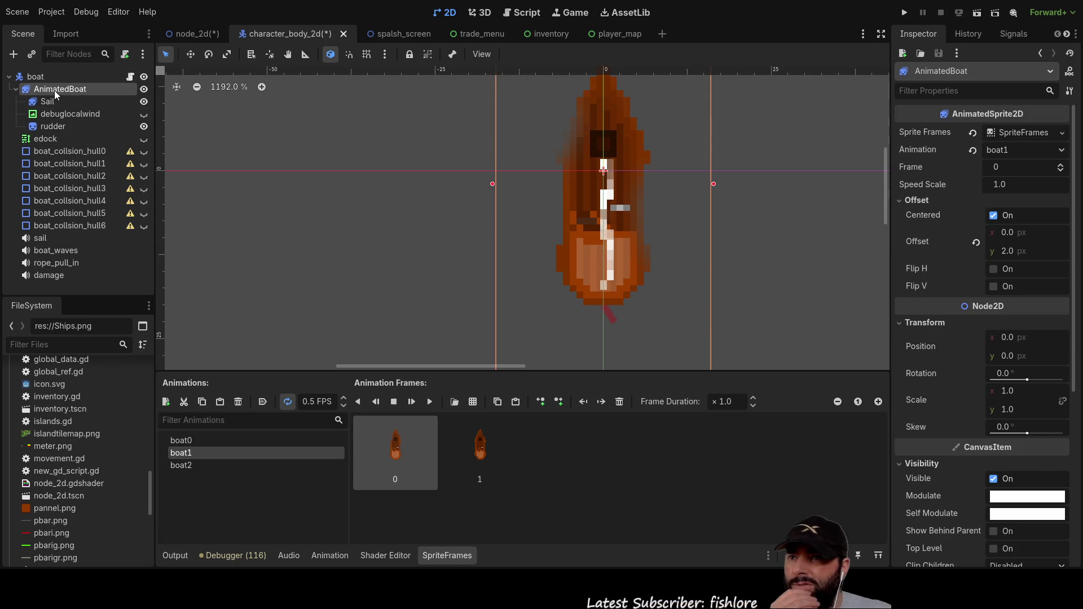
Step: Test-tilt the AnimatedBoat hull, then type 0 to set its rotation back to 0°
{"action": "scroll", "coordinate": [696, 265], "scroll_direction": "down", "scroll_amount": 1}
{"action": "left_click_drag", "start_coordinate": [1030, 380], "coordinate": [1032, 381]}
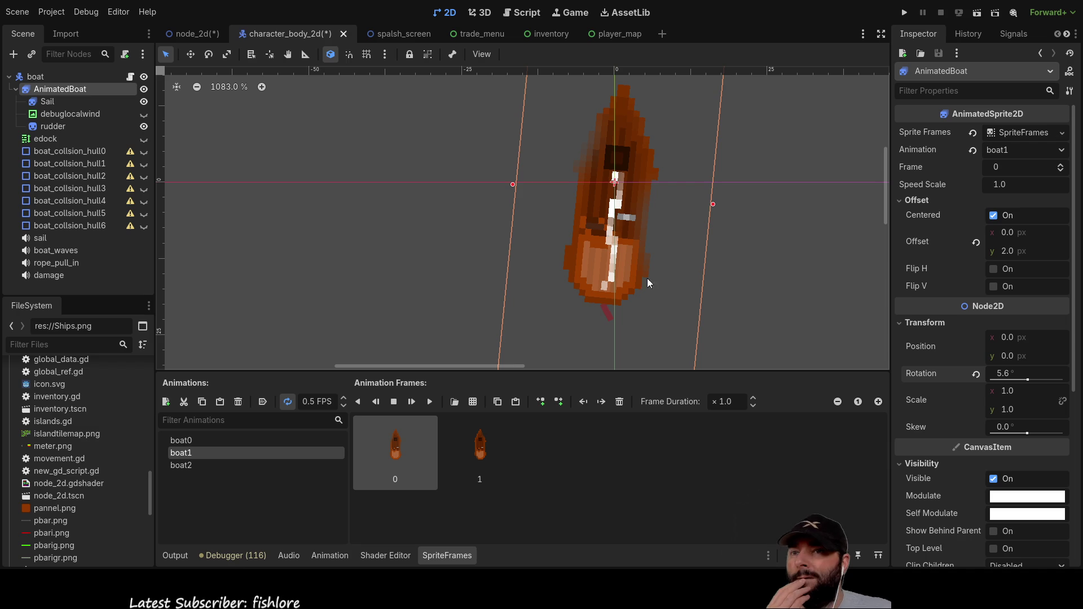
{"action": "left_click", "coordinate": [1005, 373]}
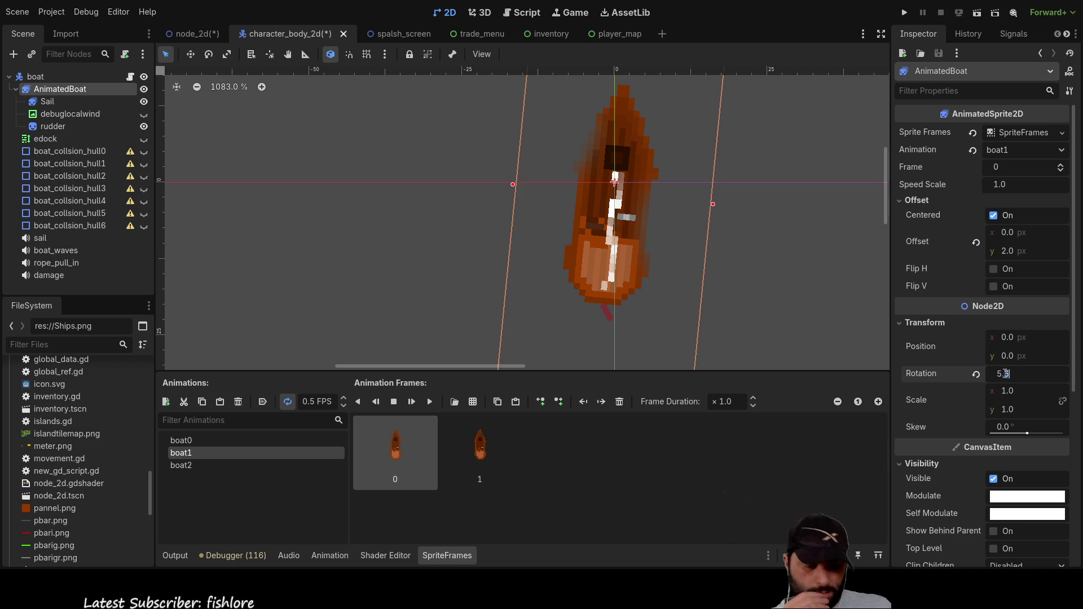
{"action": "type", "text": "0"}
{"action": "key", "text": "Return"}
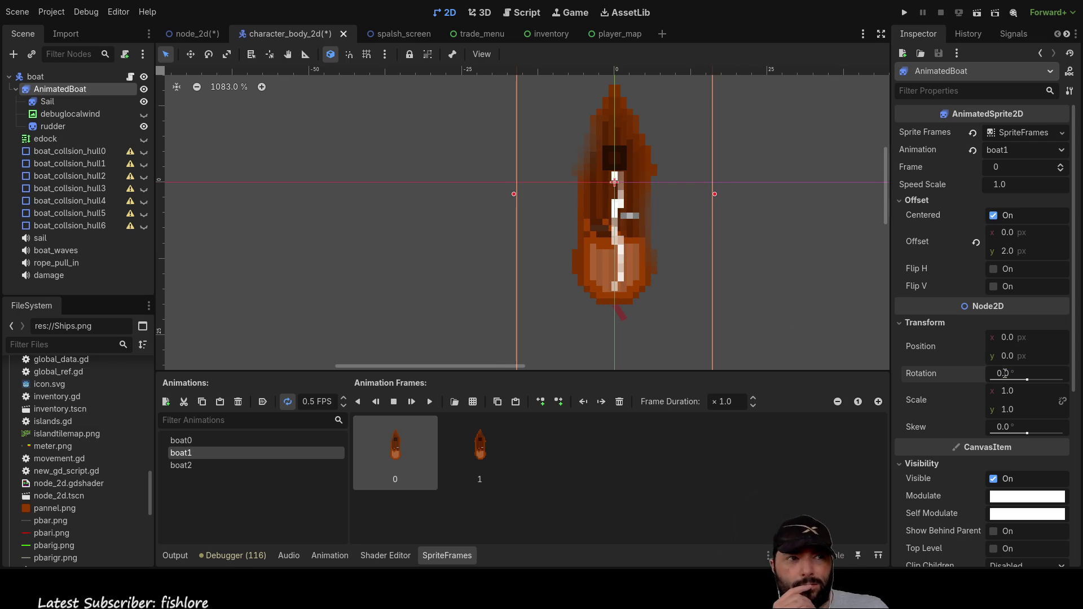
{"action": "left_click", "coordinate": [50, 126]}
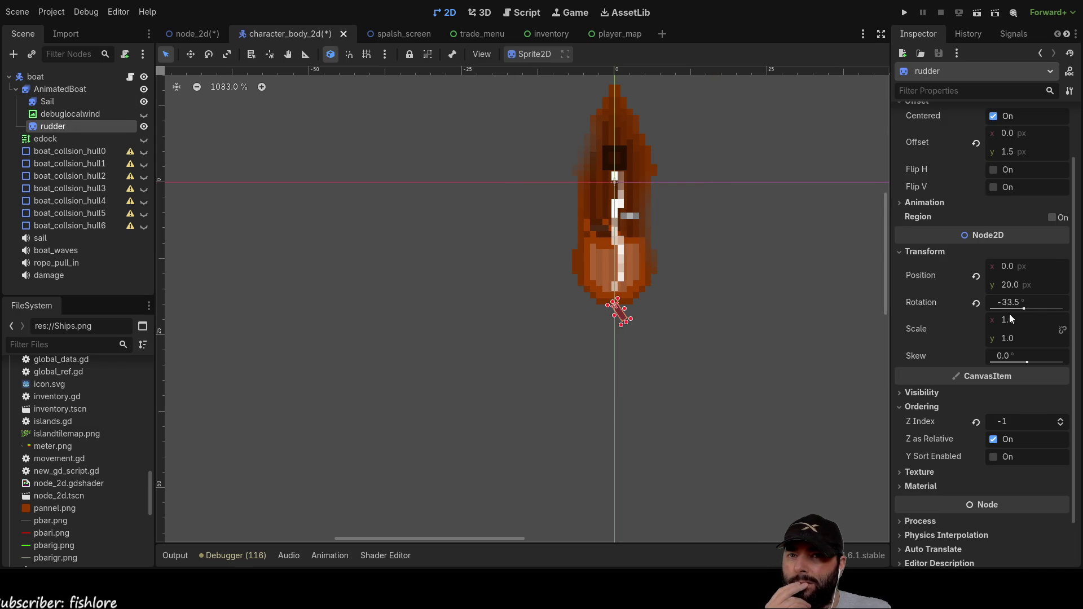
Step: Set the rudder to about -11.2° with Z index 0, keeping the AnimatedBoat hull at 0° rotation
{"action": "left_click_drag", "start_coordinate": [1025, 308], "coordinate": [1031, 312]}
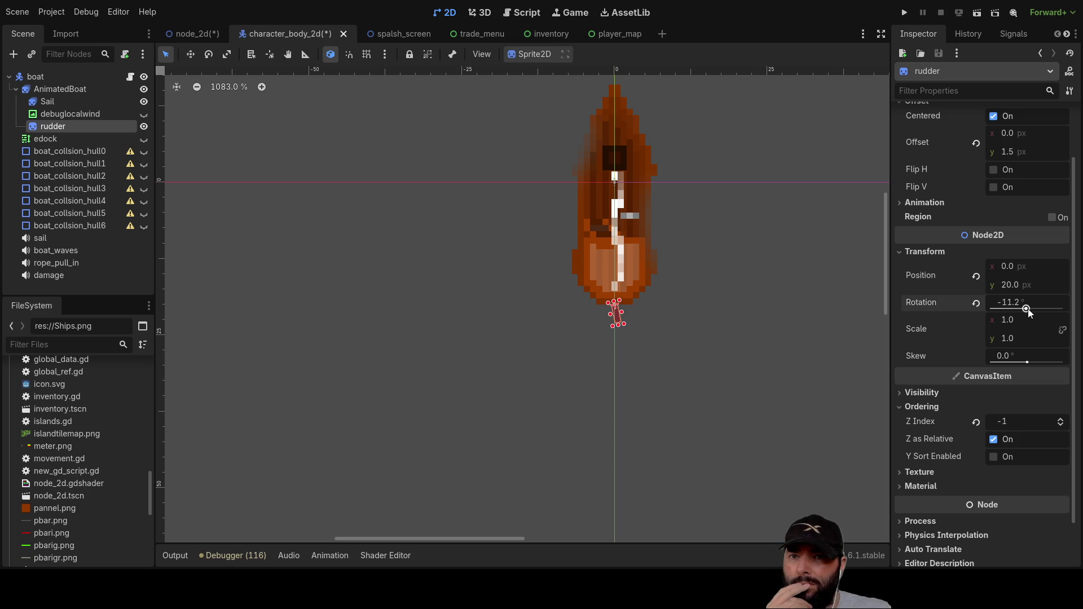
{"action": "left_click", "coordinate": [1061, 419]}
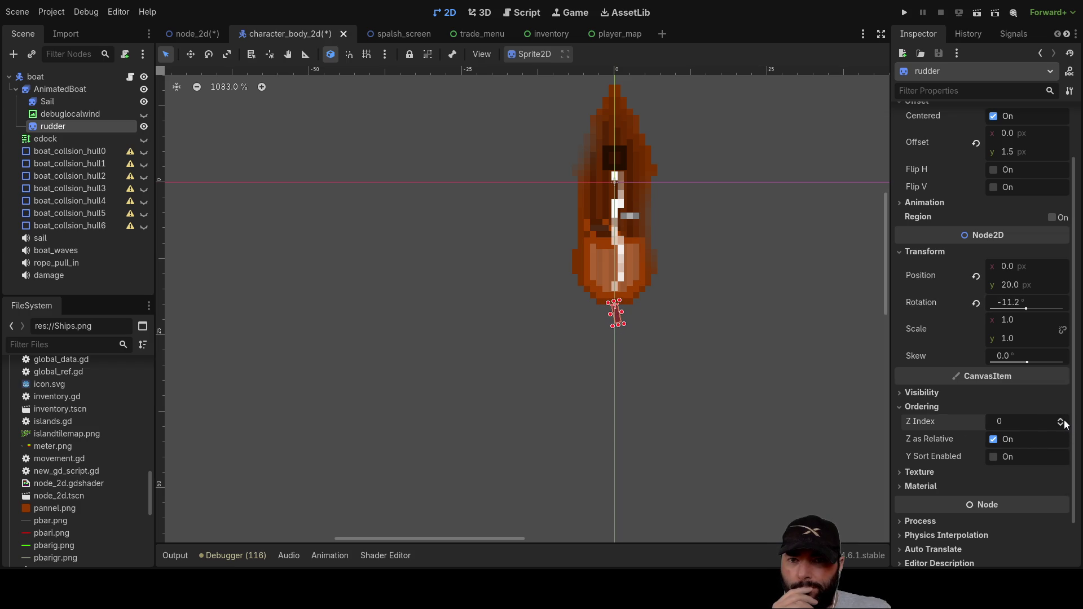
{"action": "left_click", "coordinate": [688, 343]}
{"action": "scroll", "coordinate": [685, 340], "scroll_direction": "up", "scroll_amount": 4}
{"action": "left_click_drag", "start_coordinate": [1029, 378], "coordinate": [1030, 379]}
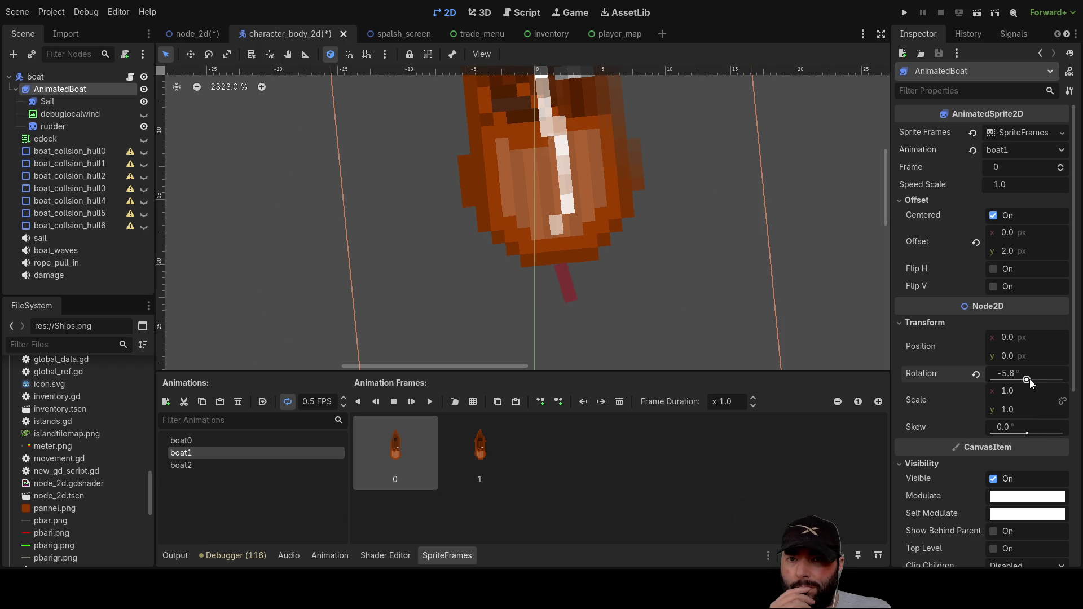
{"action": "left_click", "coordinate": [1010, 378]}
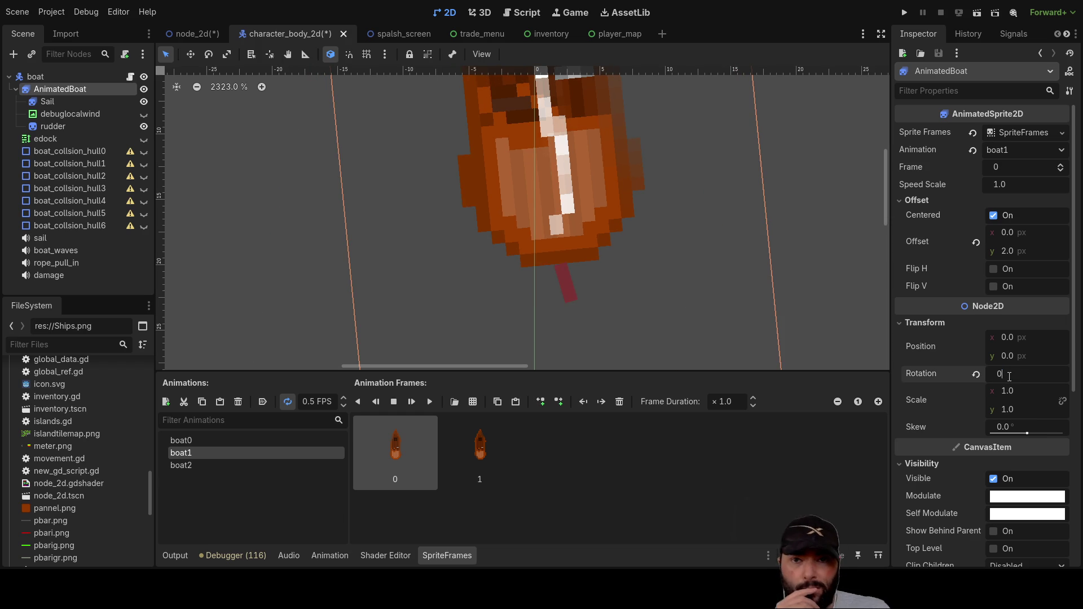
{"action": "key", "text": "Return"}
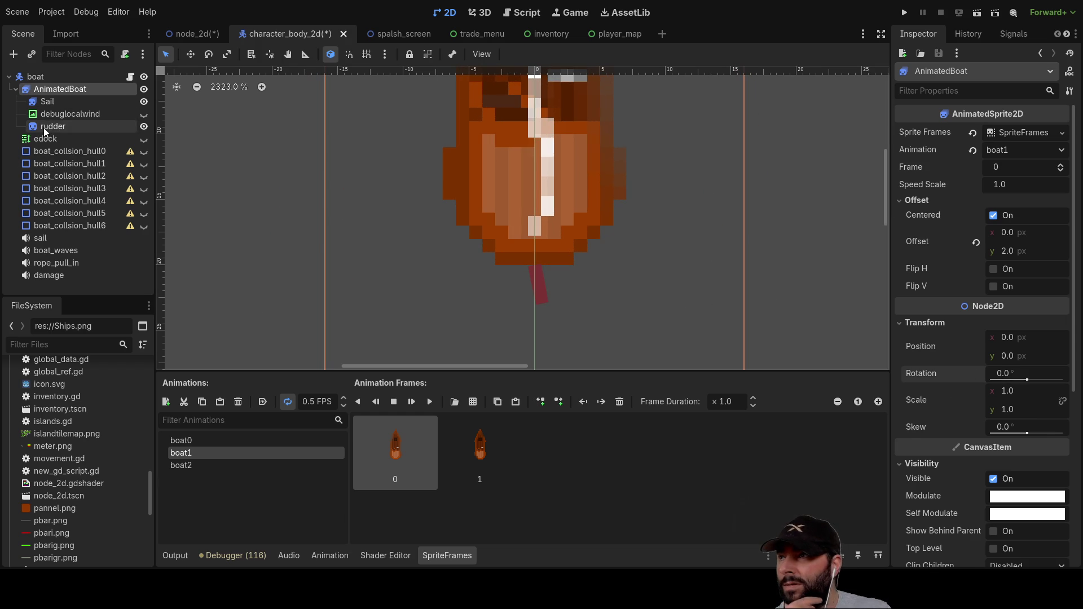
{"action": "left_click", "coordinate": [45, 126]}
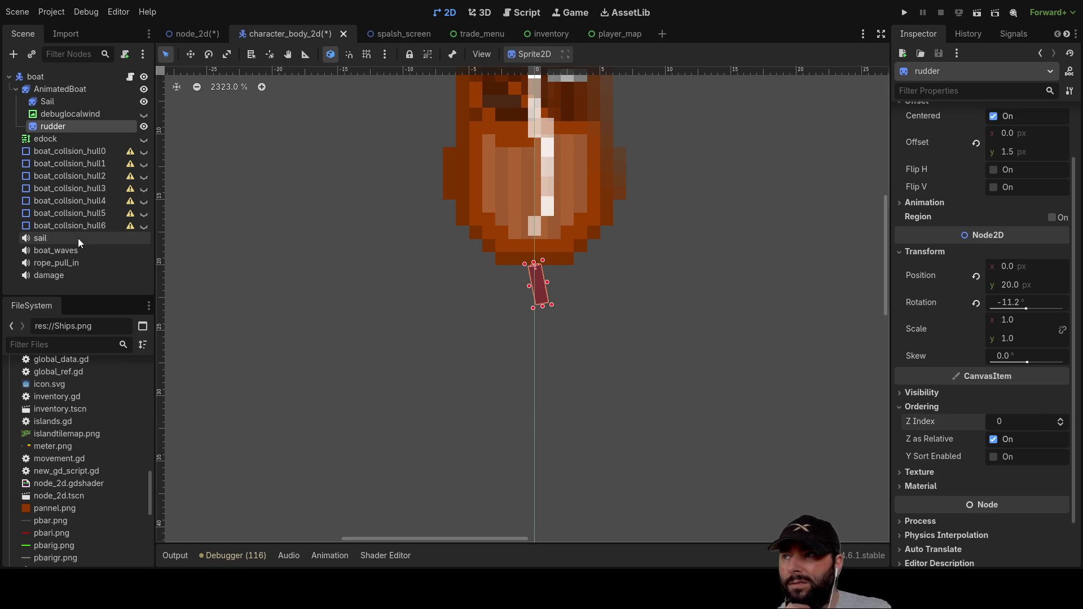
{"action": "left_click", "coordinate": [56, 89]}
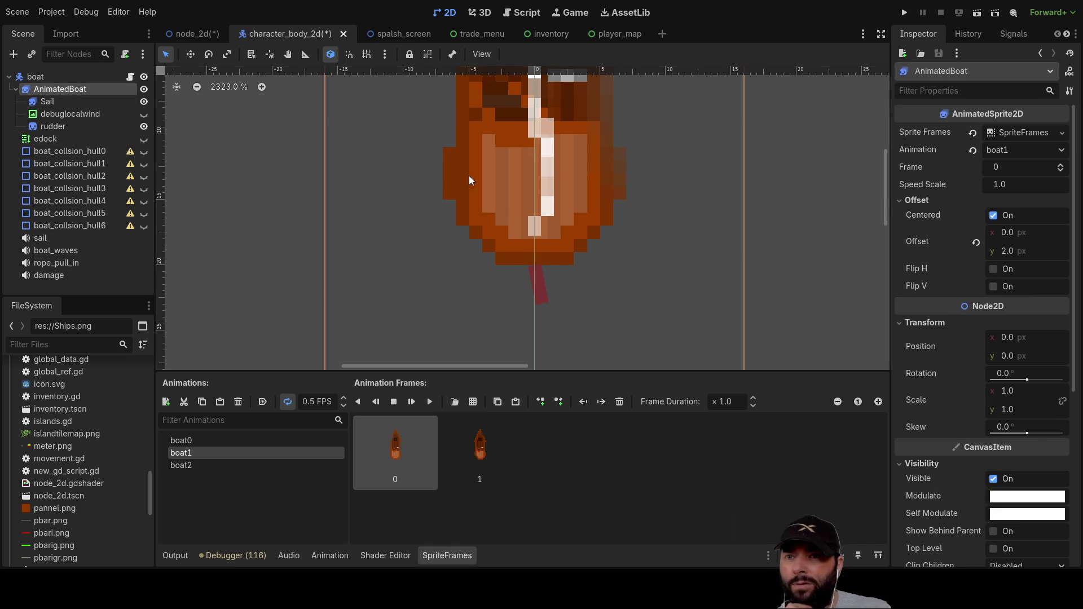
{"action": "scroll", "coordinate": [992, 391], "scroll_direction": "down", "scroll_amount": 3}
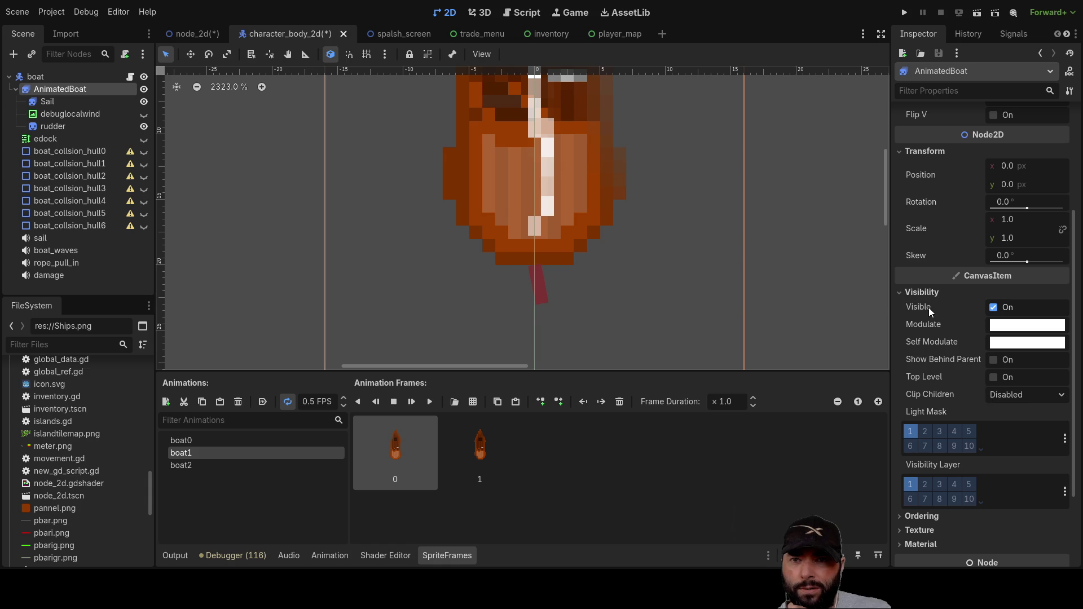
{"action": "scroll", "coordinate": [939, 418], "scroll_direction": "down", "scroll_amount": 3}
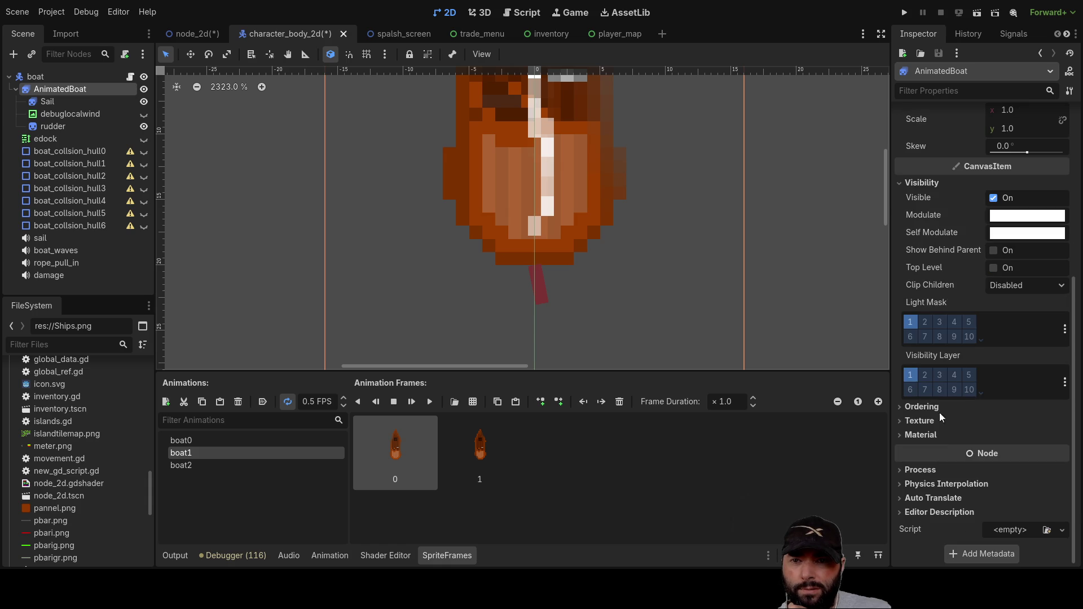
Step: Check the AnimatedBoat and Sail draw ordering, then select sea_layer in the node_2d scene
{"action": "left_click", "coordinate": [898, 406]}
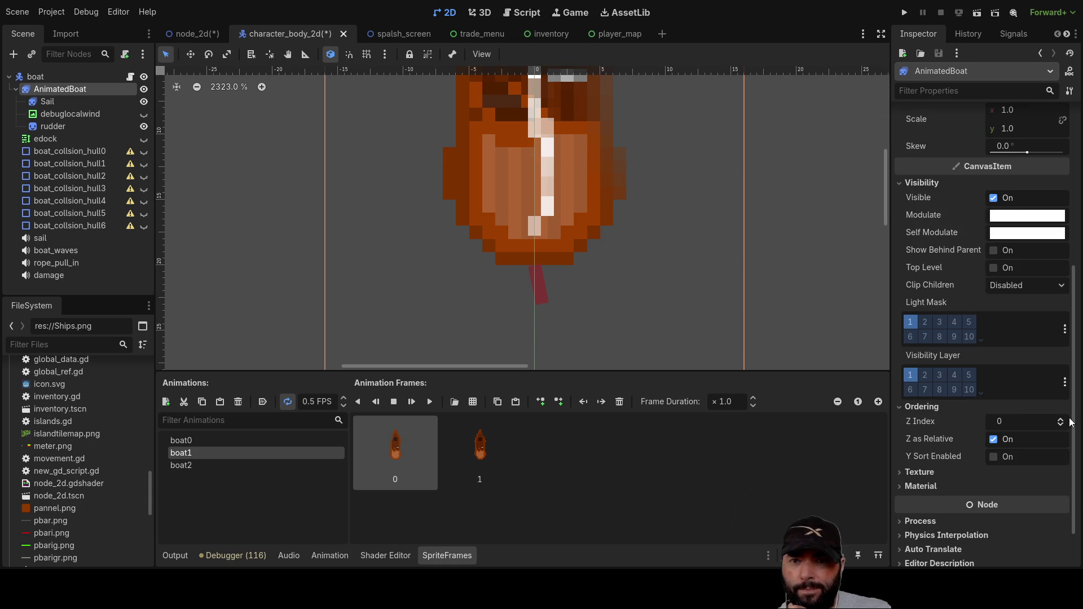
{"action": "left_click", "coordinate": [661, 276]}
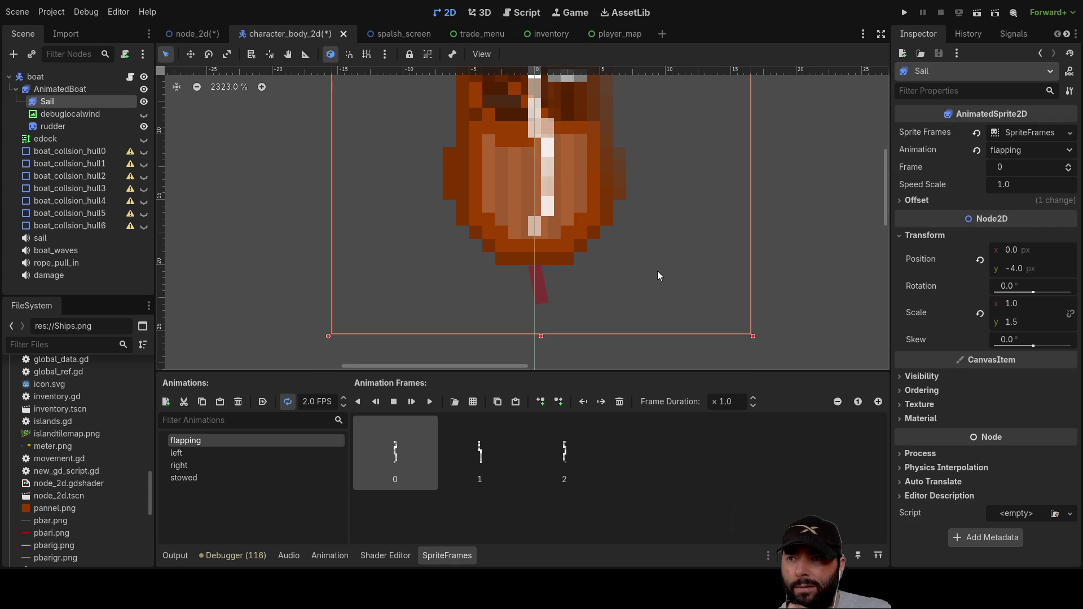
{"action": "scroll", "coordinate": [693, 265], "scroll_direction": "down", "scroll_amount": 3}
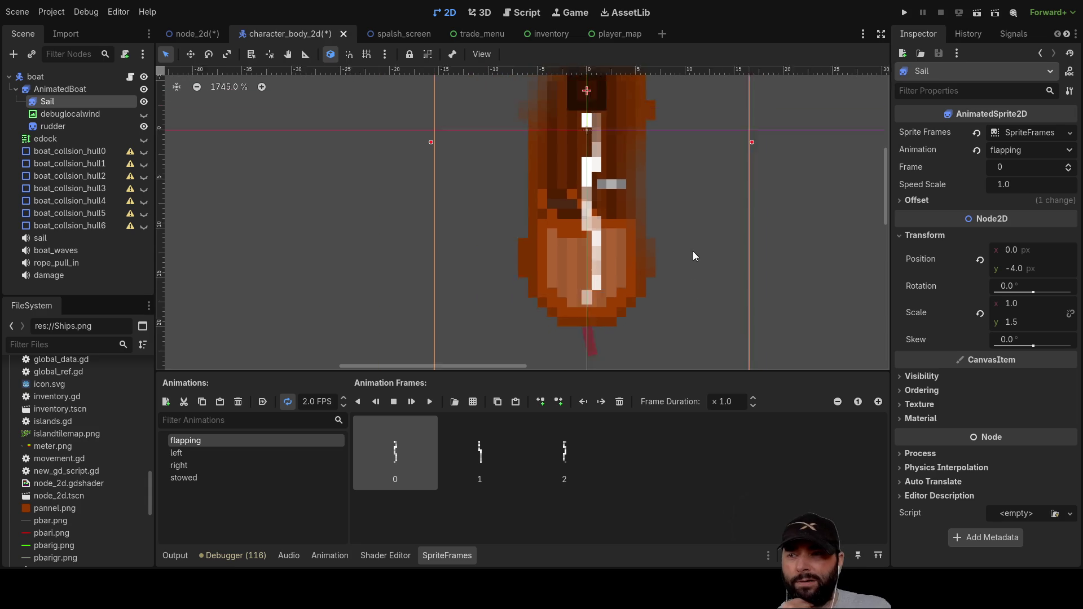
{"action": "left_click", "coordinate": [184, 34]}
{"action": "left_click", "coordinate": [66, 126]}
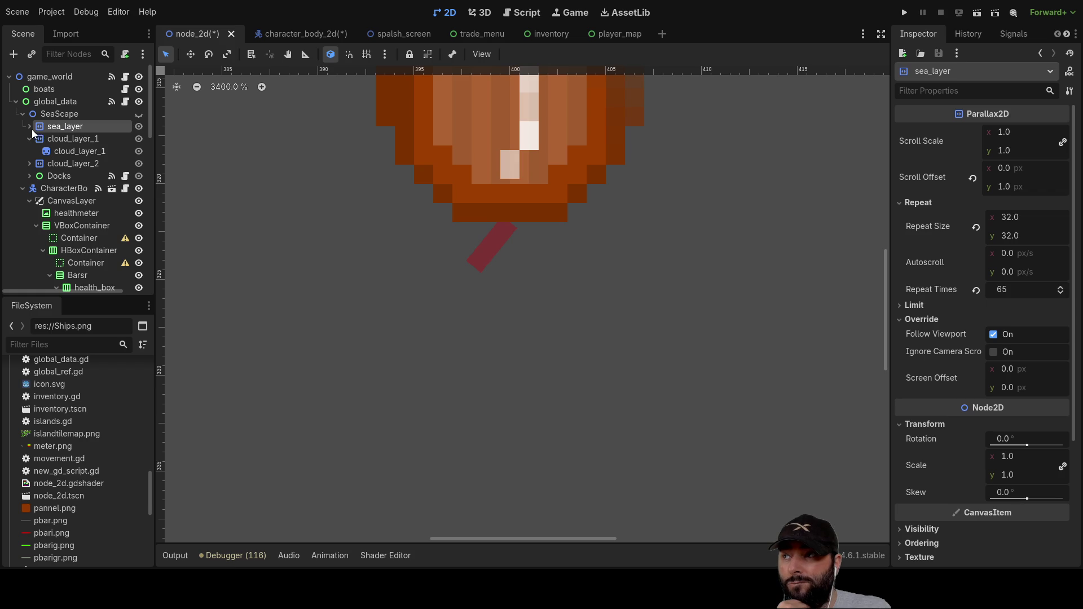
Step: Expand sea_layer and review the seascape node's Ordering (Z Index) settings
{"action": "left_click", "coordinate": [32, 130]}
{"action": "left_click", "coordinate": [65, 140]}
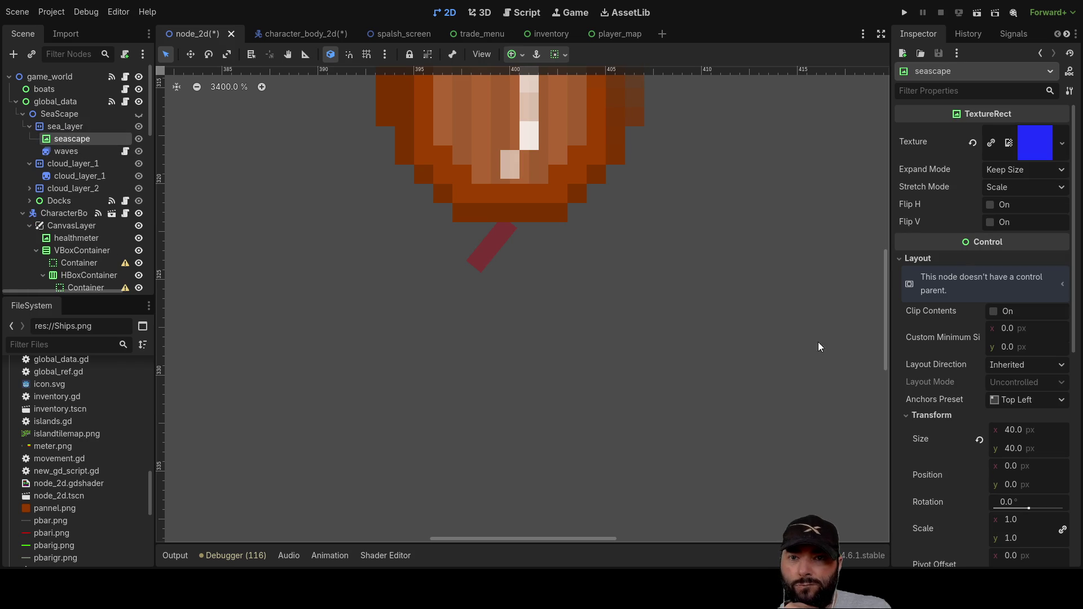
{"action": "scroll", "coordinate": [994, 399], "scroll_direction": "down", "scroll_amount": 5}
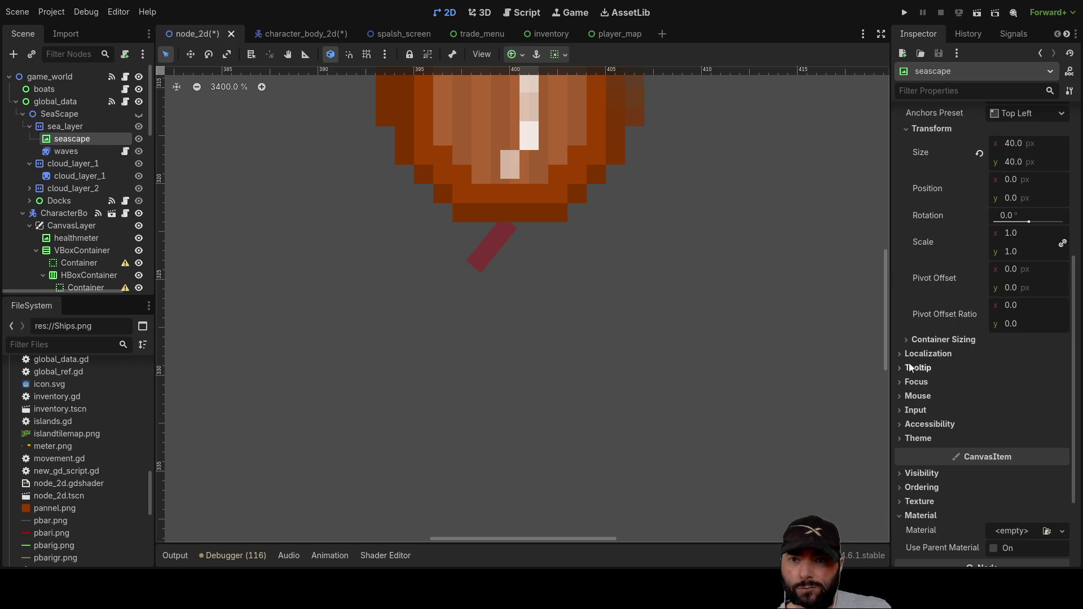
{"action": "left_click", "coordinate": [900, 489]}
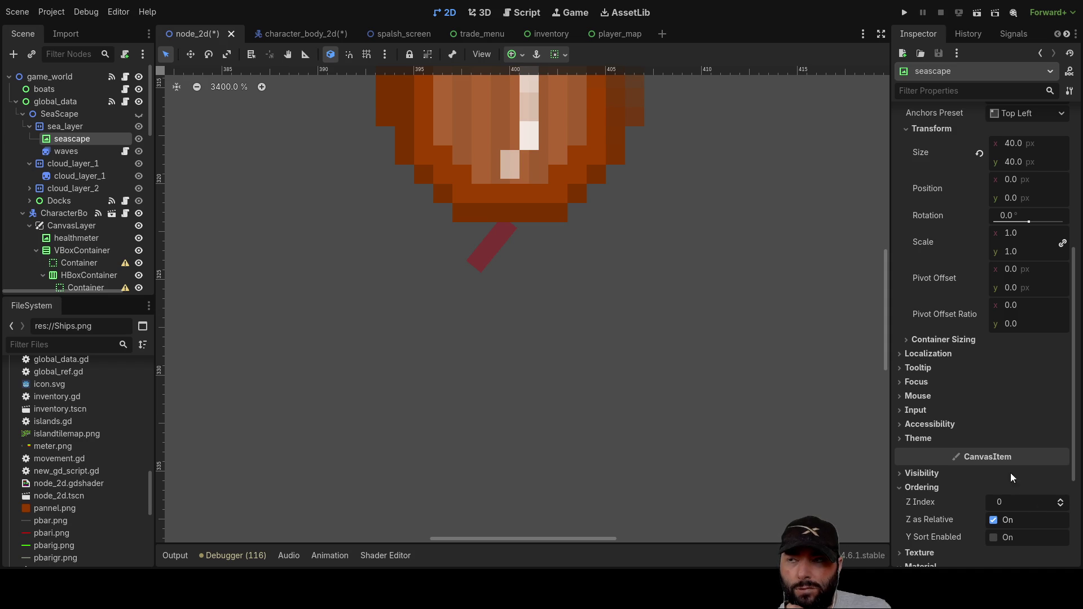
Step: Check cloud_layer_1's sprite ordering and its Parallax2D parent, select cloud_layer_2, then launch the game
{"action": "left_click", "coordinate": [71, 175]}
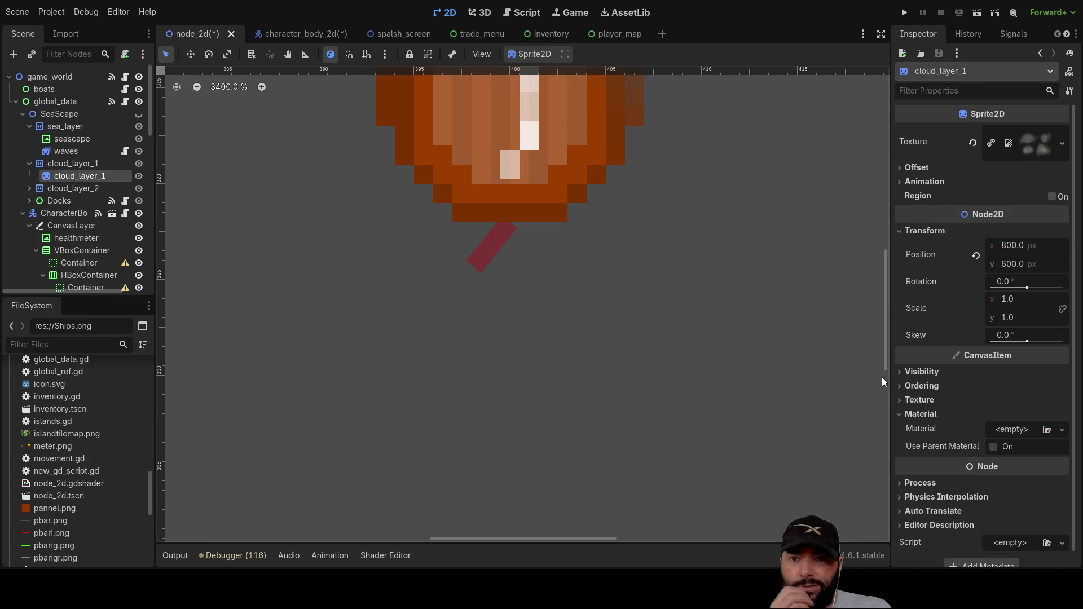
{"action": "scroll", "coordinate": [993, 404], "scroll_direction": "down", "scroll_amount": 1}
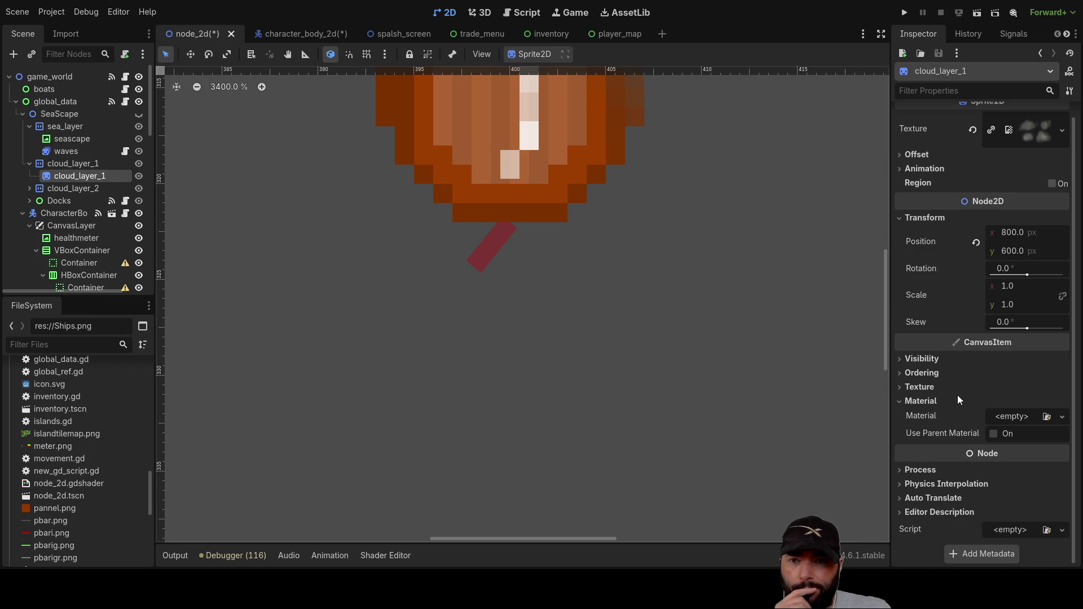
{"action": "left_click", "coordinate": [900, 374]}
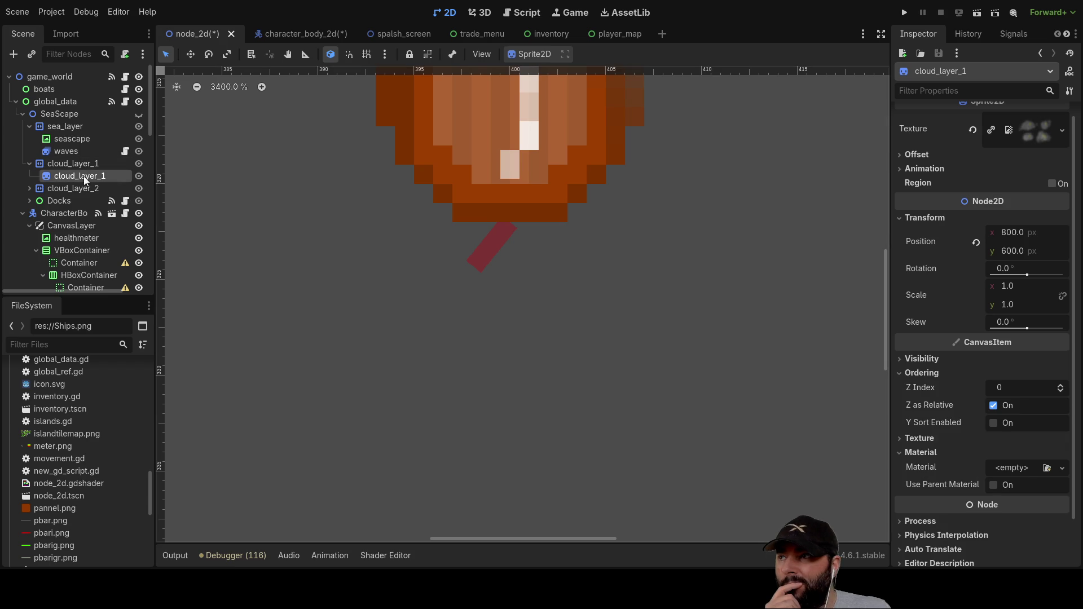
{"action": "left_click", "coordinate": [66, 163]}
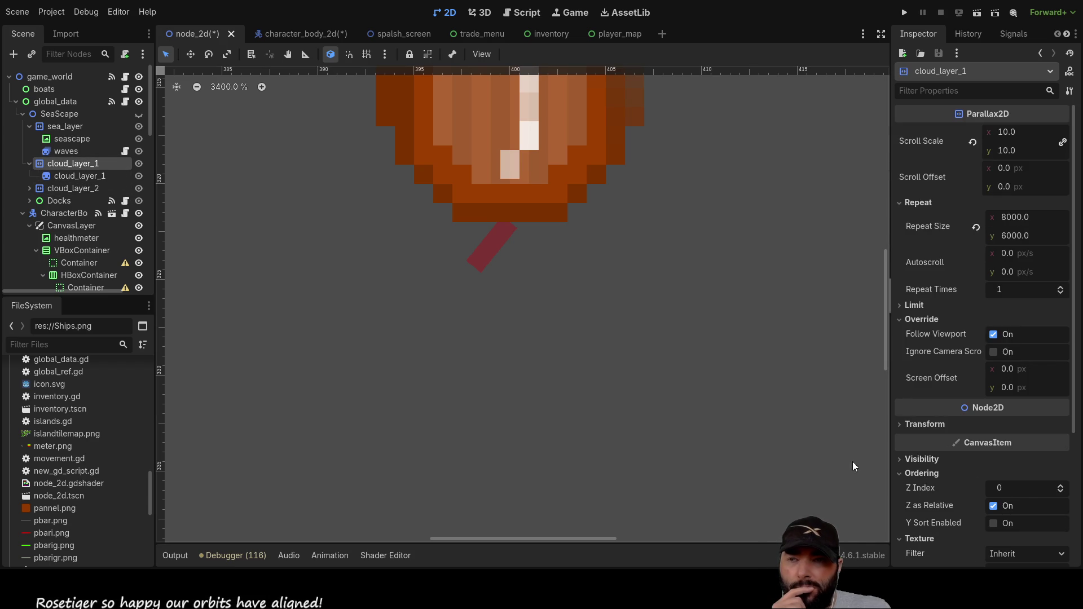
{"action": "left_click", "coordinate": [62, 190]}
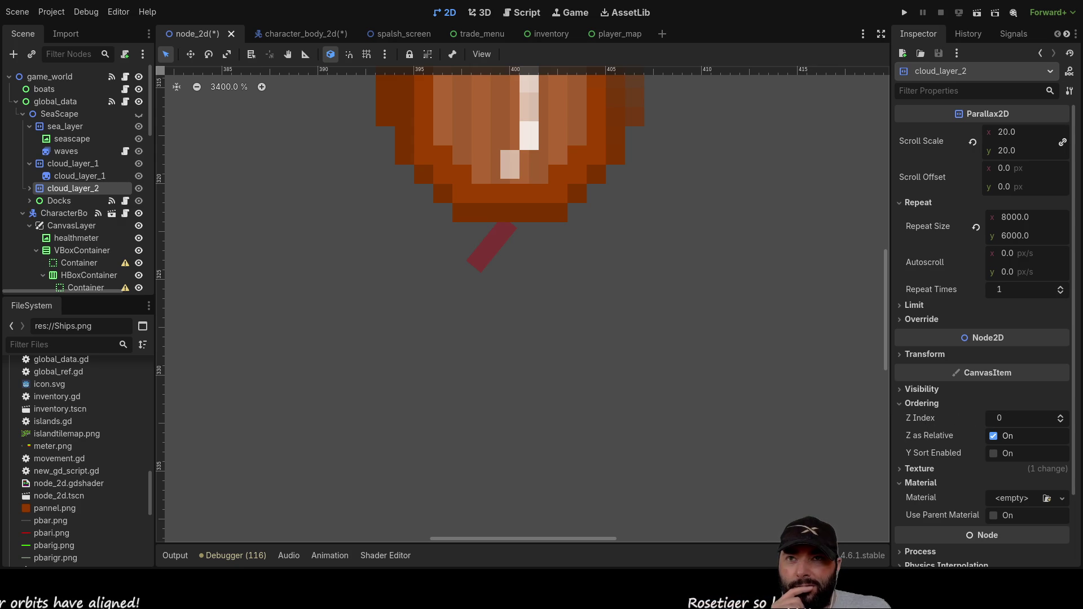
{"action": "key", "text": "F5"}
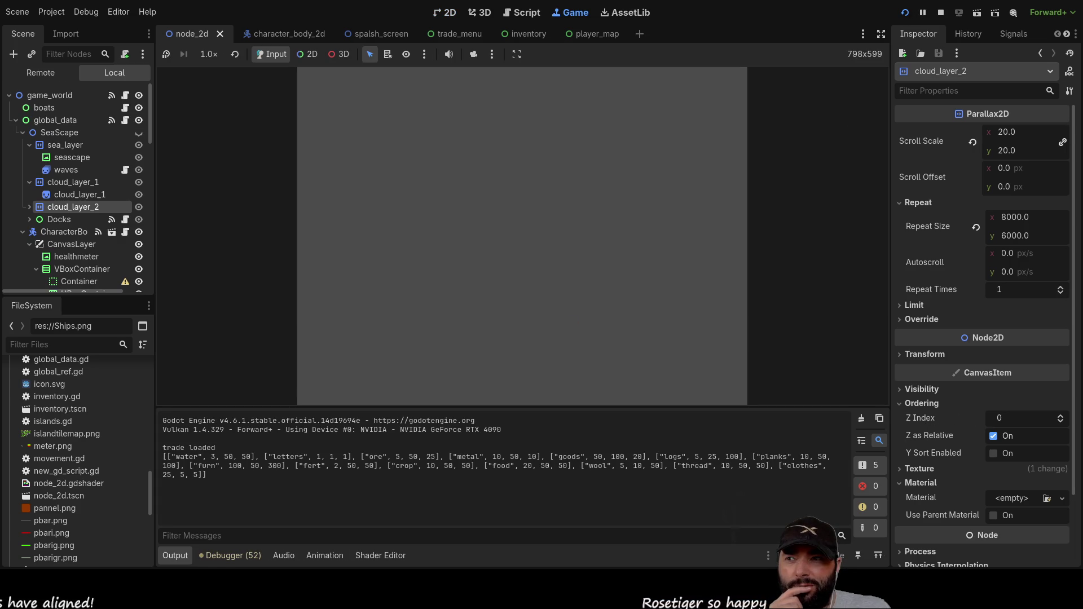
Step: Start playing, make the SeaScape visible, and steer the boat left then right
{"action": "left_click", "coordinate": [391, 87]}
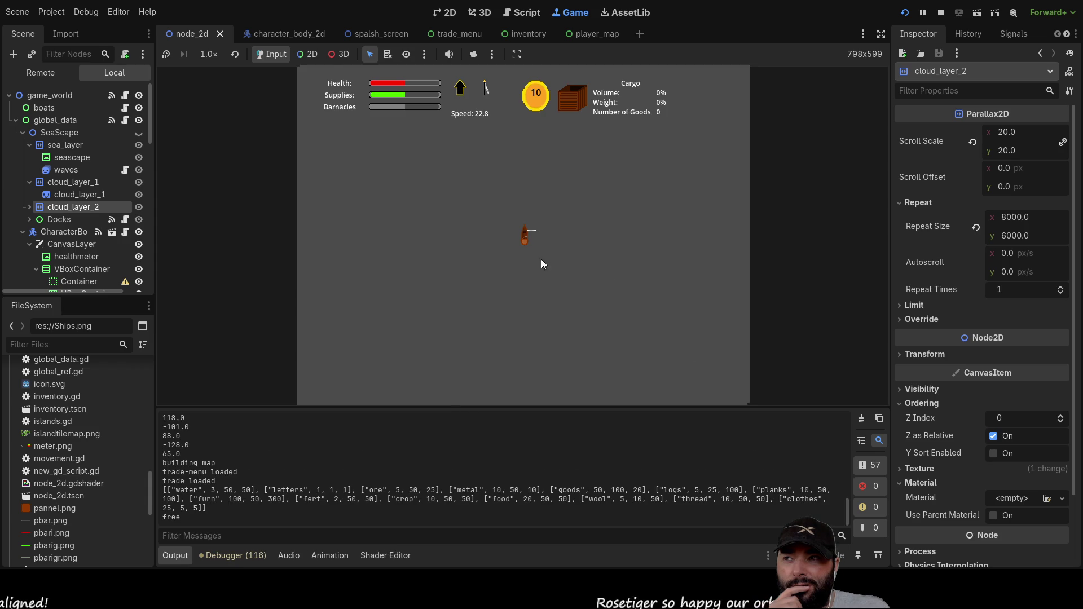
{"action": "left_click", "coordinate": [138, 132]}
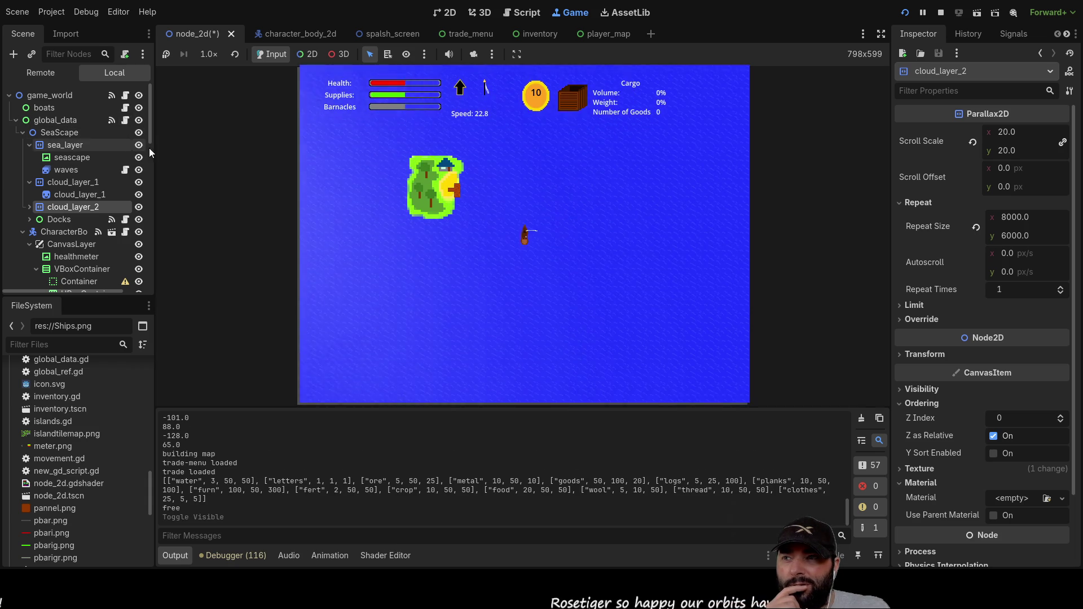
{"action": "key", "text": "Left"}
{"action": "key", "text": "Left"}
{"action": "key", "text": "Down"}
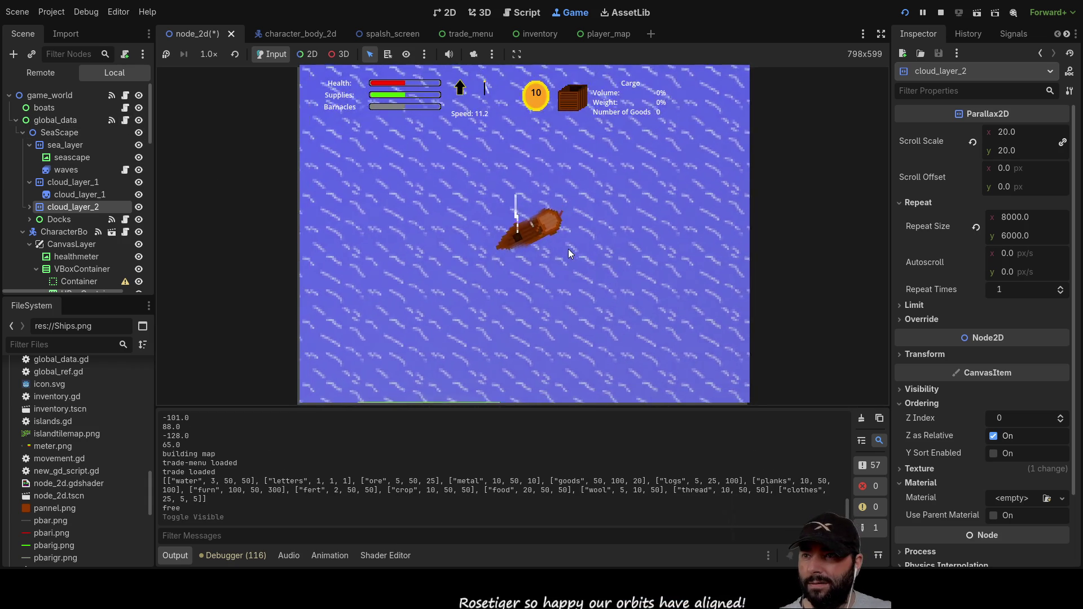
{"action": "key", "text": "Right"}
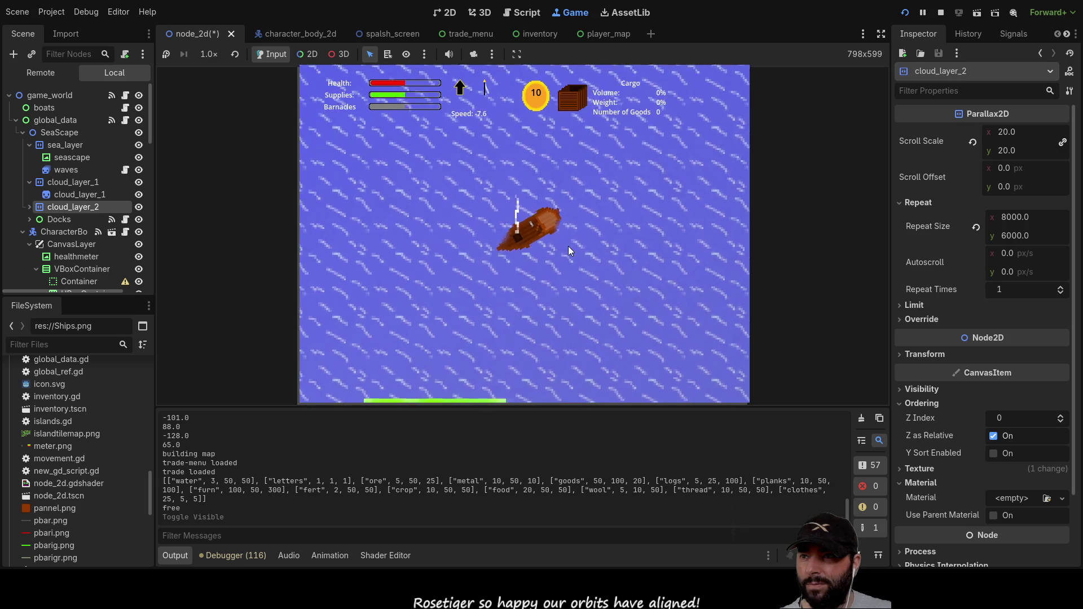
Step: Adjust the sail speed and turn the boat counter-clockwise, then stop the game
{"action": "key", "text": "Up"}
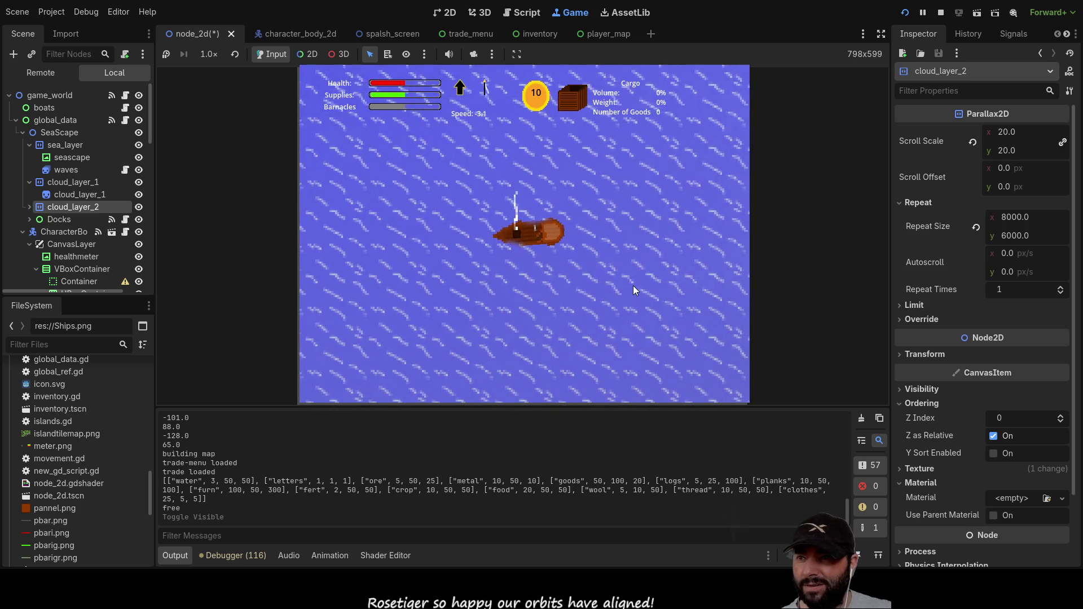
{"action": "key", "text": "Down"}
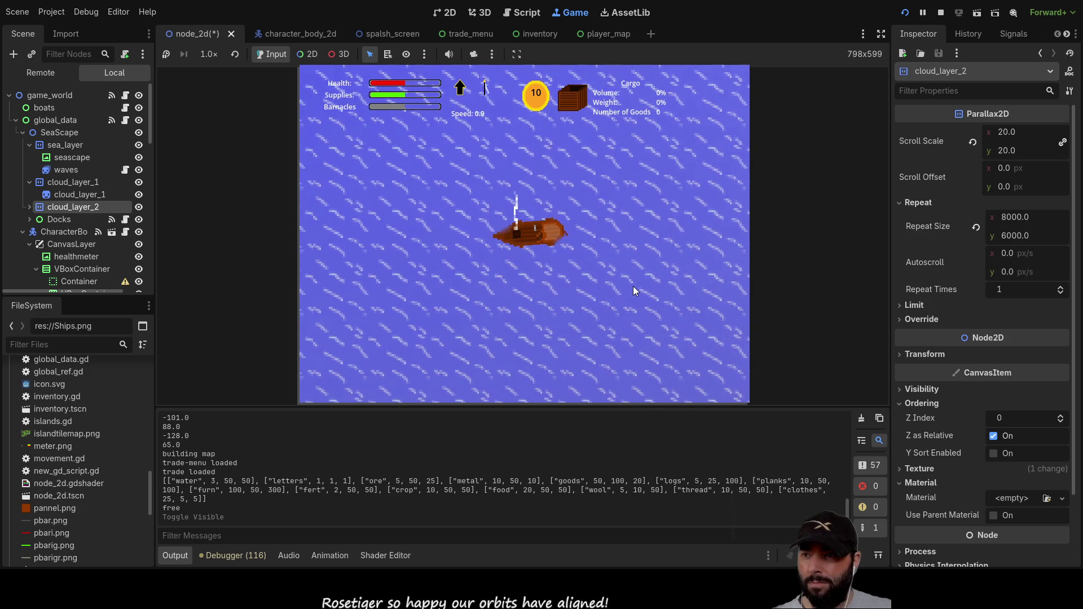
{"action": "key", "text": "Down"}
{"action": "key", "text": "Left"}
{"action": "key", "text": "Down"}
{"action": "key", "text": "Left"}
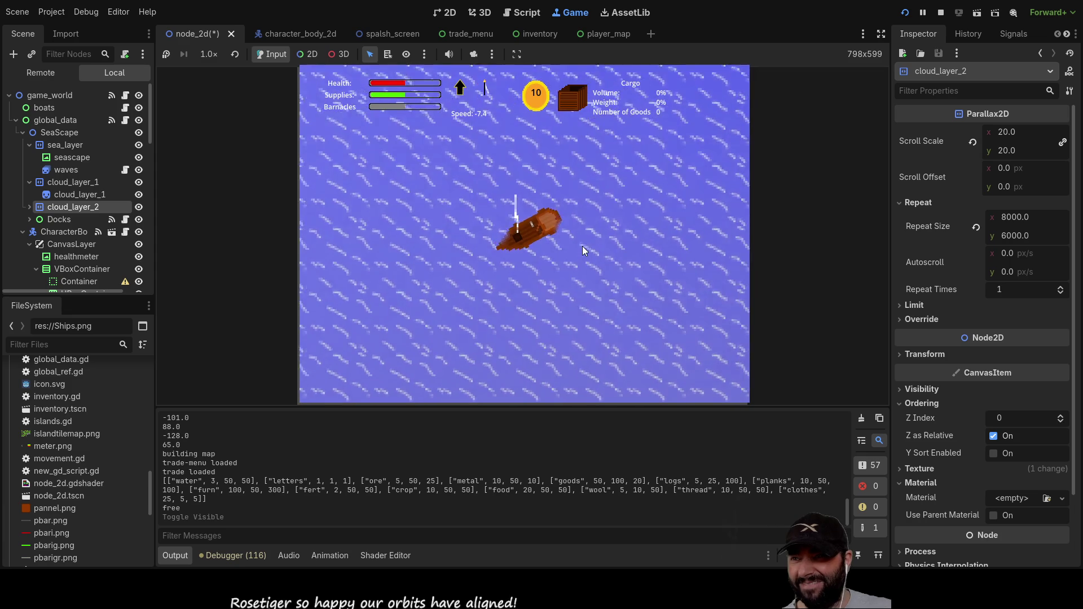
{"action": "key", "text": "Left"}
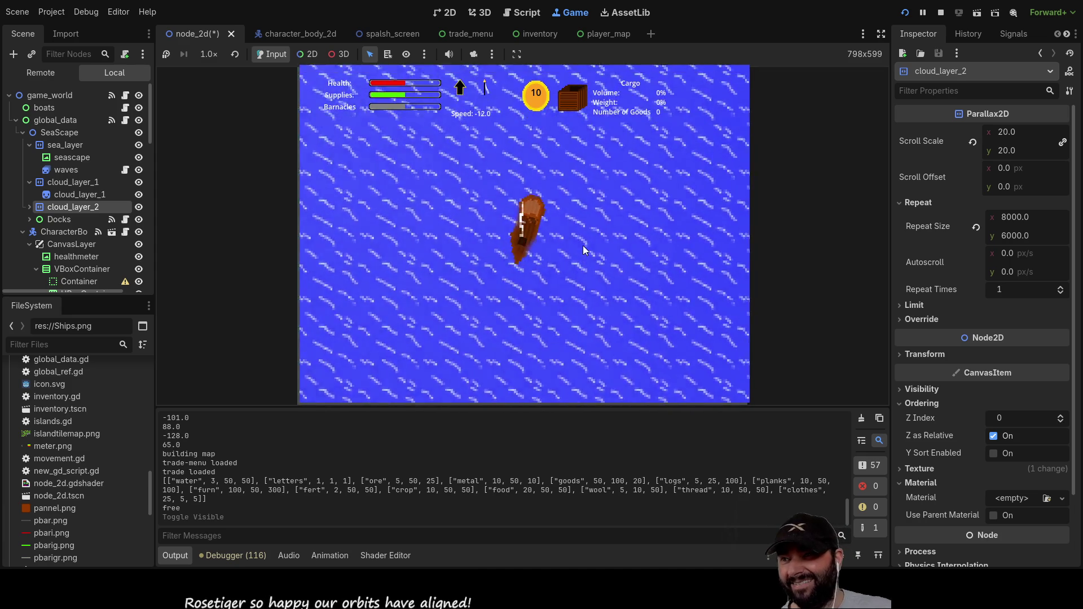
{"action": "key", "text": "Left"}
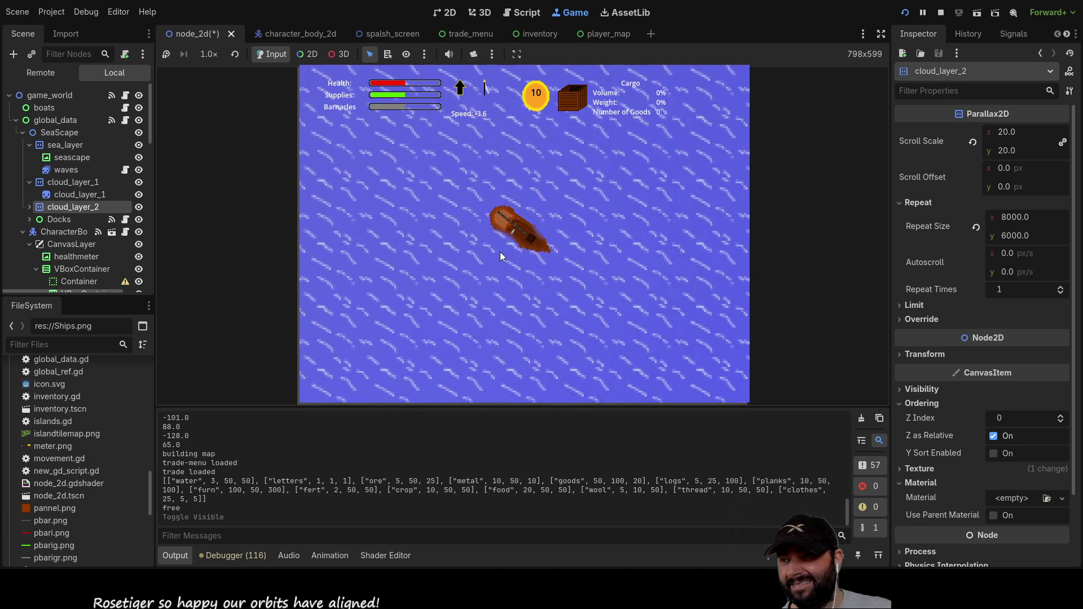
{"action": "key", "text": "F8"}
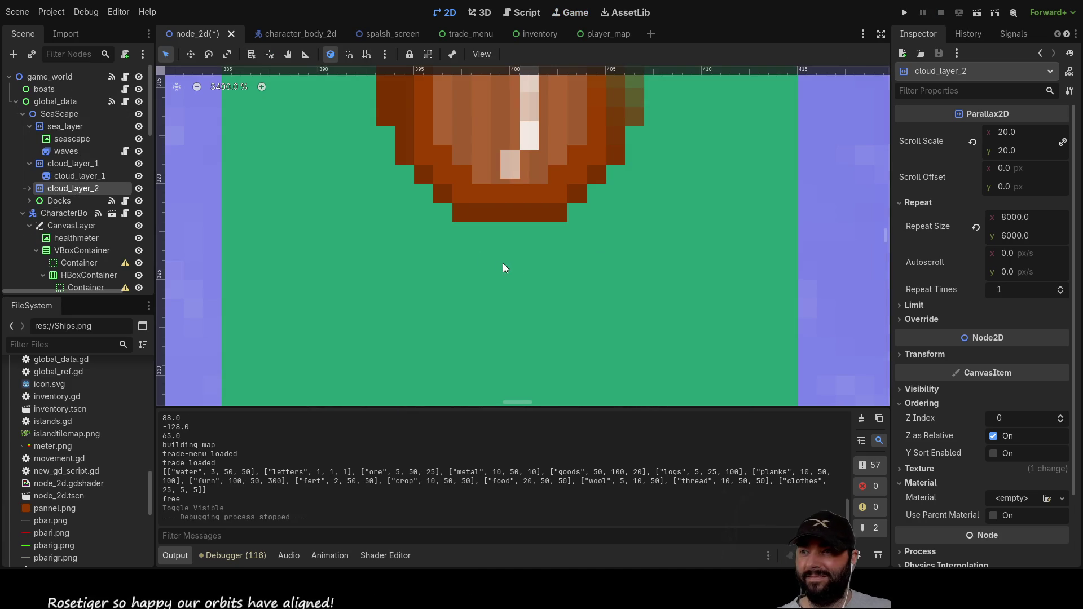
Step: Open movement.gd in the script editor to view the _physics_process rudder steering code
{"action": "scroll", "coordinate": [496, 261], "scroll_direction": "down", "scroll_amount": 6}
{"action": "left_click", "coordinate": [522, 13]}
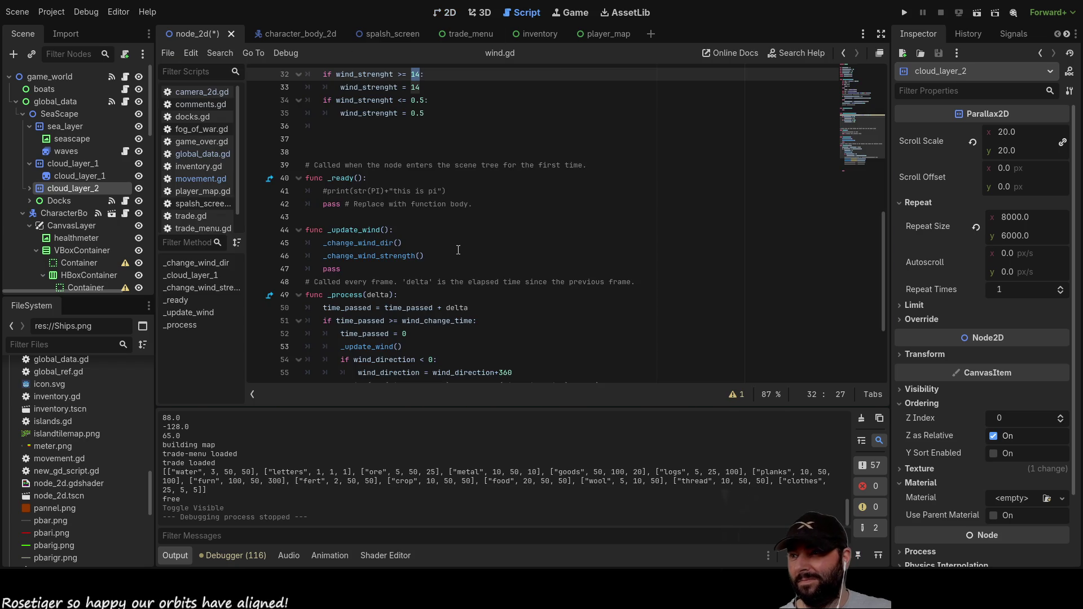
{"action": "scroll", "coordinate": [524, 169], "scroll_direction": "down", "scroll_amount": 3}
{"action": "scroll", "coordinate": [519, 249], "scroll_direction": "up", "scroll_amount": 8}
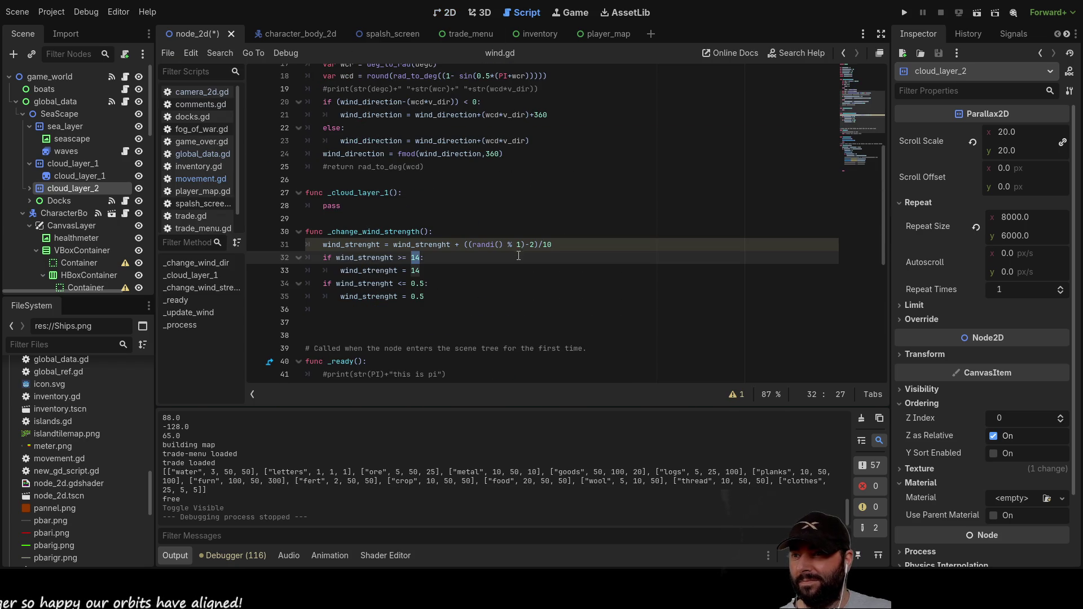
{"action": "scroll", "coordinate": [519, 249], "scroll_direction": "up", "scroll_amount": 5}
{"action": "scroll", "coordinate": [528, 300], "scroll_direction": "down", "scroll_amount": 8}
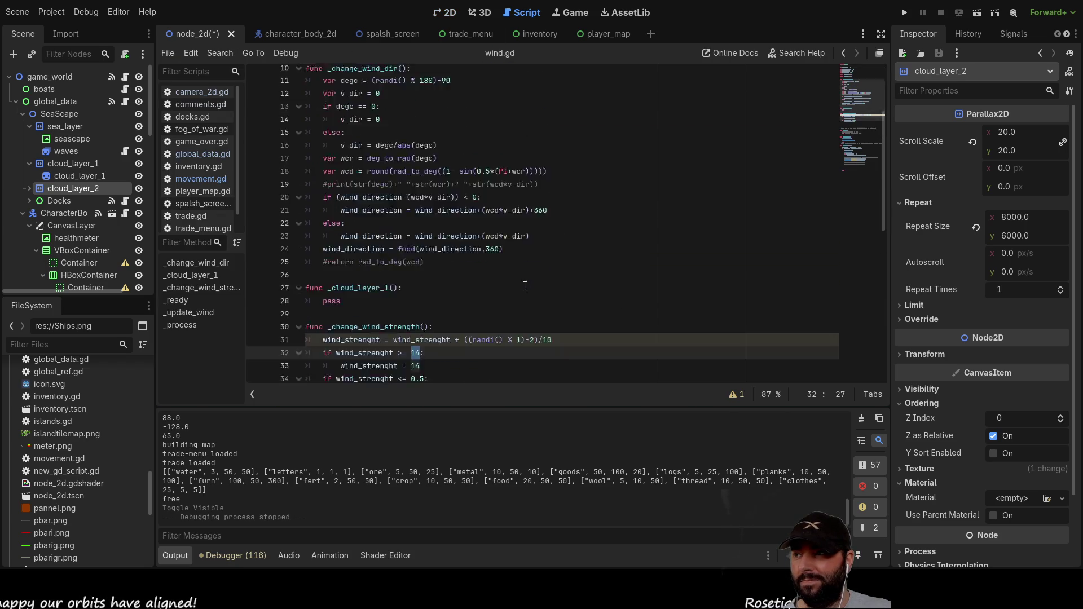
{"action": "left_click", "coordinate": [197, 177]}
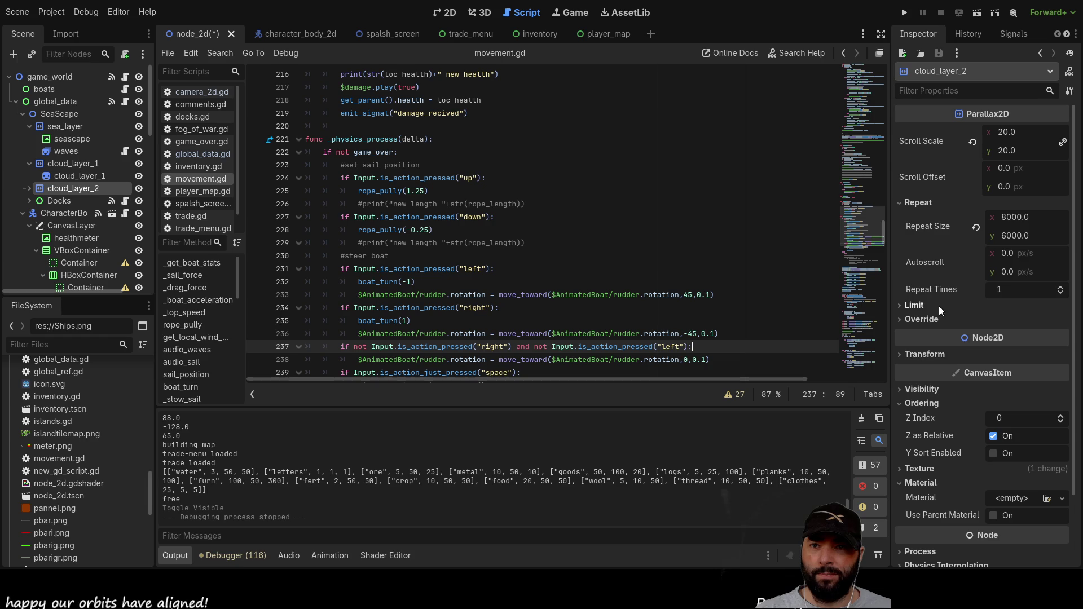
Step: Reset cloud_layer_2's rotation to 0° after trying a drag, then show the character_body_2d scene in 2D
{"action": "left_click", "coordinate": [906, 354]}
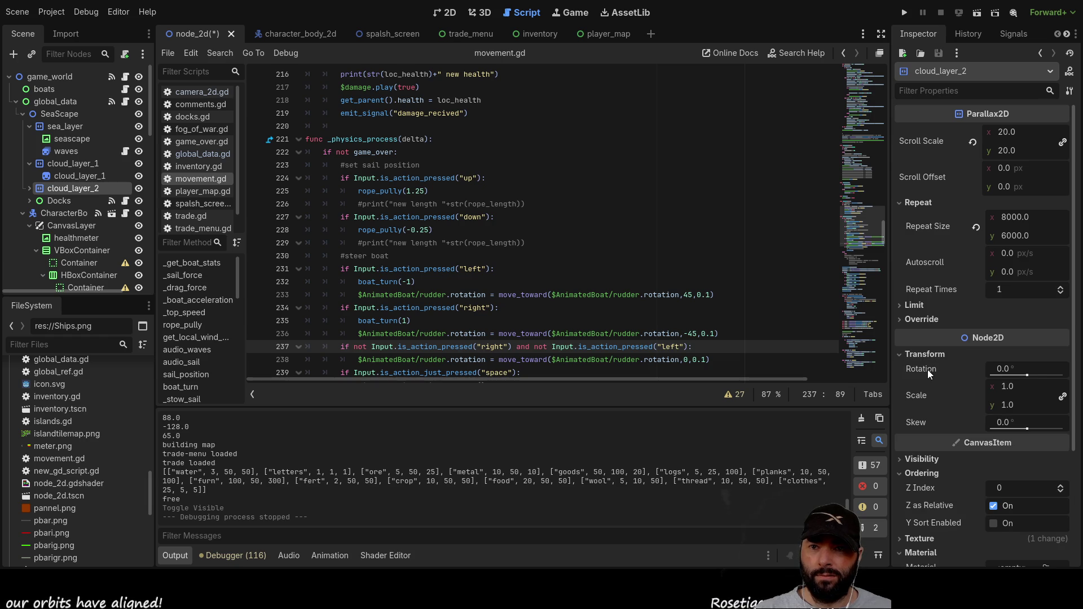
{"action": "left_click_drag", "start_coordinate": [1031, 371], "coordinate": [1040, 373]}
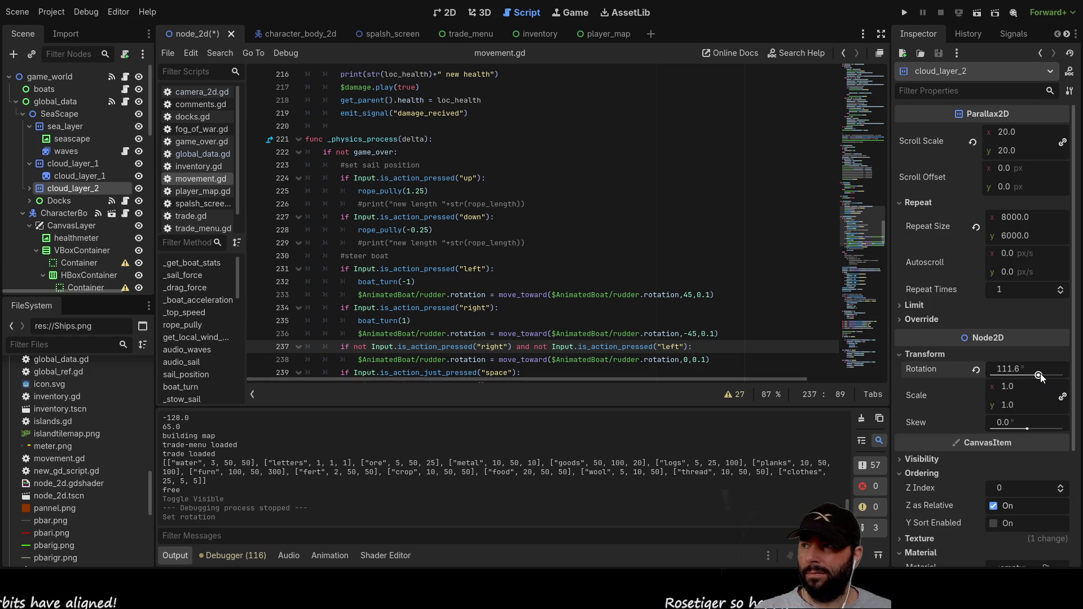
{"action": "double_click", "coordinate": [1013, 369]}
{"action": "type", "text": "0"}
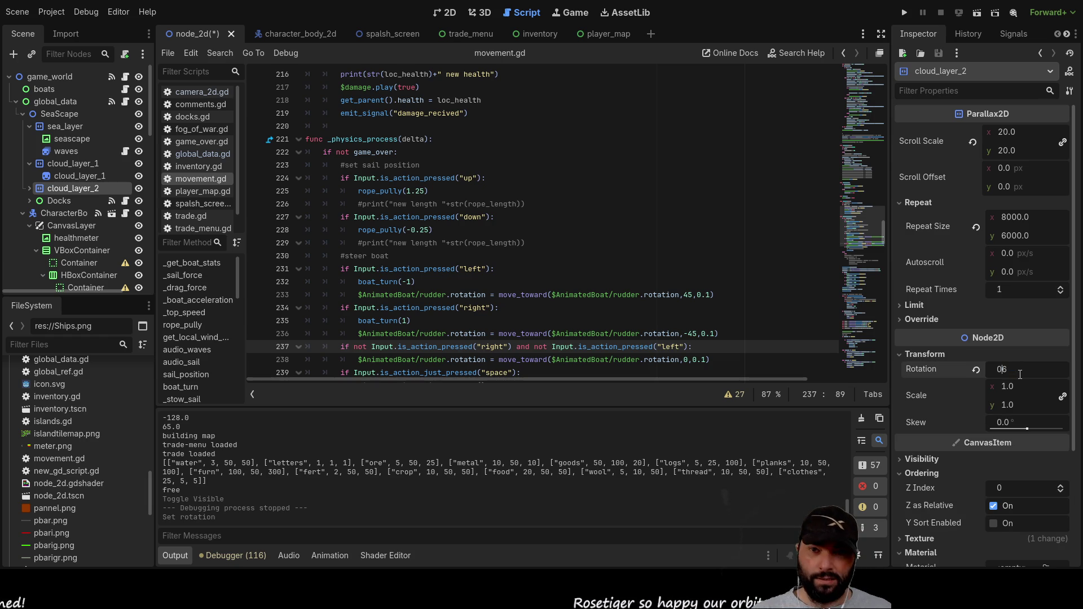
{"action": "key", "text": "Return"}
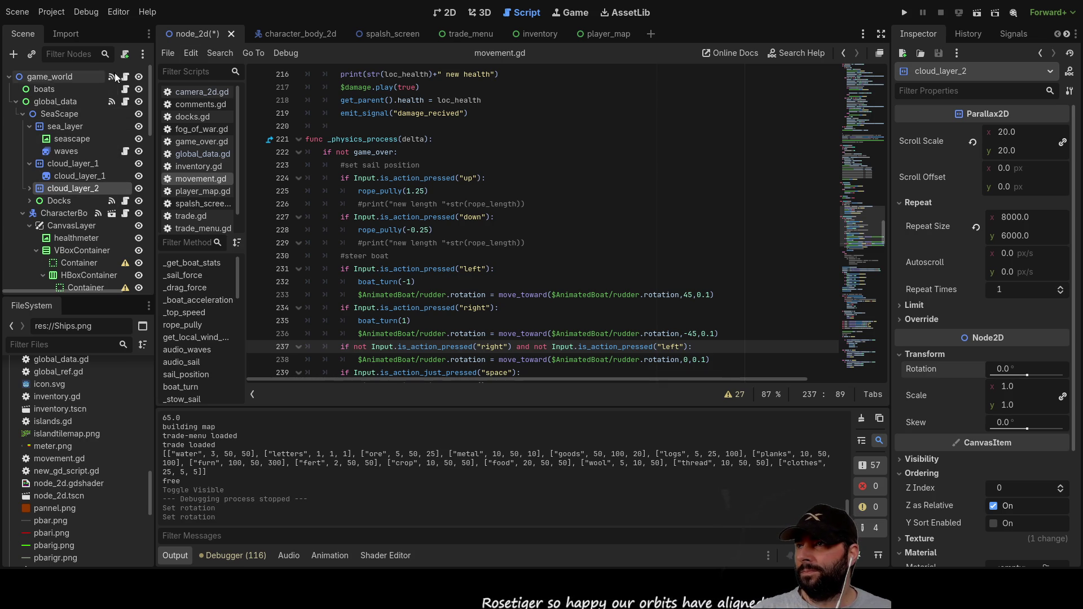
{"action": "left_click", "coordinate": [299, 31]}
{"action": "left_click", "coordinate": [445, 12]}
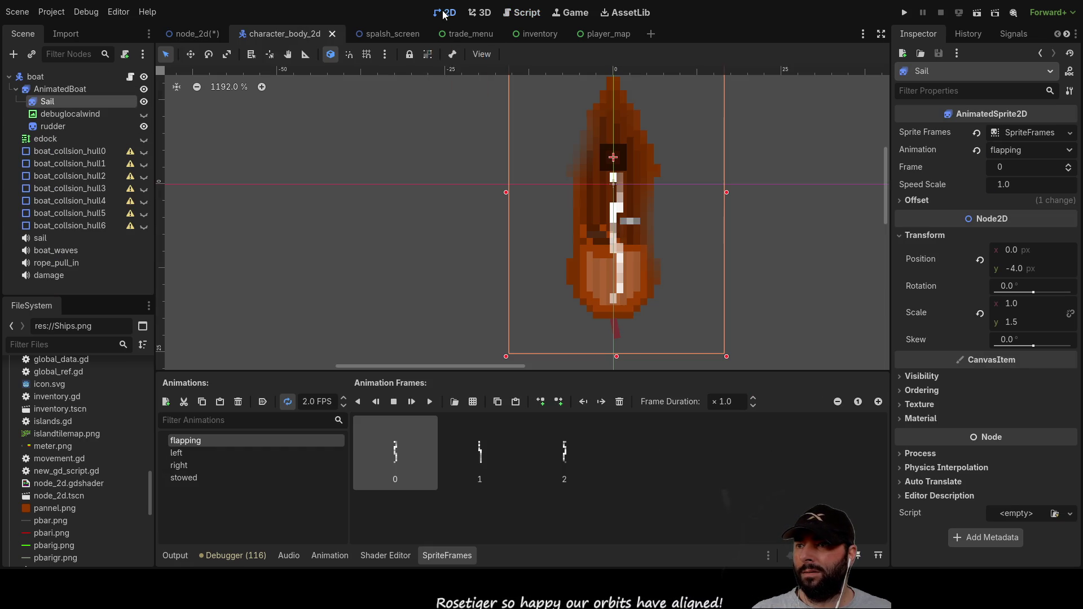
Step: Select the rudder node, review movement.gd's left/right rudder rotation lines, then save and run
{"action": "left_click", "coordinate": [57, 126]}
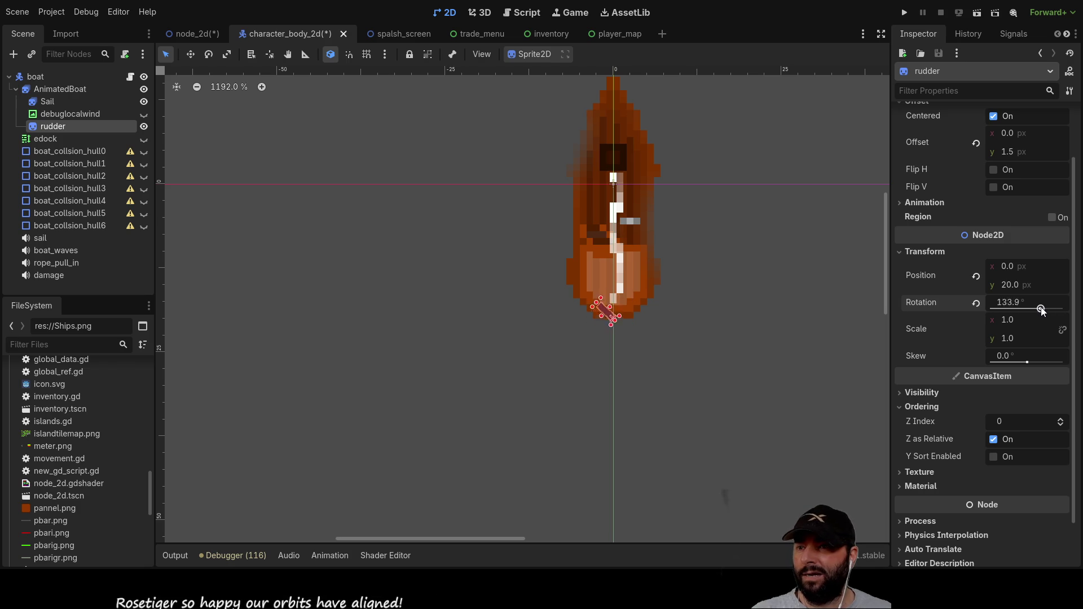
{"action": "left_click", "coordinate": [528, 12]}
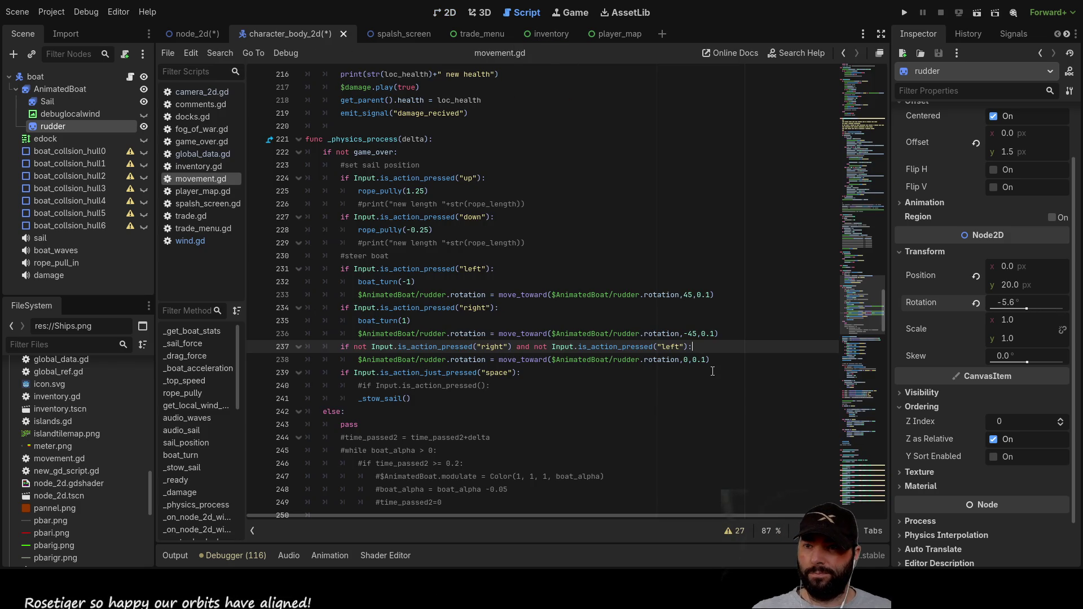
{"action": "left_click", "coordinate": [704, 295]}
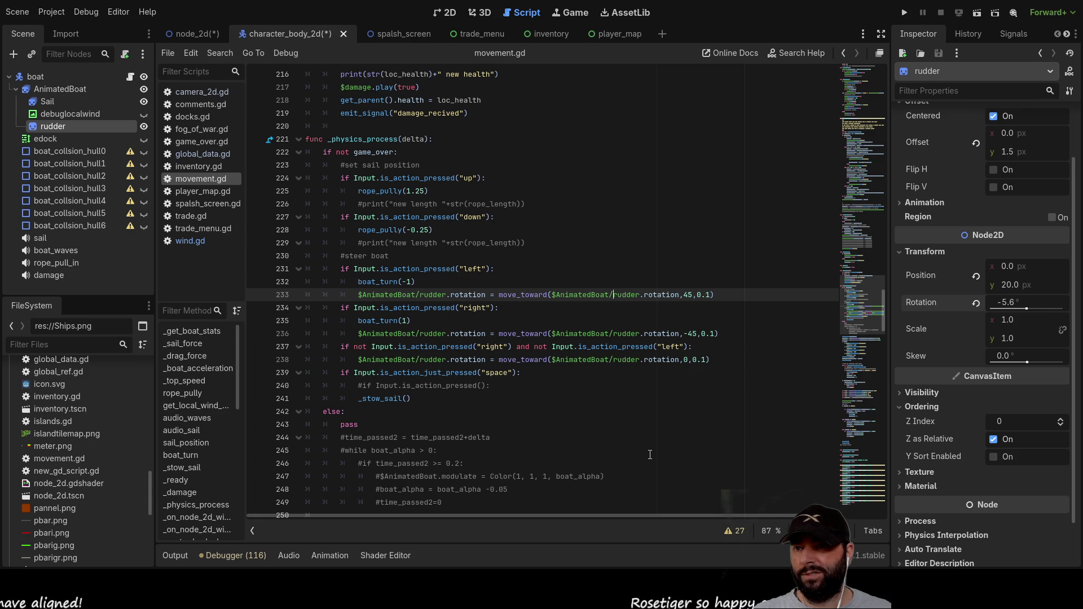
{"action": "key", "text": "Down"}
{"action": "key", "text": "Down"}
{"action": "key", "text": "Down"}
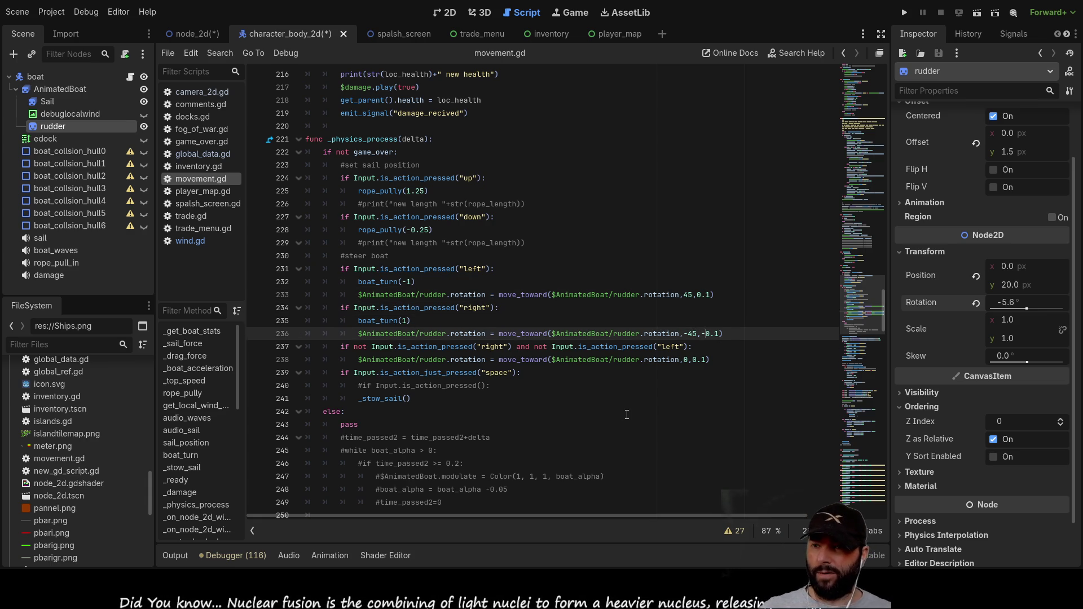
{"action": "left_click", "coordinate": [904, 12]}
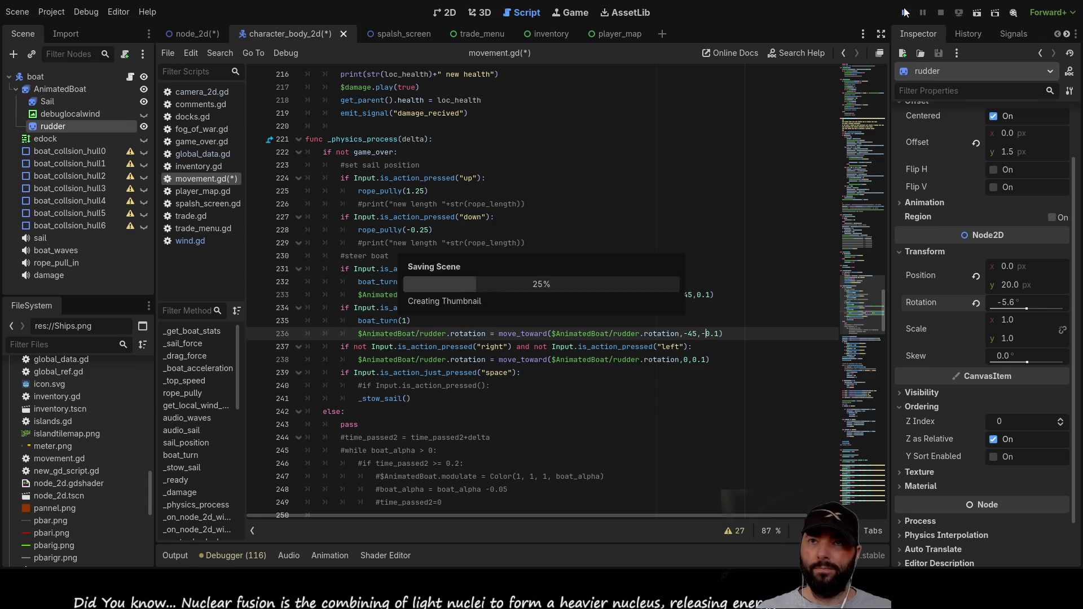
Step: Play the game from its menu to test the rudder steering, then stop the run
{"action": "left_click", "coordinate": [407, 90]}
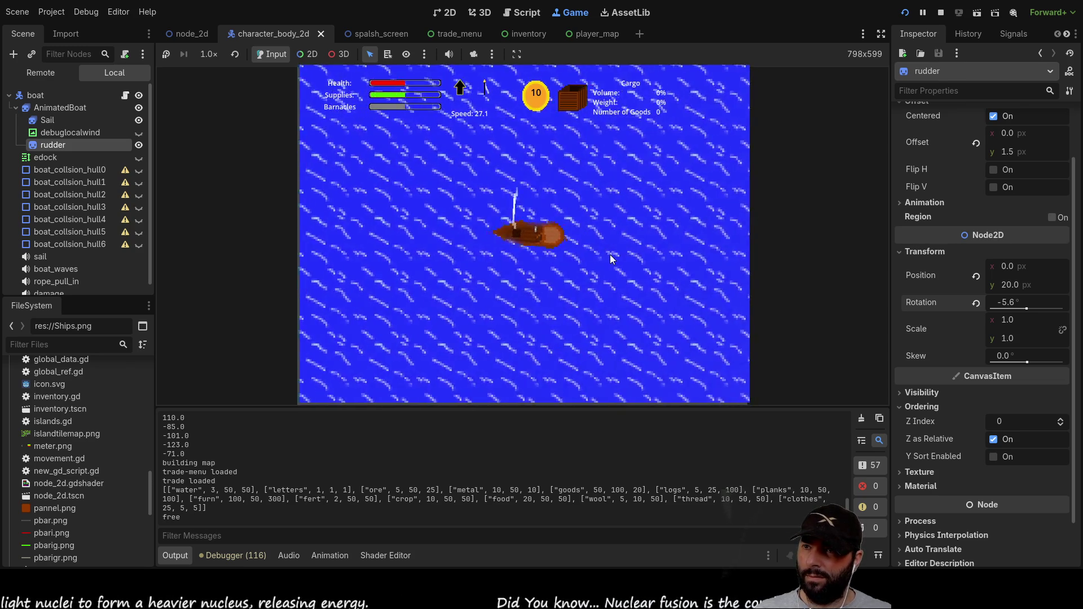
{"action": "key", "text": "F8"}
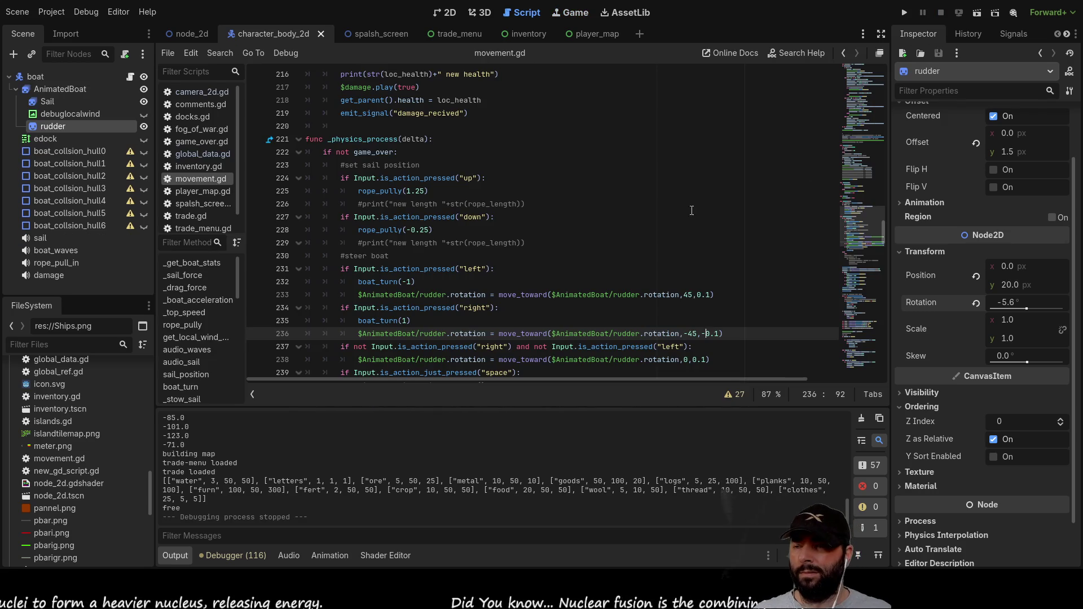
Step: Change lines 233 and 236 to set the rudder rotation directly to 45 and -45, then run
{"action": "scroll", "coordinate": [649, 256], "scroll_direction": "down", "scroll_amount": 2}
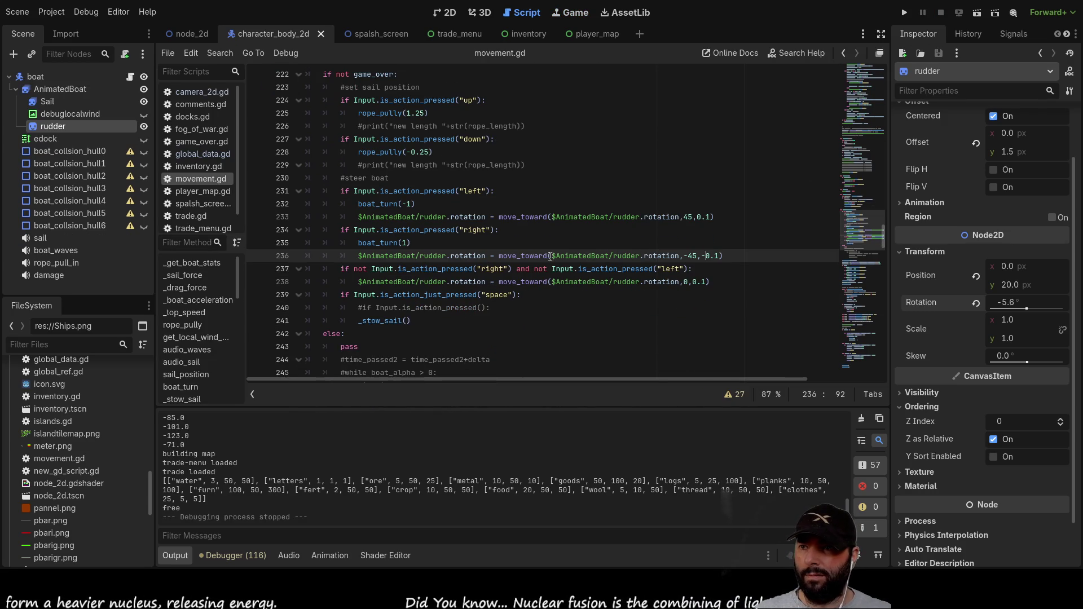
{"action": "double_click", "coordinate": [519, 215]}
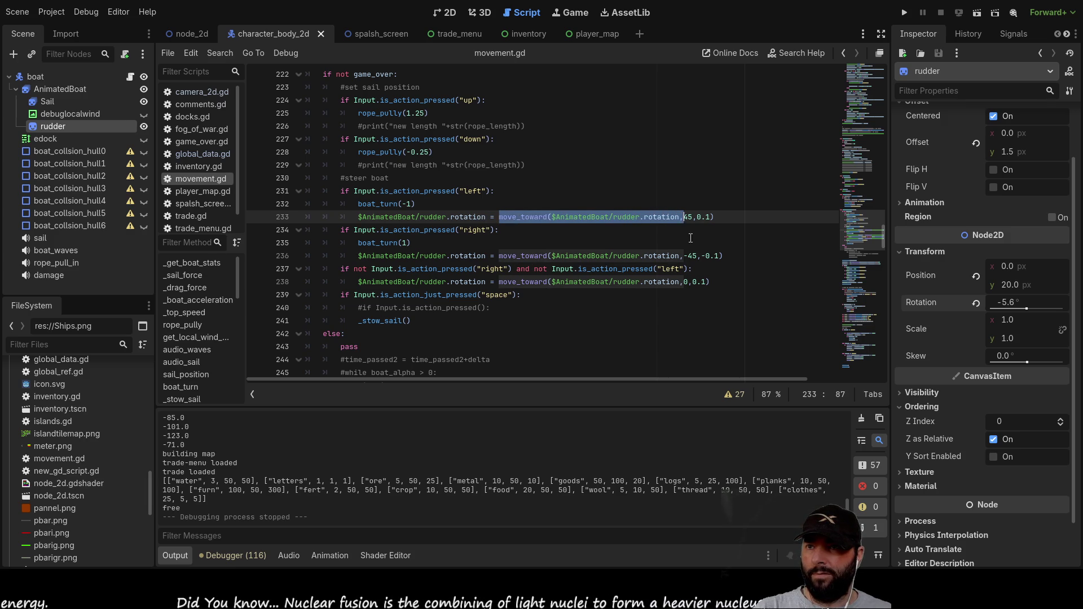
{"action": "key", "text": "BackSpace"}
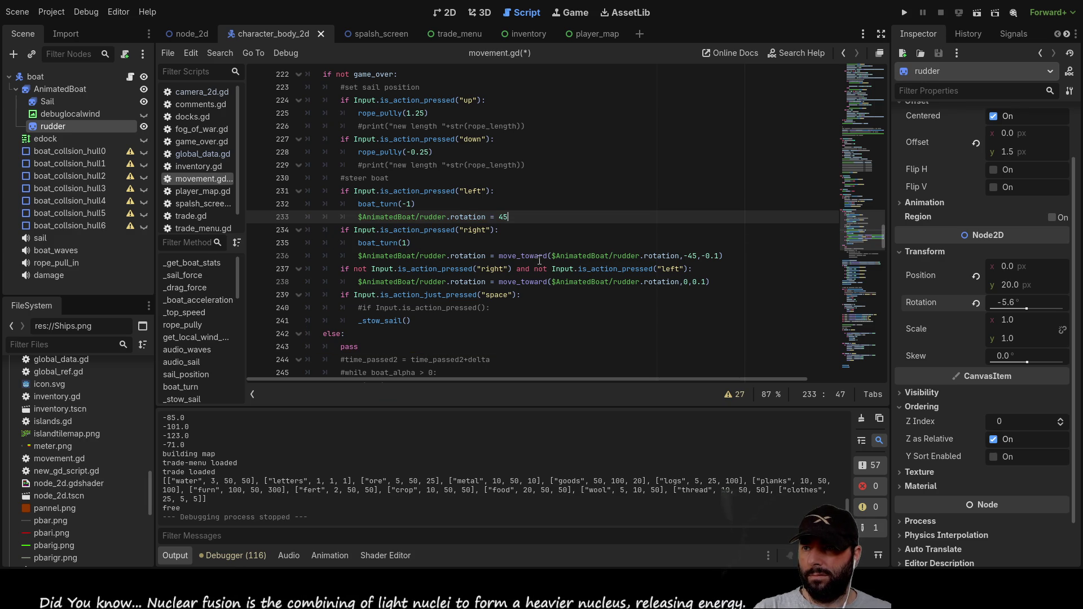
{"action": "left_click_drag", "start_coordinate": [499, 256], "coordinate": [513, 256]}
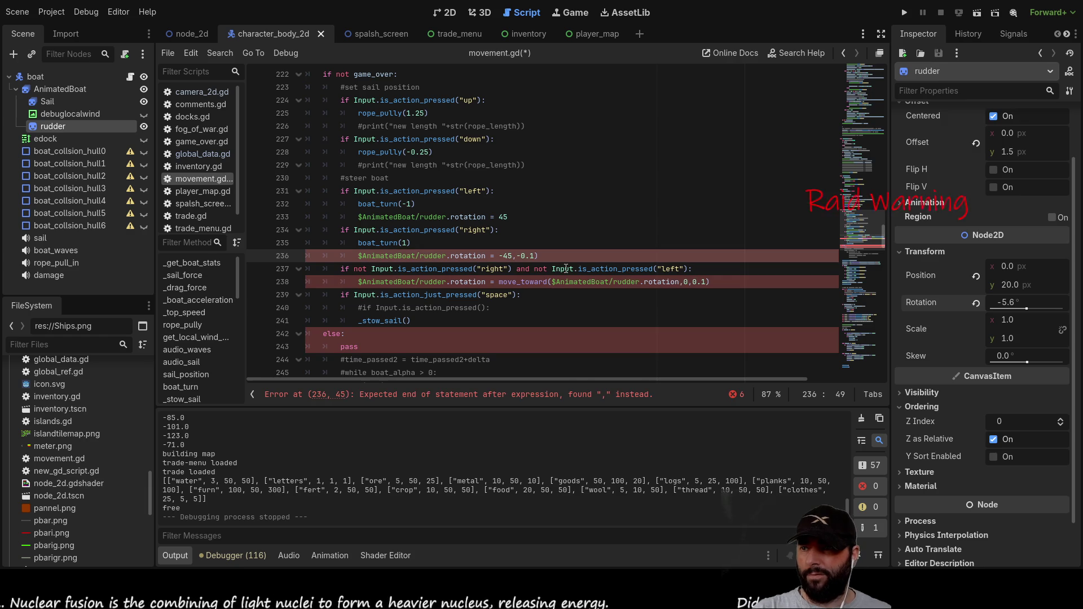
{"action": "key", "text": "ctrl+z"}
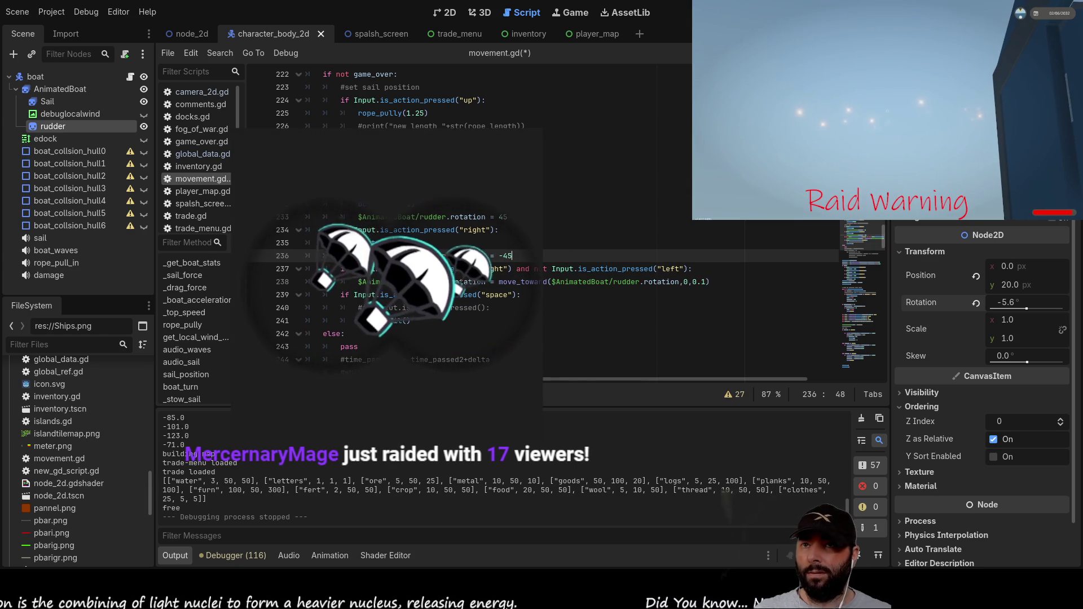
{"action": "key", "text": "F5"}
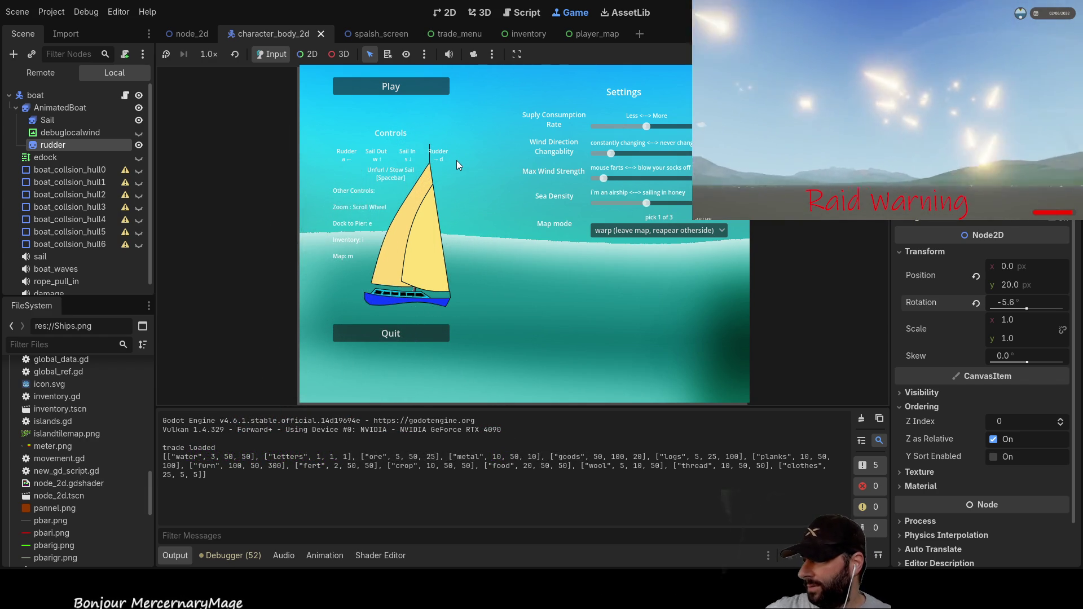
Step: Play the game, steering left and right with A/D to watch the direct rudder angles, then stop
{"action": "left_click", "coordinate": [408, 85]}
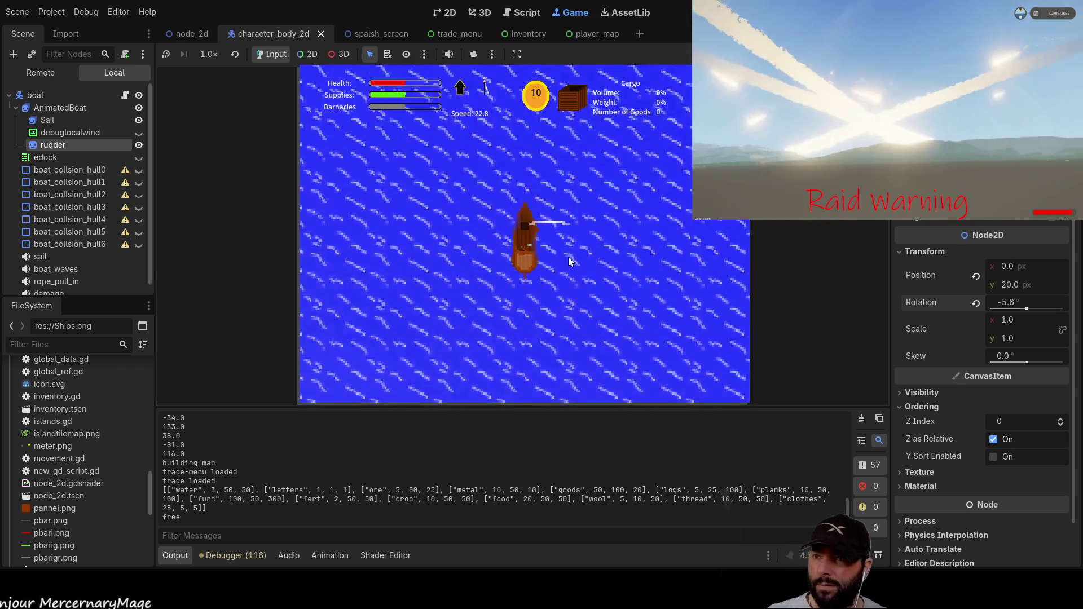
{"action": "key", "text": "a"}
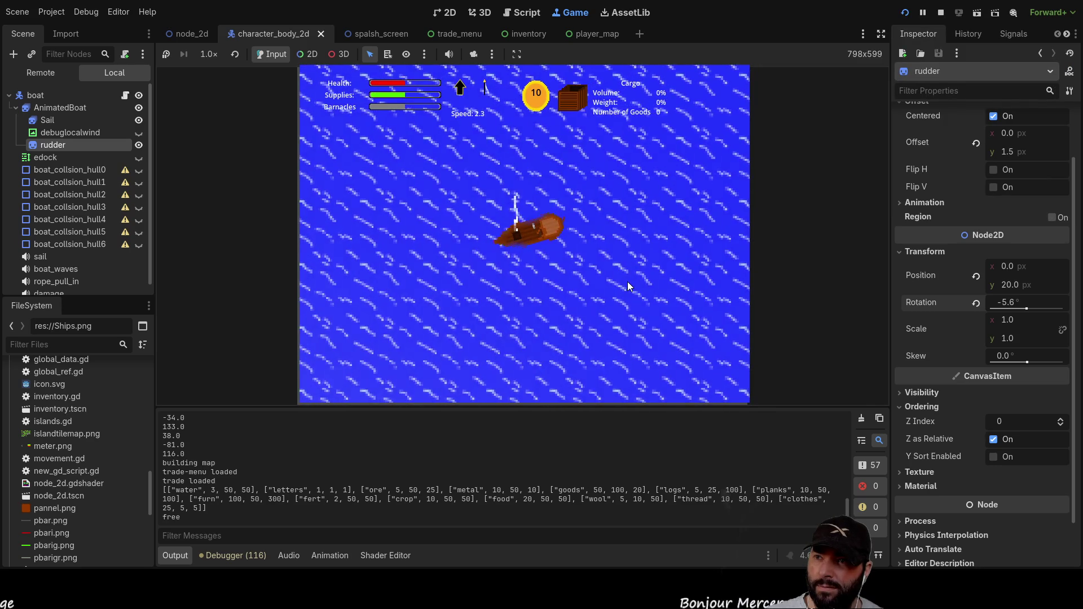
{"action": "key", "text": "w"}
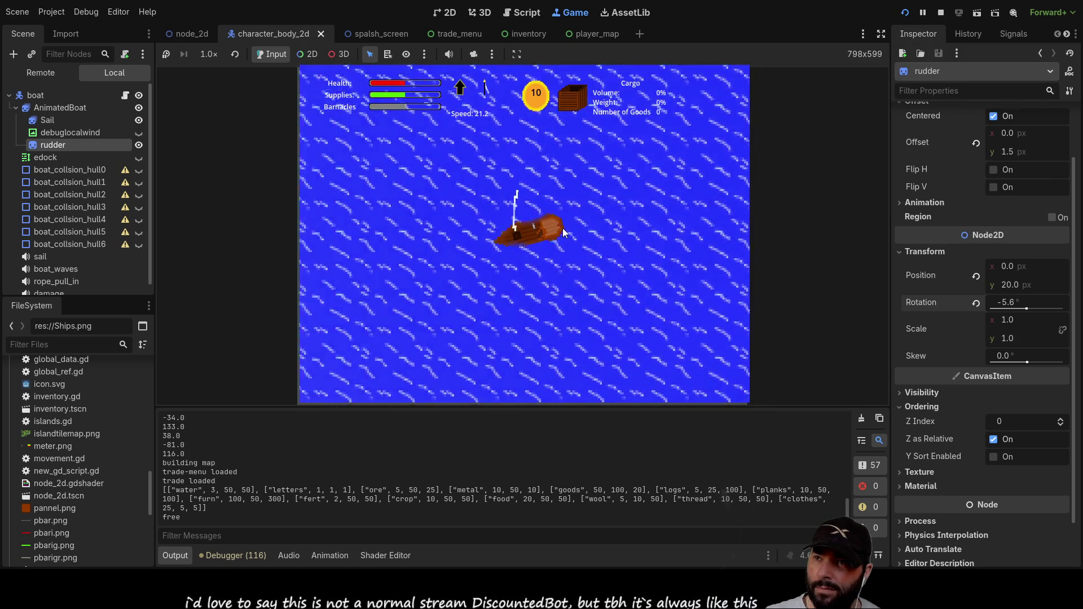
{"action": "key", "text": "a"}
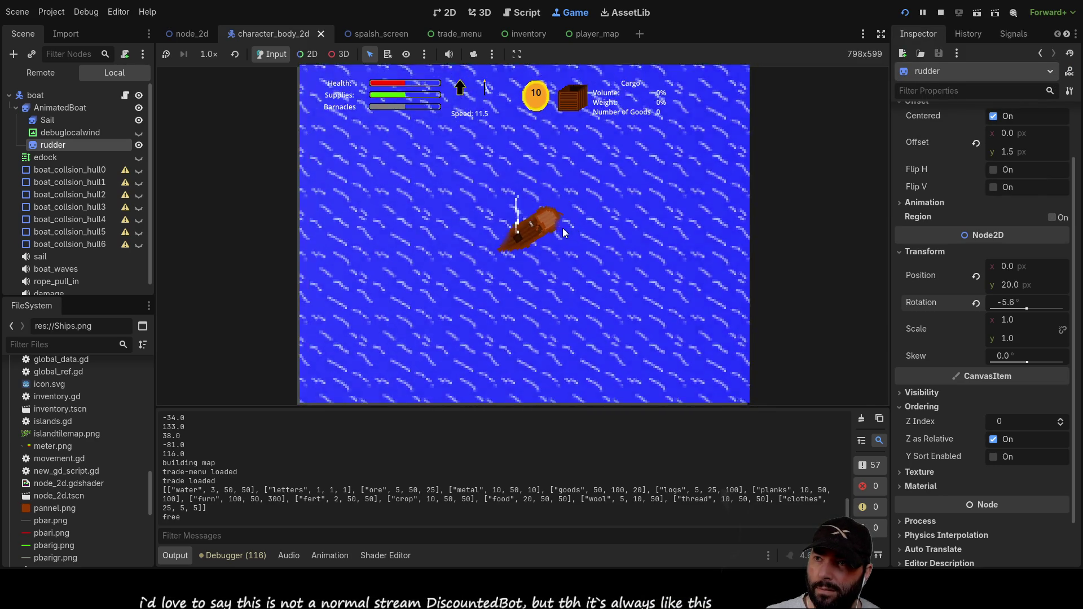
{"action": "key", "text": "s"}
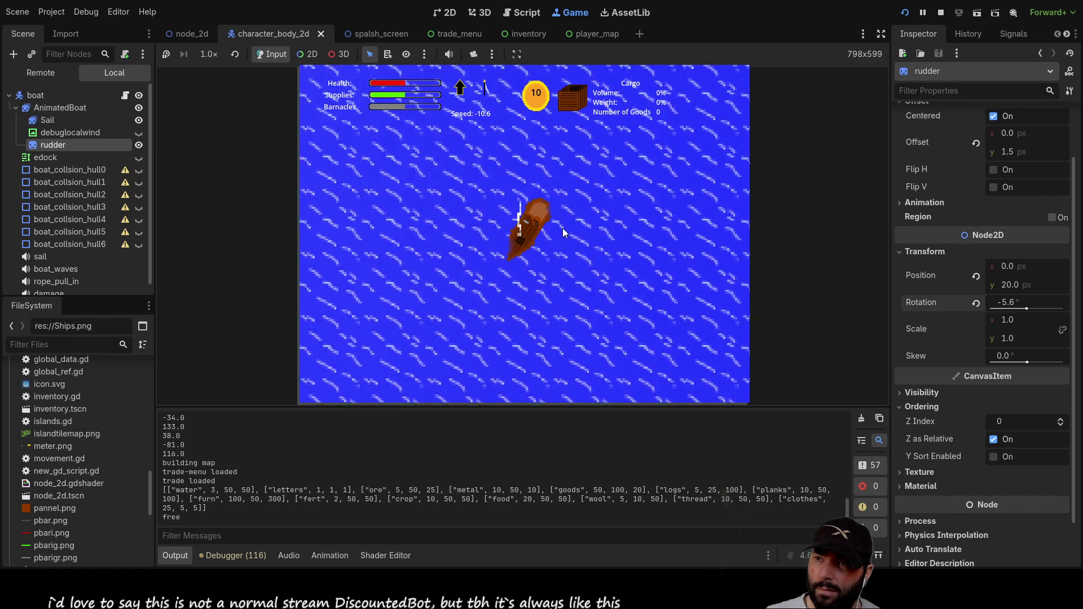
{"action": "key", "text": "a"}
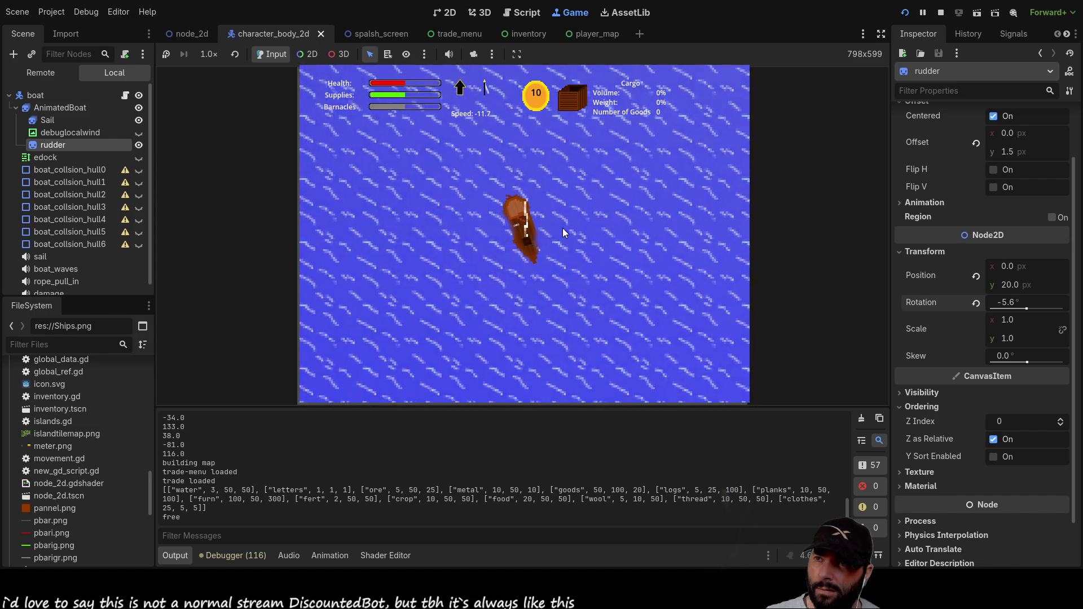
{"action": "key", "text": "d"}
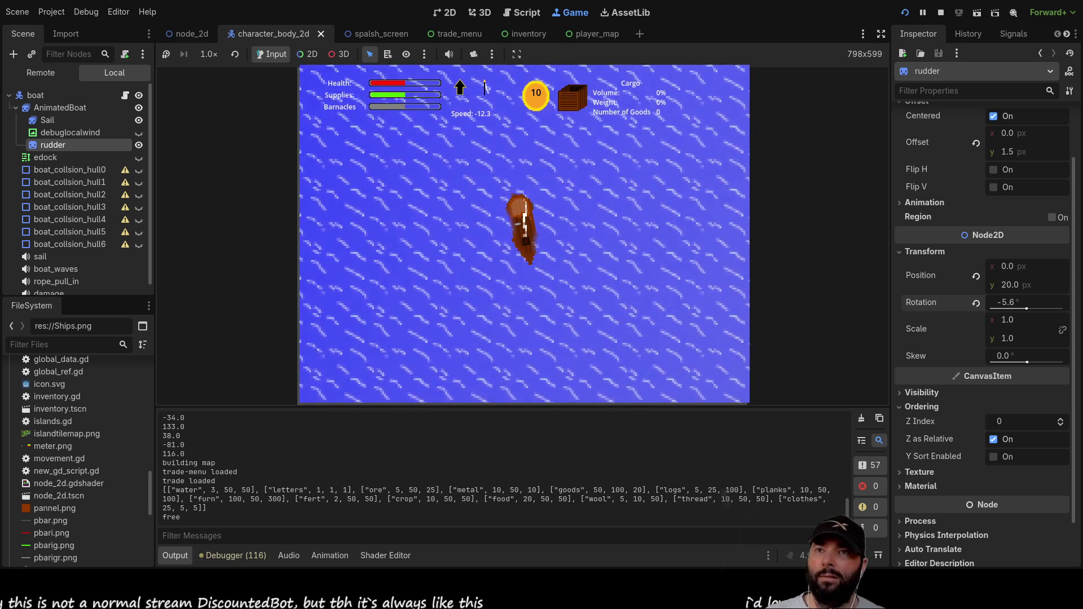
{"action": "key", "text": "F8"}
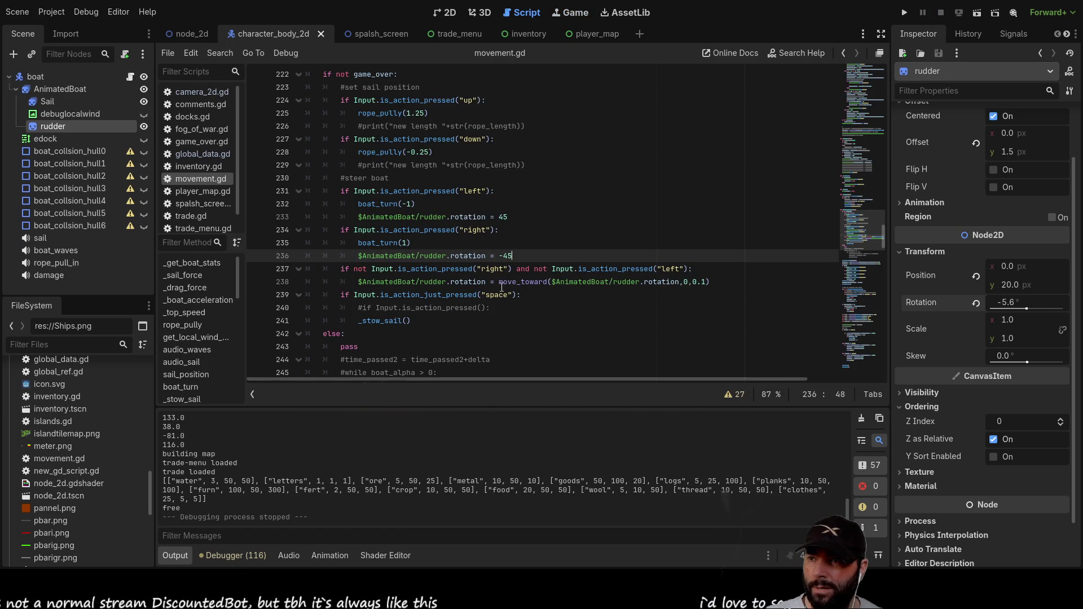
Step: Replace line 238's move_toward with a direct neutral rudder rotation of 0 and run the game
{"action": "left_click_drag", "start_coordinate": [496, 283], "coordinate": [596, 284]}
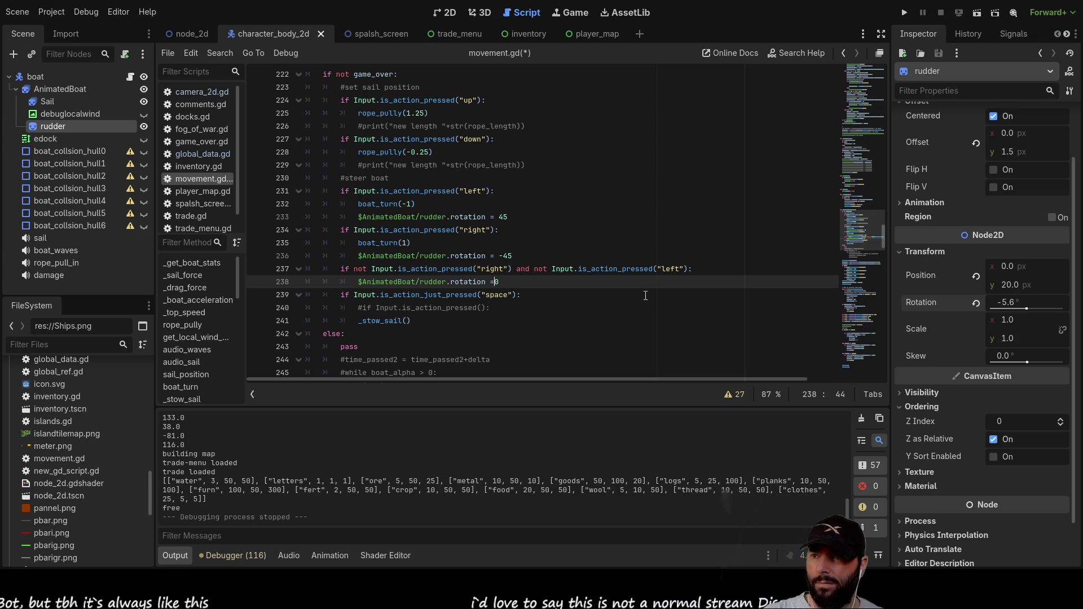
{"action": "key", "text": "ctrl+space"}
{"action": "left_click", "coordinate": [902, 14]}
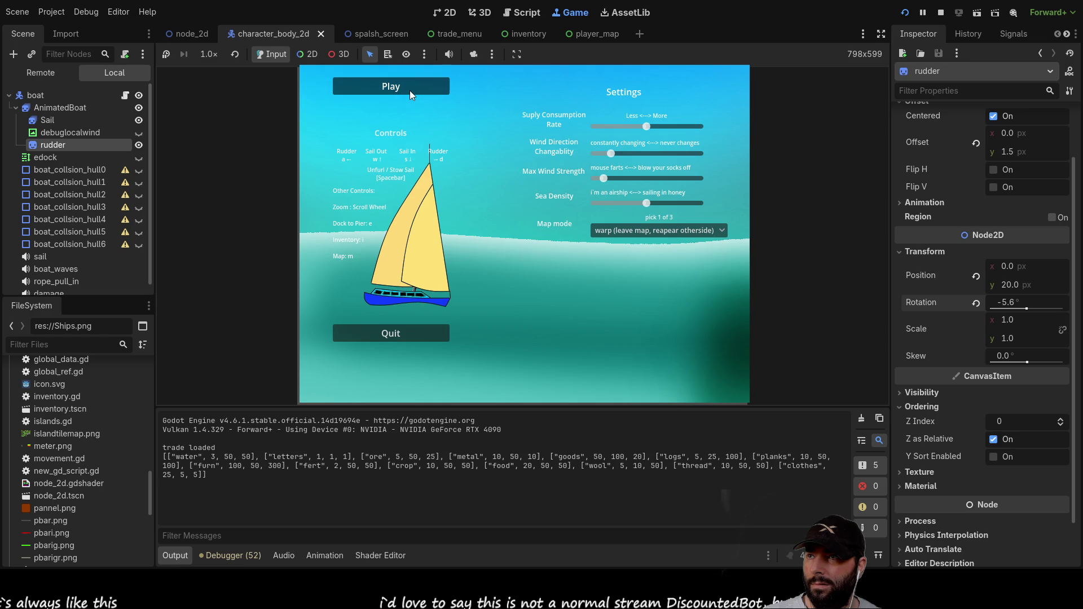
Step: Start sailing from the game menu and steer left and right to watch the rudder
{"action": "left_click", "coordinate": [410, 90]}
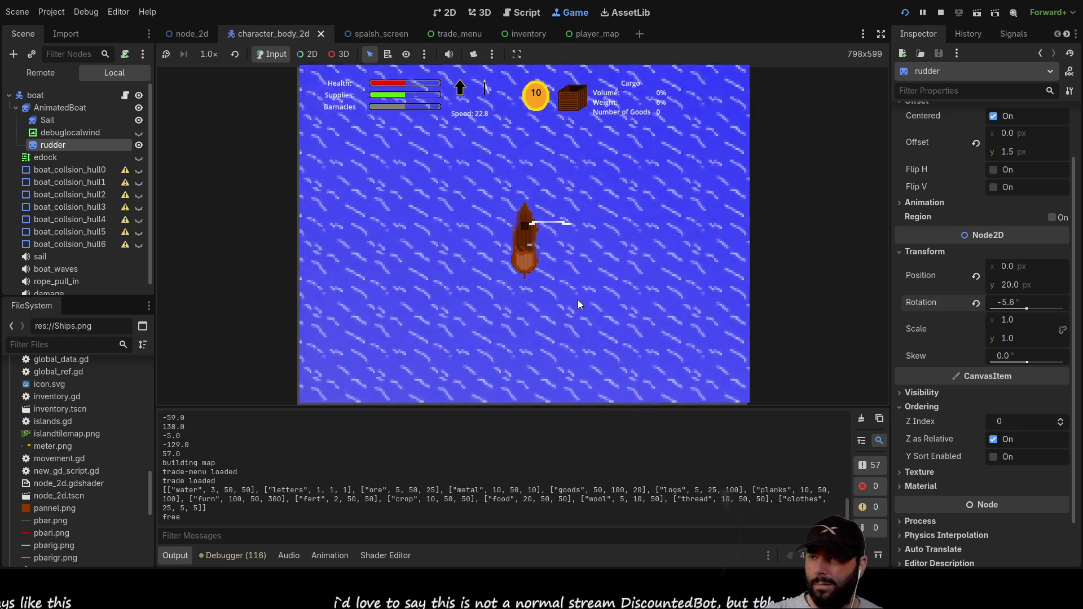
{"action": "key", "text": "Left"}
{"action": "key", "text": "Right"}
{"action": "key", "text": "Down"}
{"action": "key", "text": "Left"}
{"action": "key", "text": "Right"}
{"action": "key", "text": "Right"}
{"action": "key", "text": "Left"}
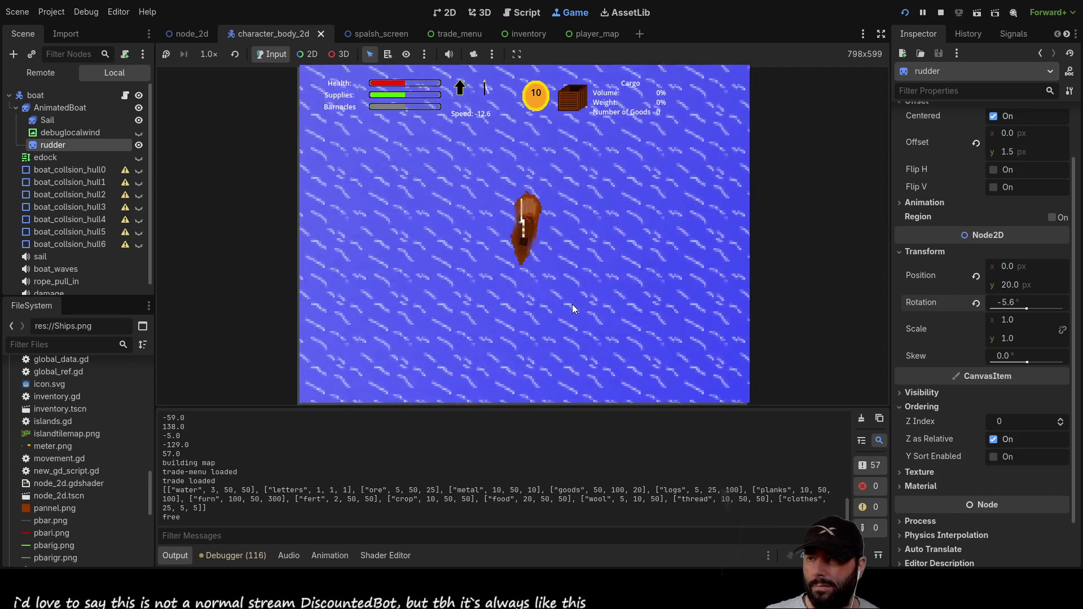
{"action": "key", "text": "Left"}
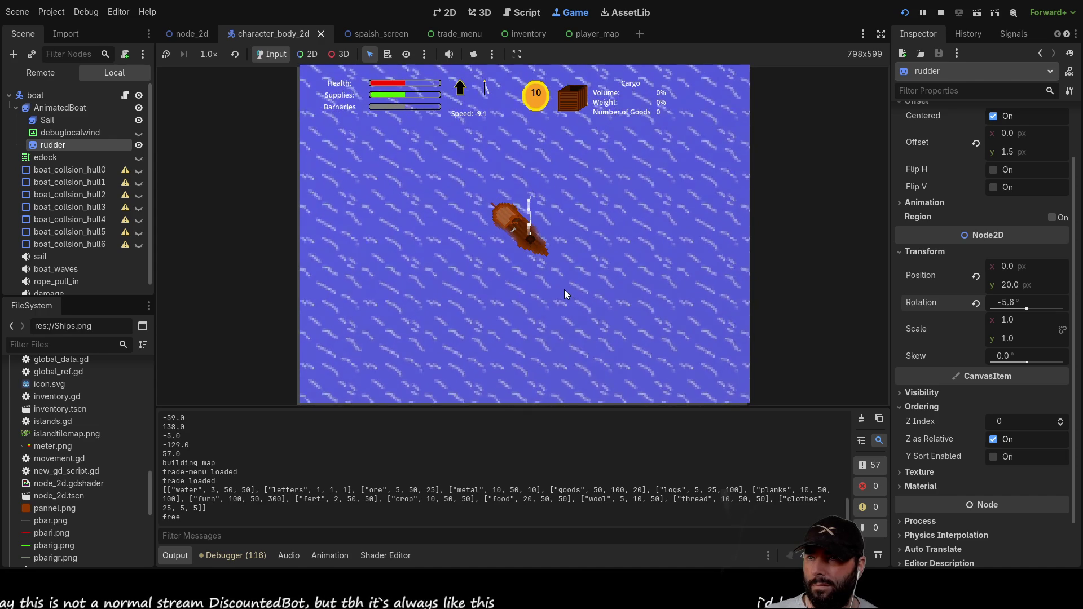
{"action": "key", "text": "Left"}
{"action": "key", "text": "Right"}
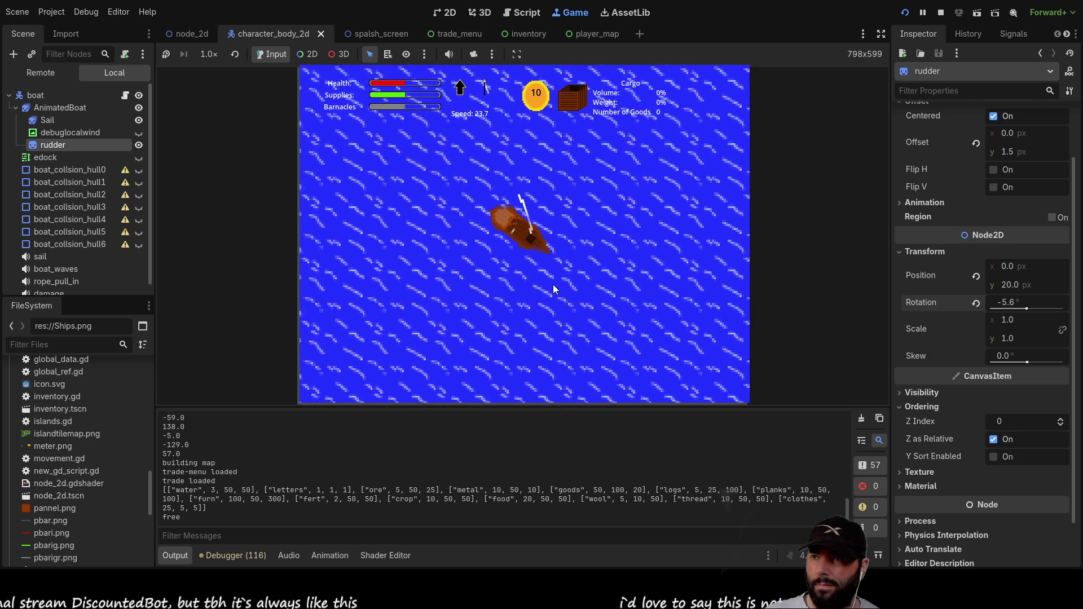
{"action": "key", "text": "Left"}
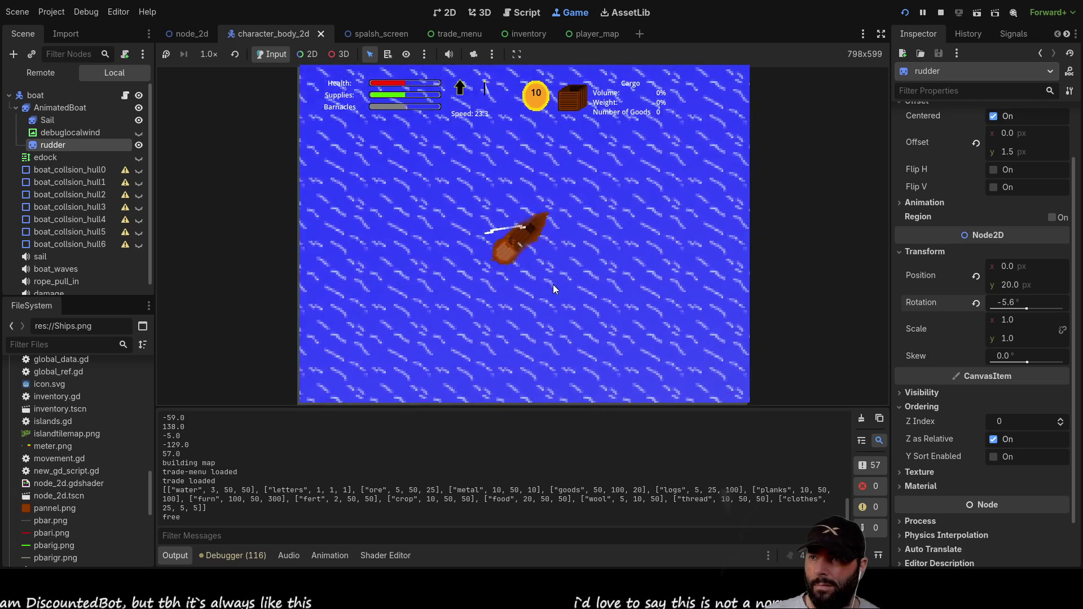
Step: Keep steering the boat right and left, then stop the test run
{"action": "key", "text": "Right"}
{"action": "key", "text": "Down"}
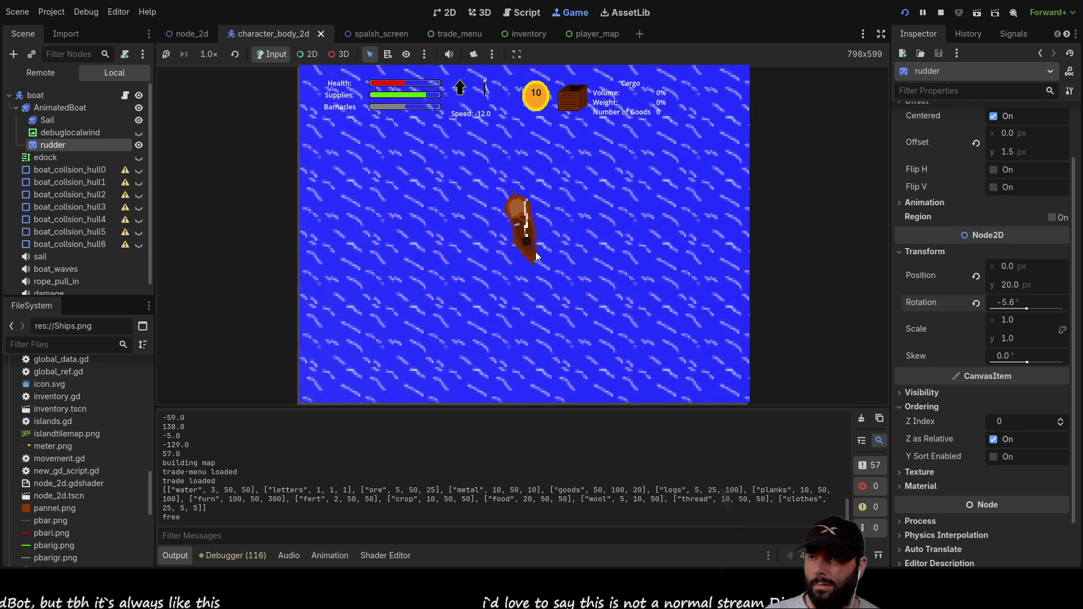
{"action": "key", "text": "Right"}
{"action": "key", "text": "Up"}
{"action": "key", "text": "Right"}
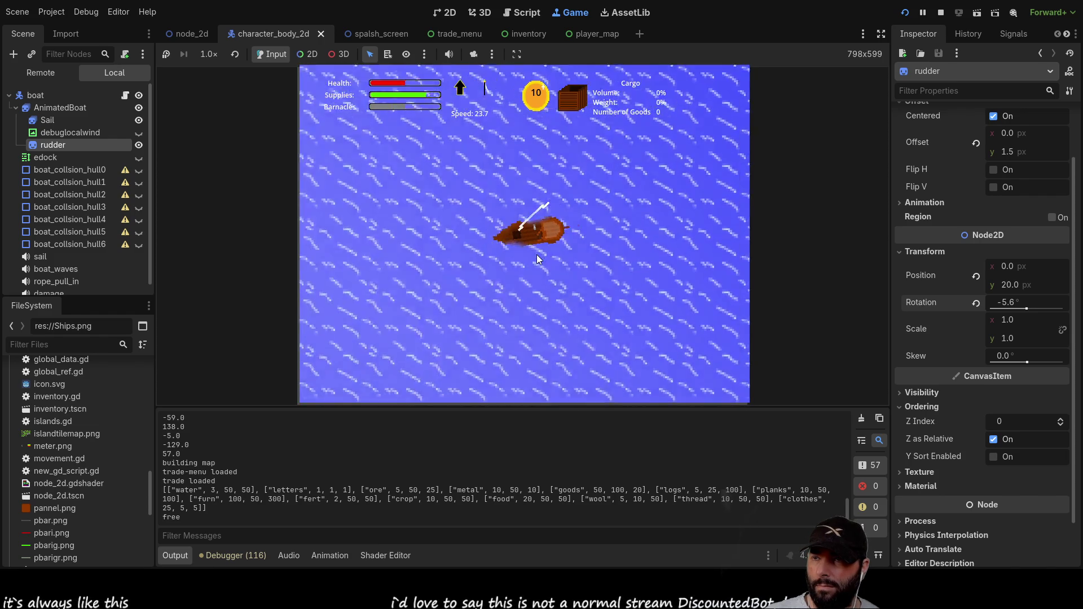
{"action": "key", "text": "Left"}
{"action": "key", "text": "Right"}
{"action": "key", "text": "Right"}
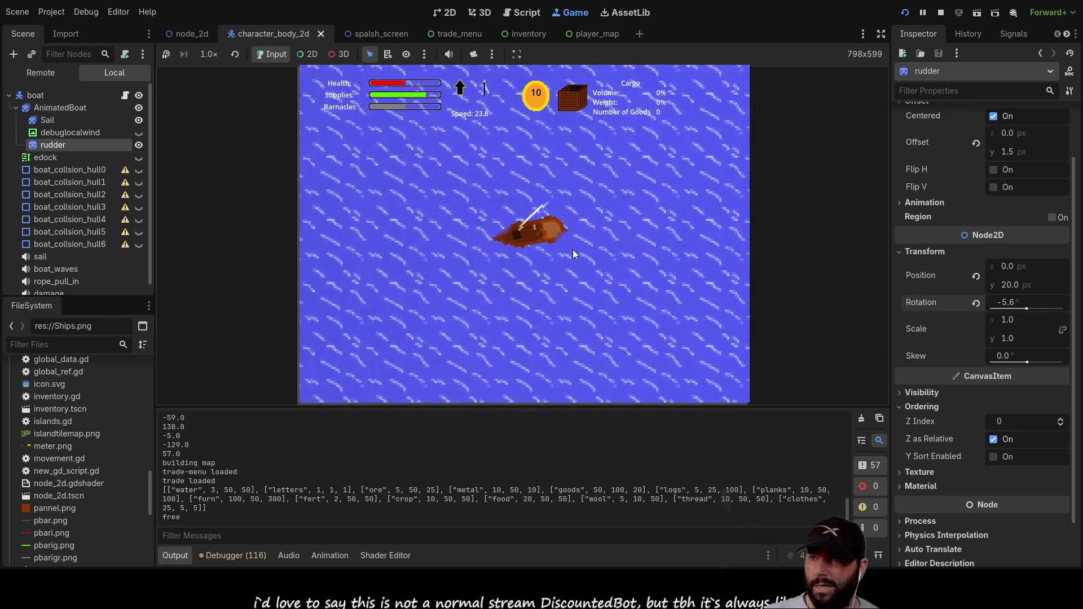
{"action": "key", "text": "Left"}
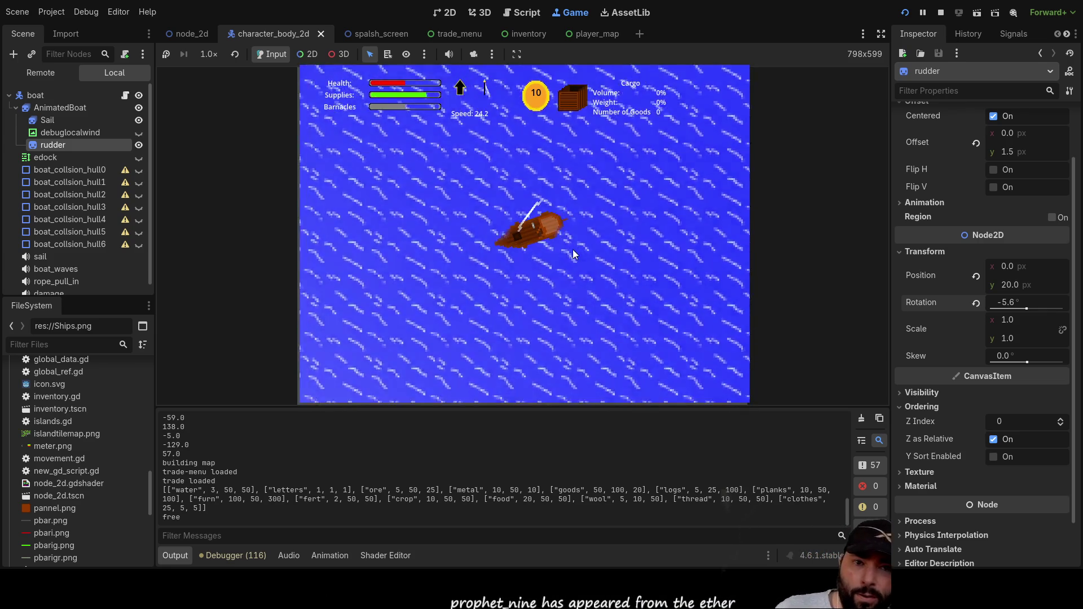
{"action": "key", "text": "Right"}
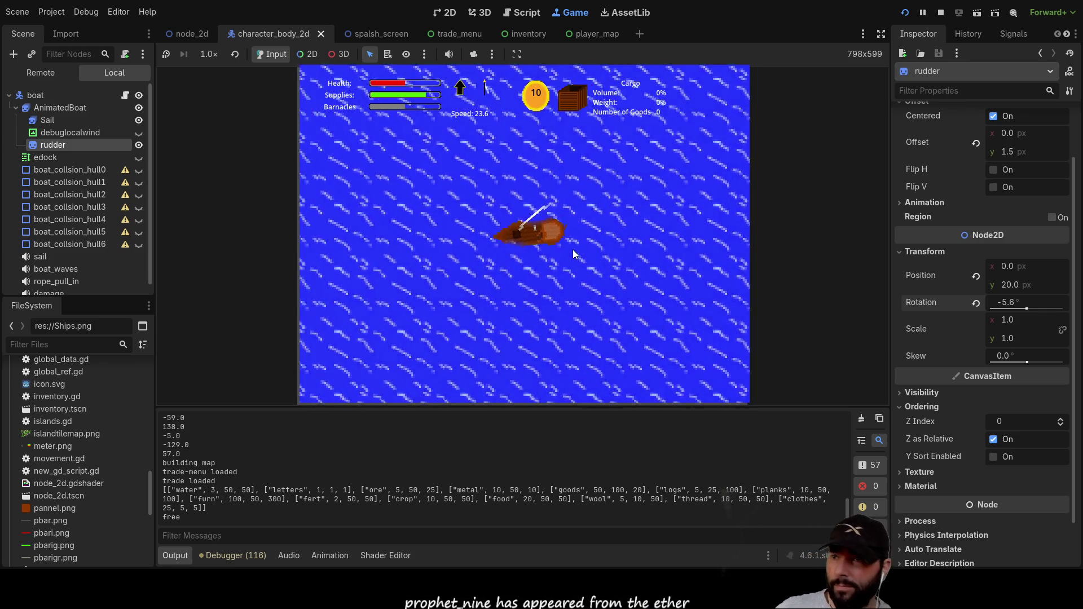
{"action": "key", "text": "Right"}
{"action": "left_click", "coordinate": [940, 13]}
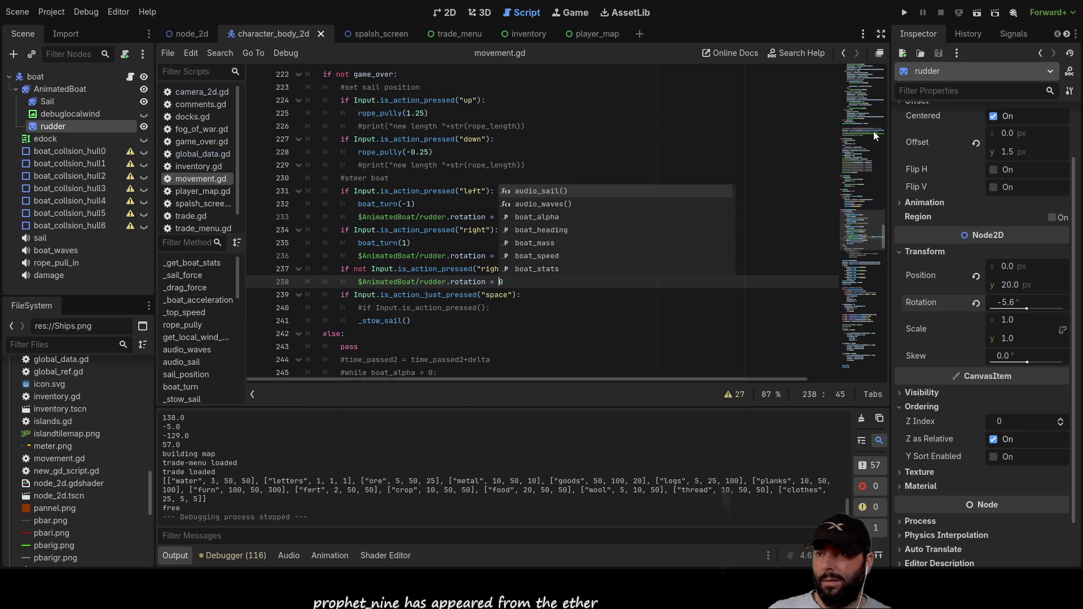
Step: Make line 233 move_toward($AnimatedBoat/rudder.rotation, 30, 0.1), then run the project
{"action": "left_click", "coordinate": [555, 307]}
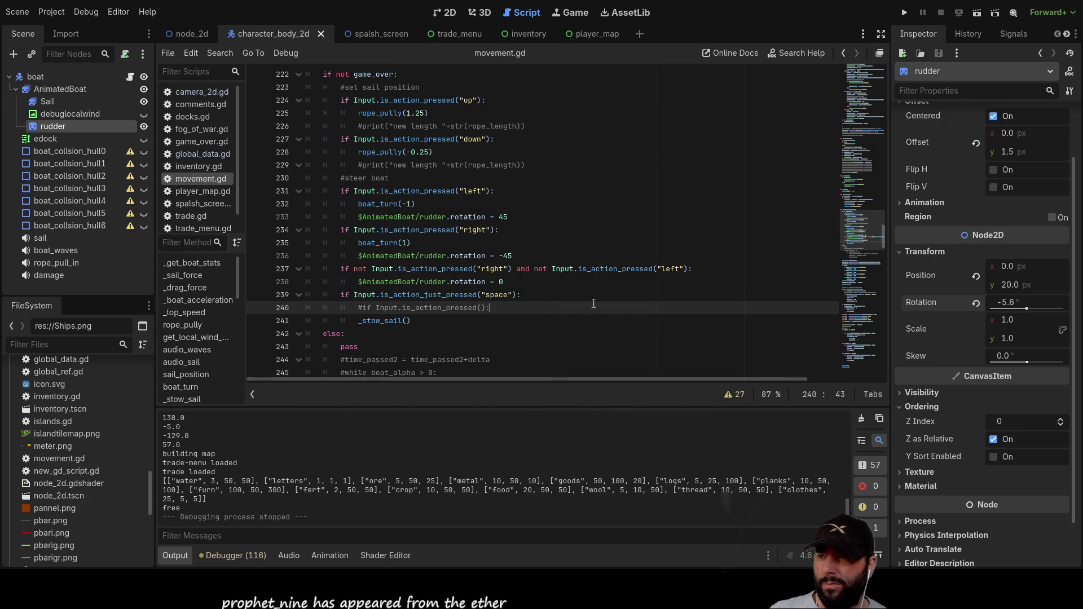
{"action": "left_click", "coordinate": [516, 217]}
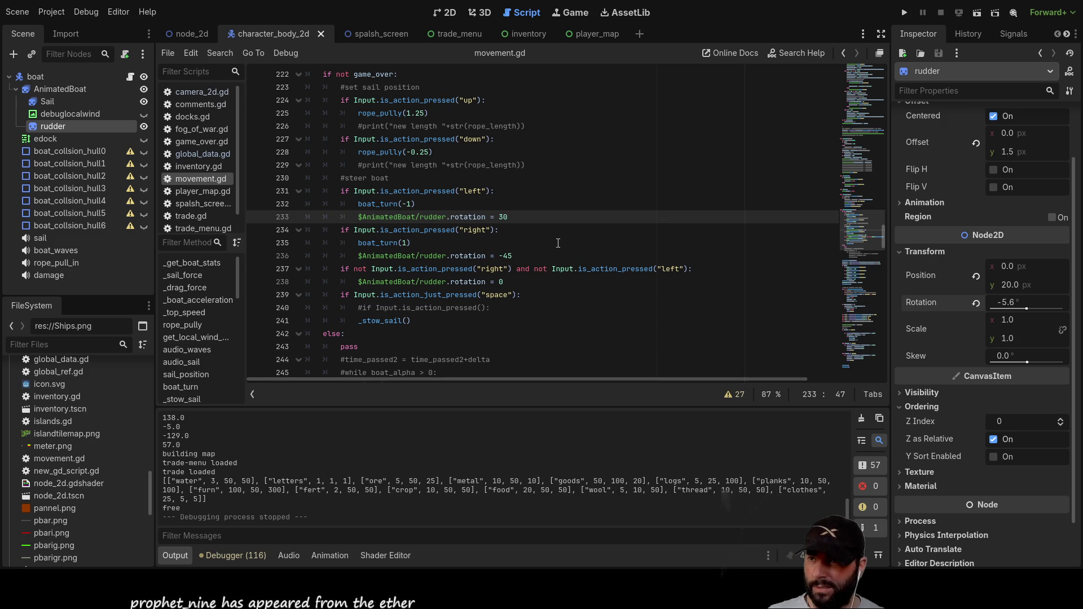
{"action": "key", "text": "Down"}
{"action": "key", "text": "Down"}
{"action": "key", "text": "Down"}
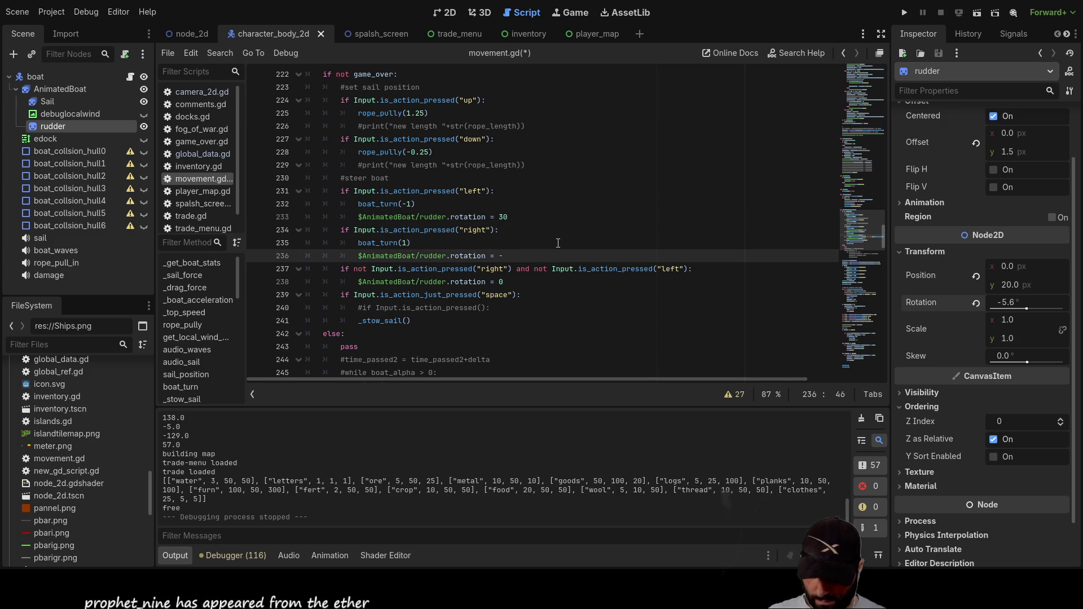
{"action": "key", "text": "Up"}
{"action": "key", "text": "Up"}
{"action": "key", "text": "Up"}
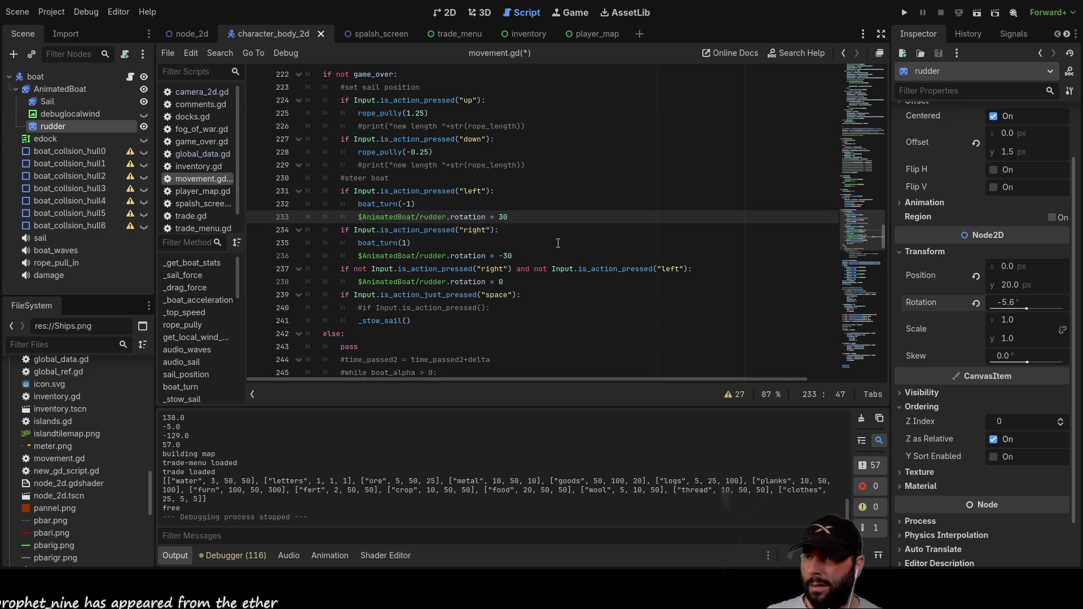
{"action": "type", "text": "move"}
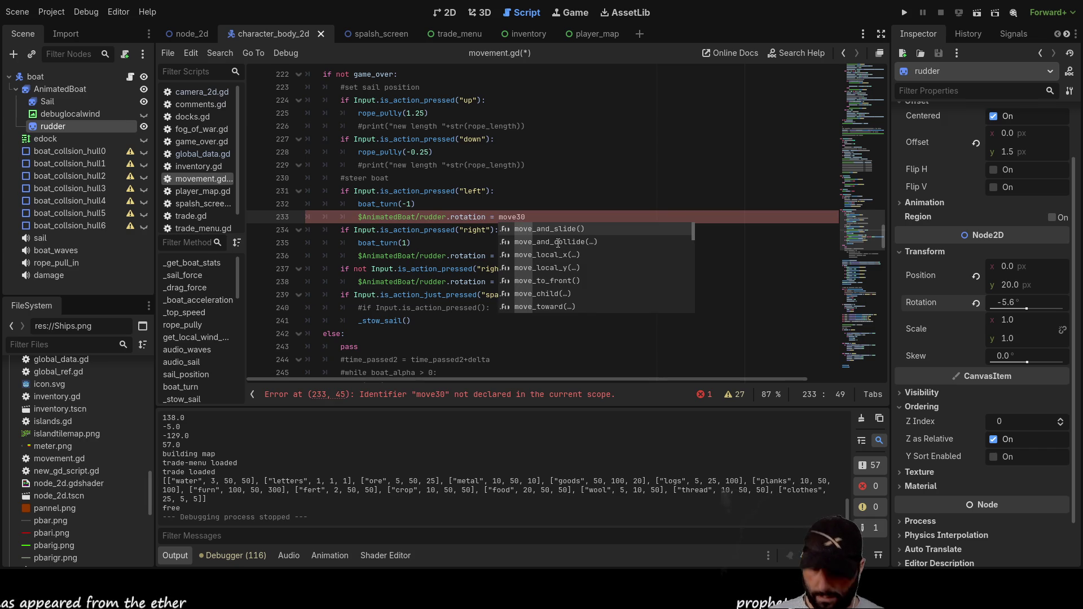
{"action": "type", "text": "_towa"}
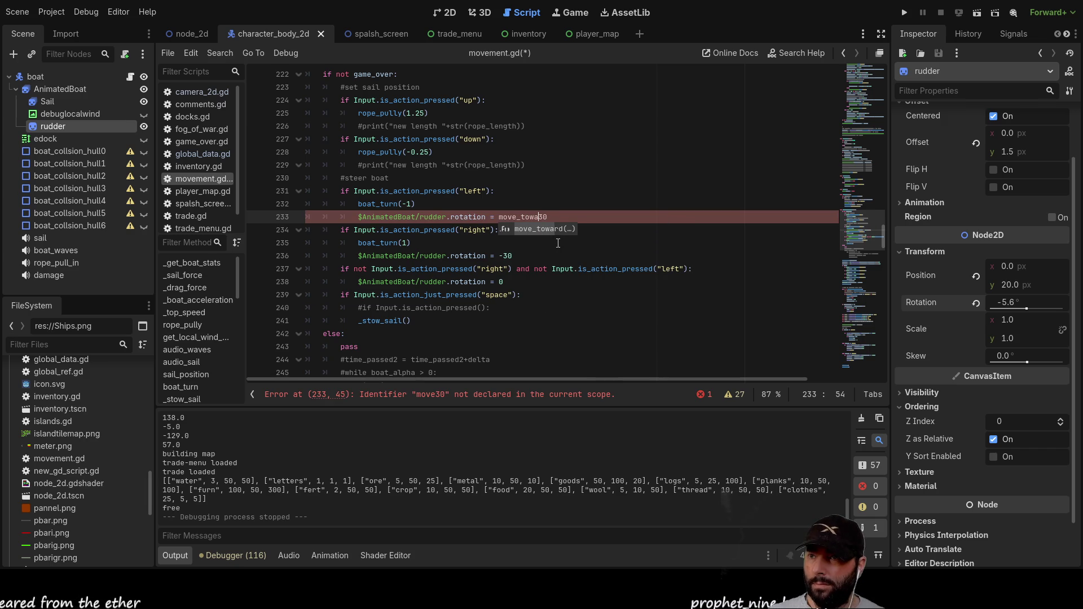
{"action": "key", "text": "Tab"}
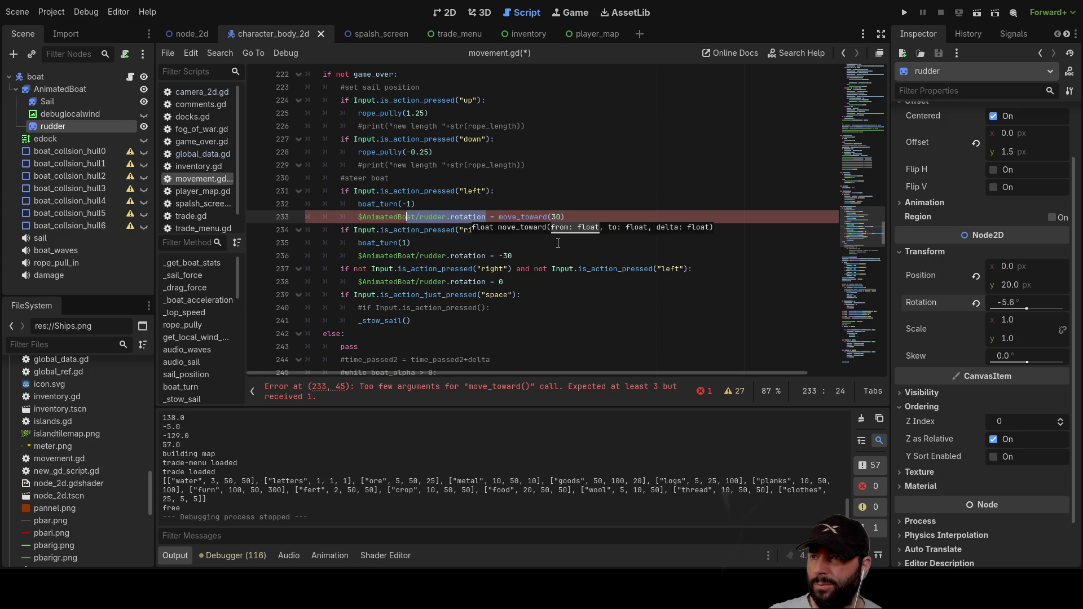
{"action": "key", "text": "ctrl+shift+Left"}
{"action": "key", "text": "ctrl+shift+Left"}
{"action": "key", "text": "Right"}
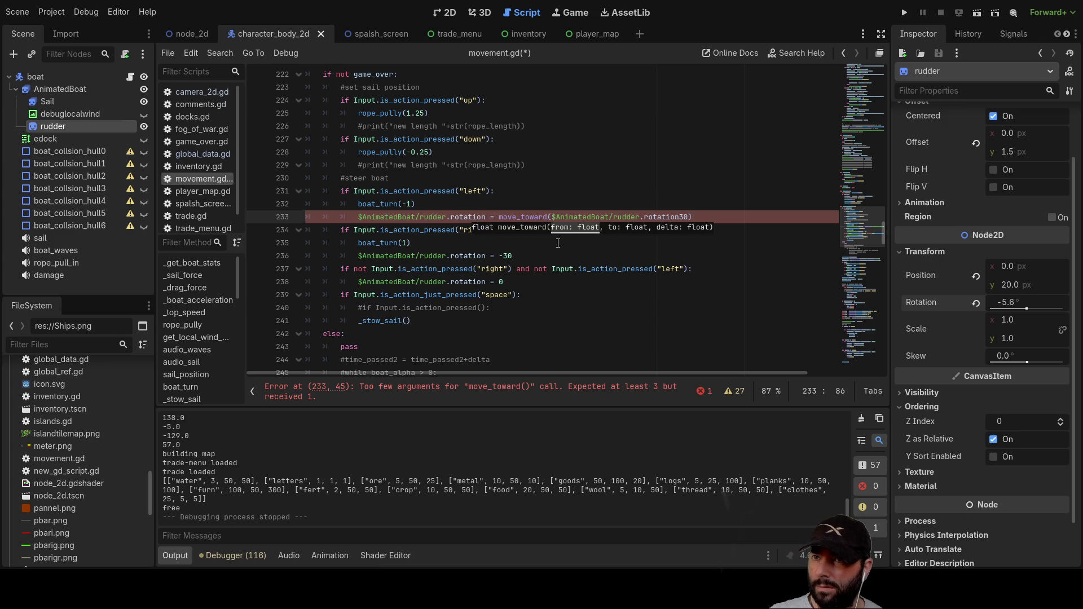
{"action": "key", "text": "Right"}
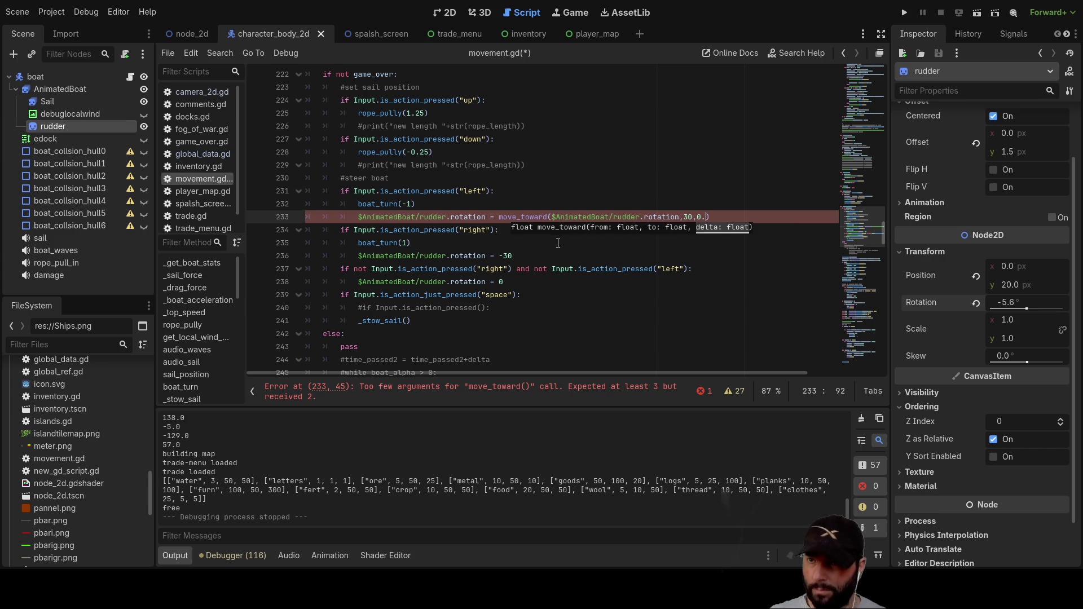
{"action": "type", "text": "1"}
{"action": "left_click", "coordinate": [623, 256]}
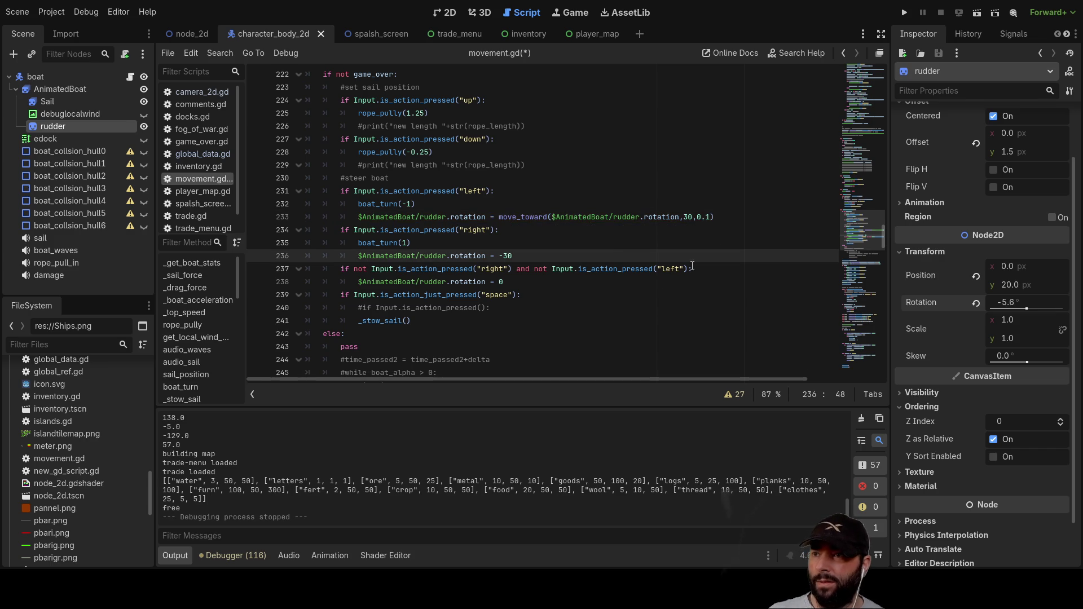
{"action": "left_click", "coordinate": [904, 12]}
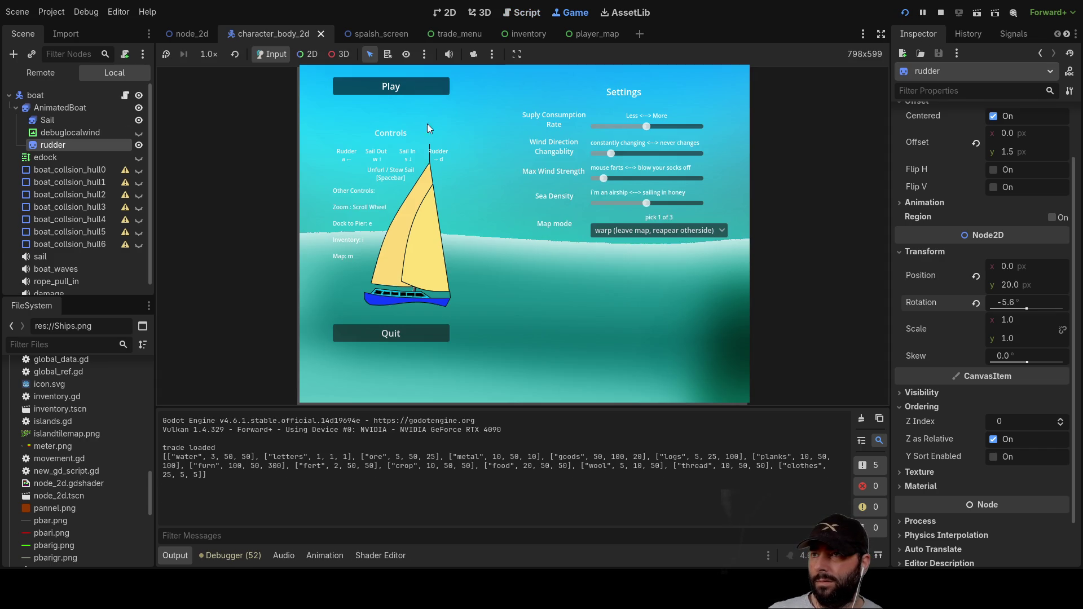
Step: Sail the boat, steer right to check the eased rudder, then stop the game
{"action": "left_click", "coordinate": [420, 90]}
{"action": "key", "text": "Right"}
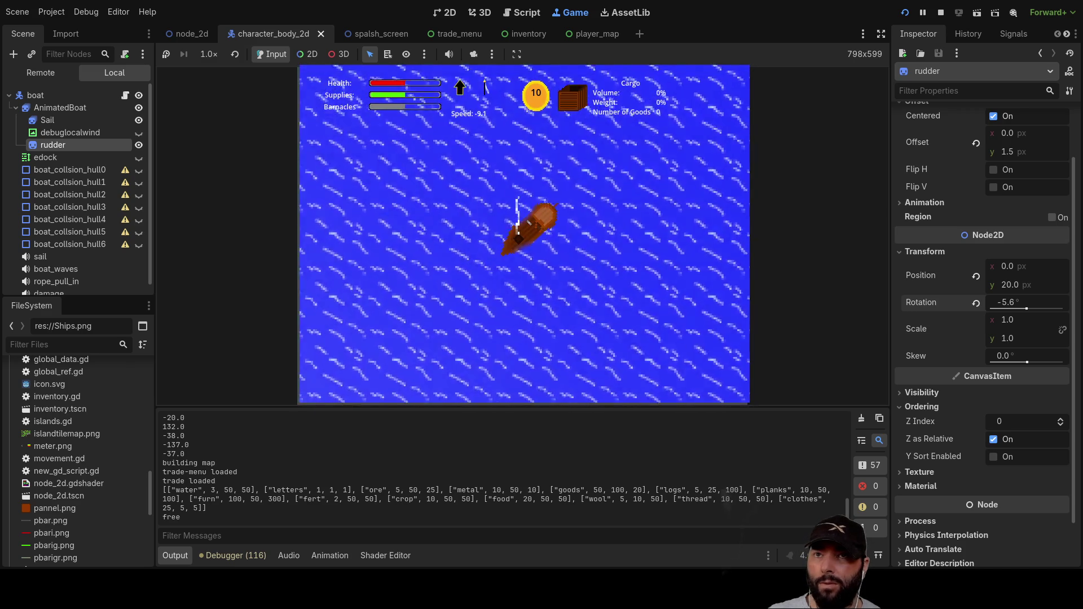
{"action": "left_click", "coordinate": [940, 13]}
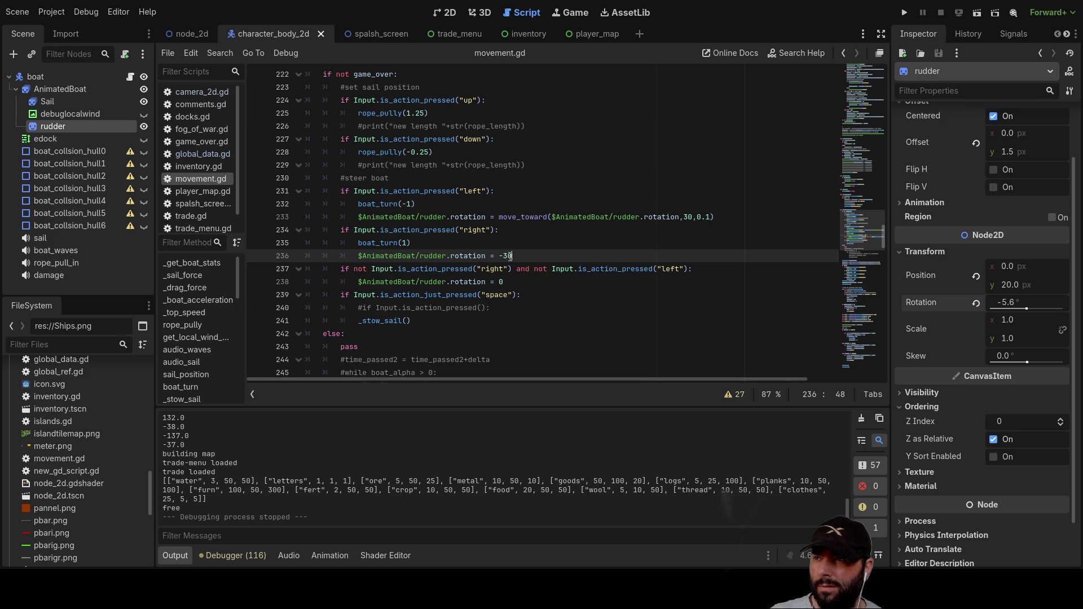
Step: In the 2D view, set the rudder sprite's Inspector Rotation to 0
{"action": "left_click", "coordinate": [445, 13]}
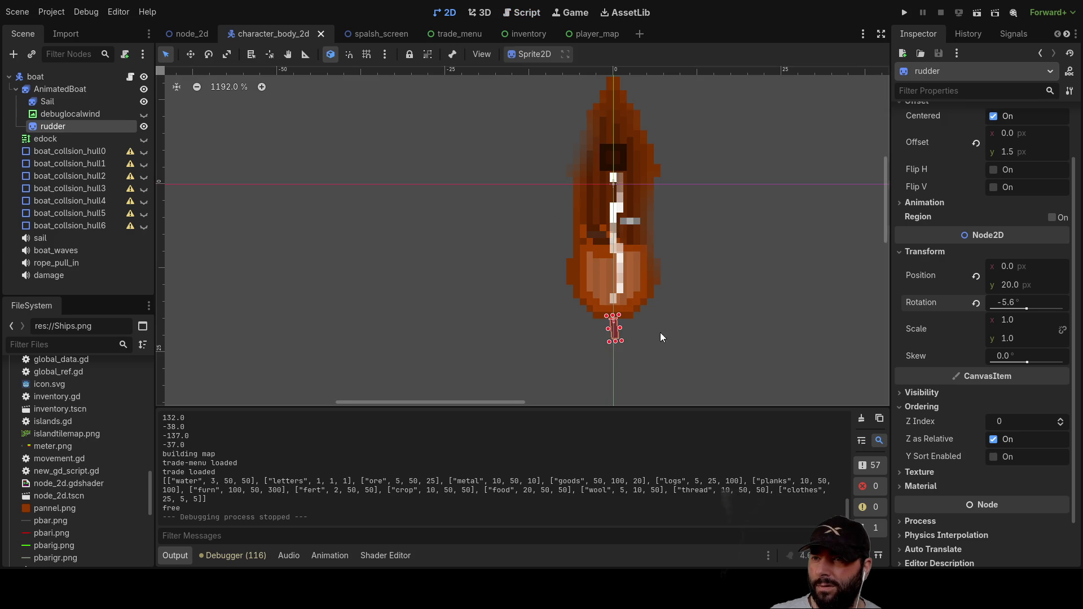
{"action": "scroll", "coordinate": [657, 332], "scroll_direction": "up", "scroll_amount": 6}
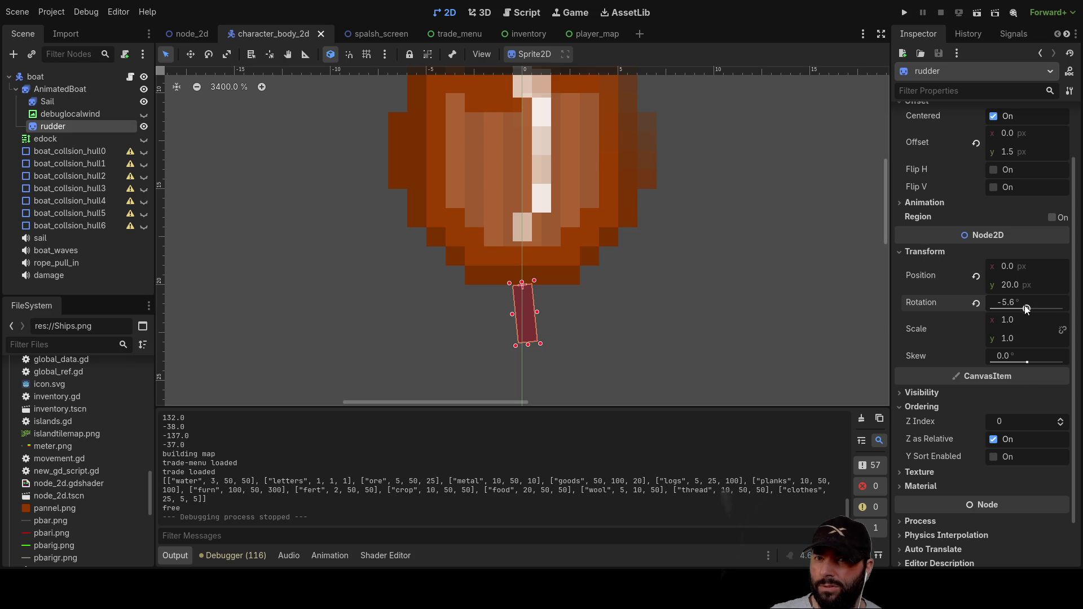
{"action": "left_click_drag", "start_coordinate": [1025, 306], "coordinate": [1024, 306]}
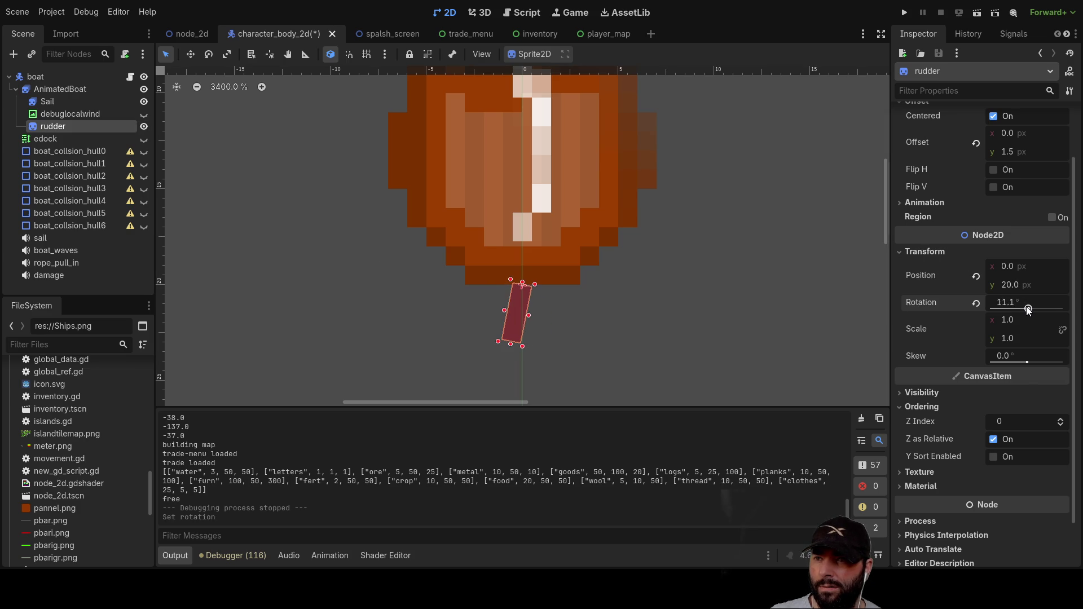
{"action": "left_click_drag", "start_coordinate": [1024, 306], "coordinate": [1032, 306]}
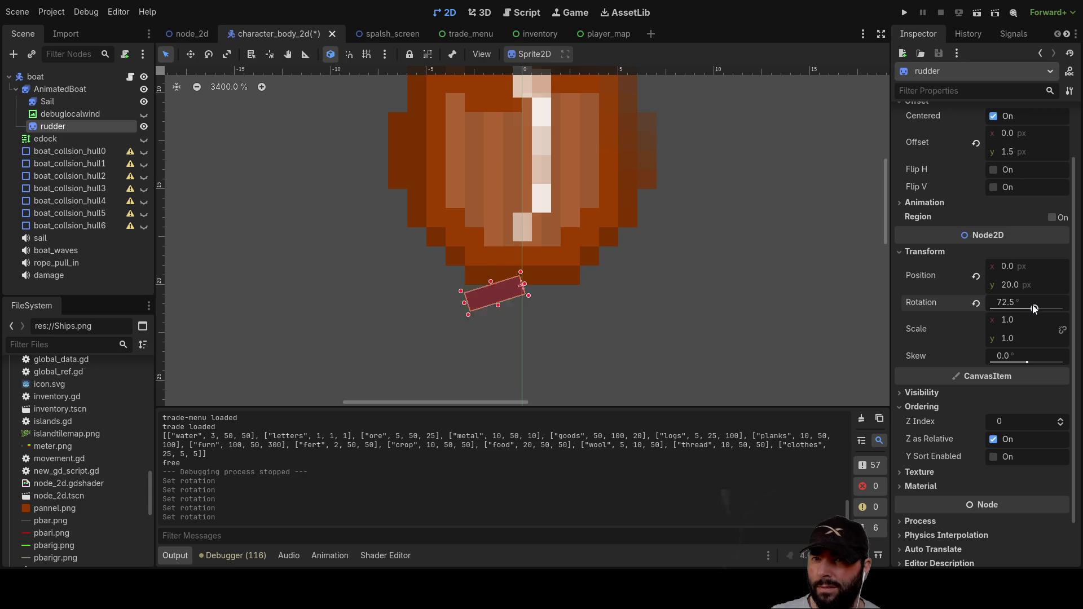
{"action": "double_click", "coordinate": [1008, 304]}
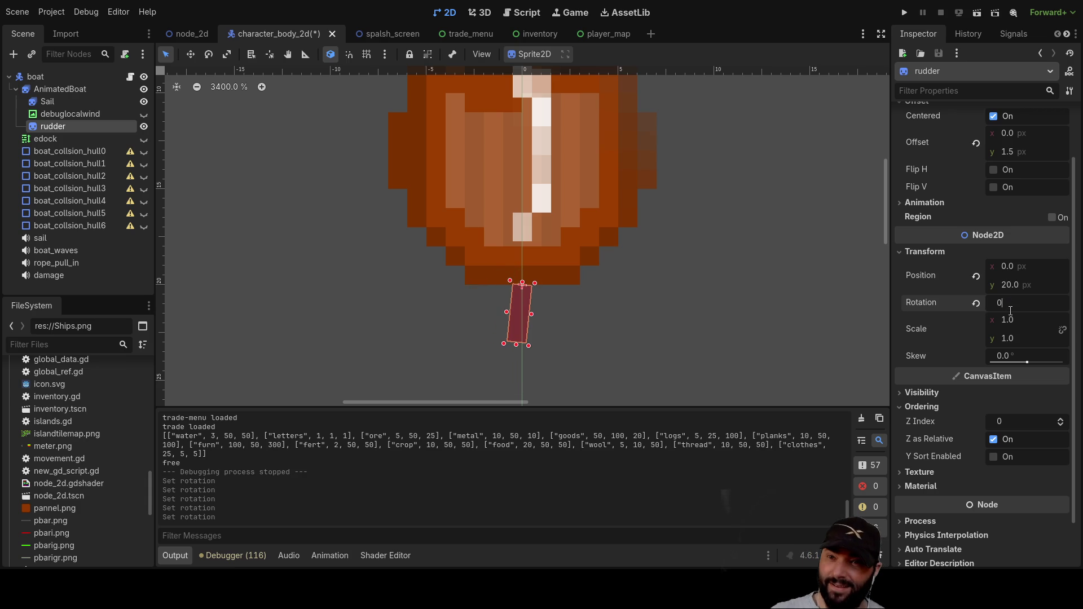
{"action": "key", "text": "Return"}
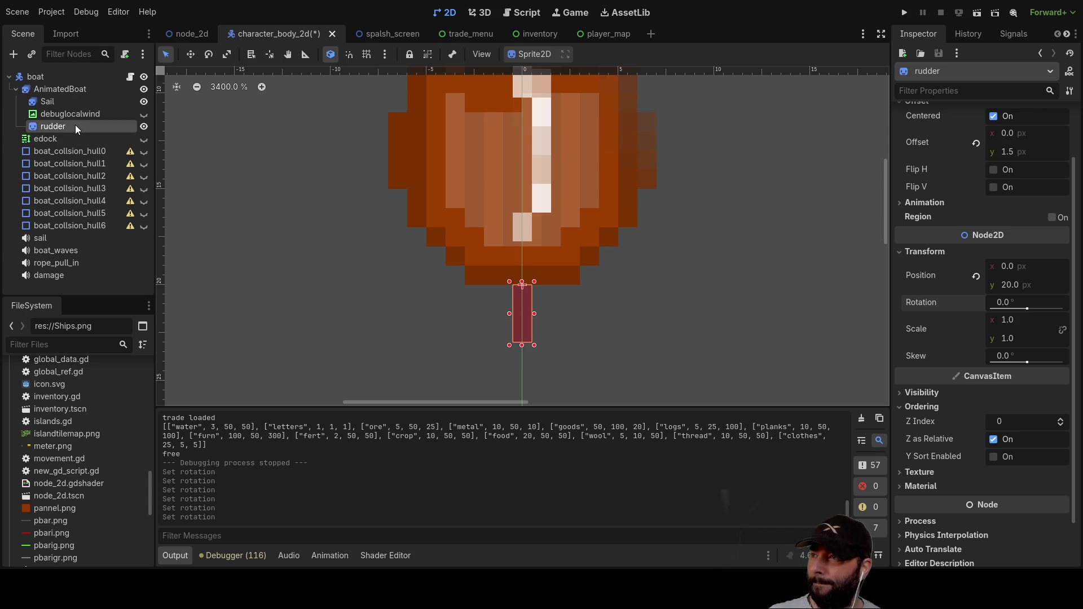
{"action": "left_click", "coordinate": [520, 16]}
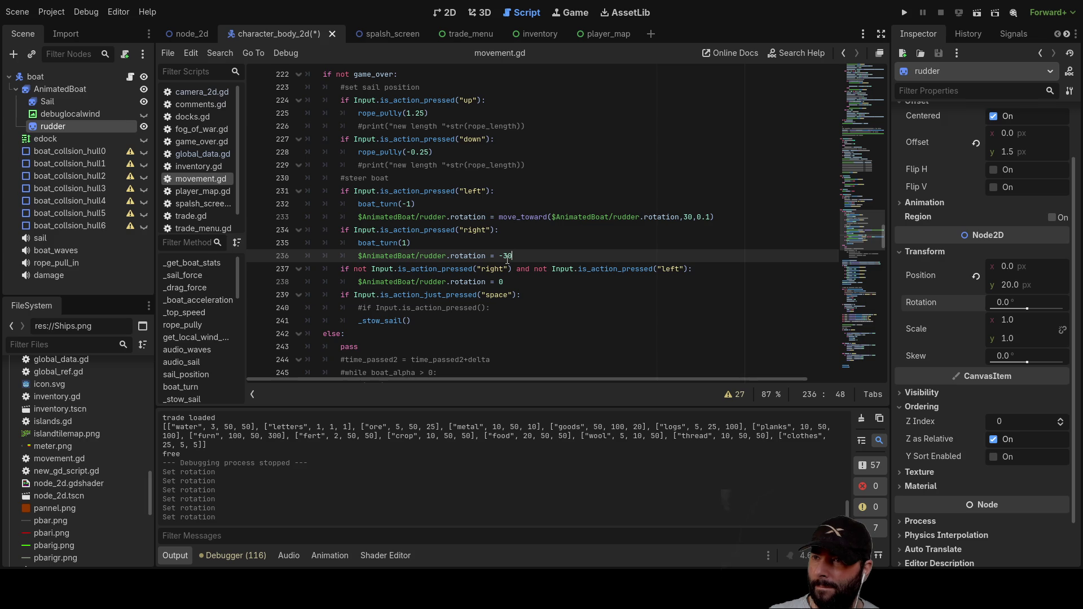
Step: Remove move_toward so line 233 reads rudder.rotation = 30, then run and start sailing
{"action": "left_click", "coordinate": [501, 218]}
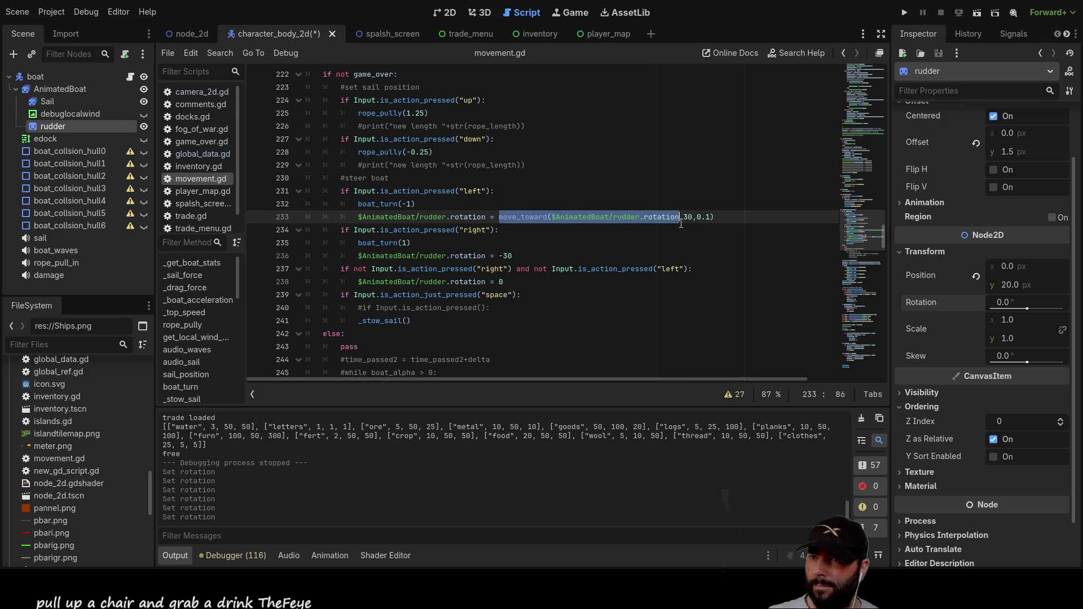
{"action": "key", "text": "BackSpace"}
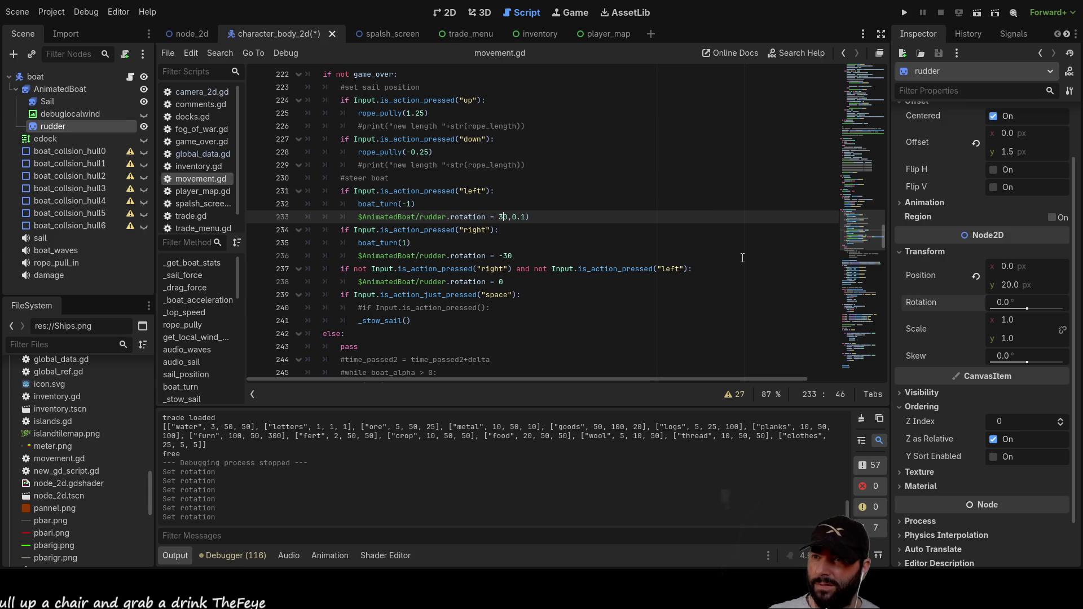
{"action": "key", "text": "Right"}
{"action": "key", "text": "Delete"}
{"action": "key", "text": "Delete"}
{"action": "key", "text": "Delete"}
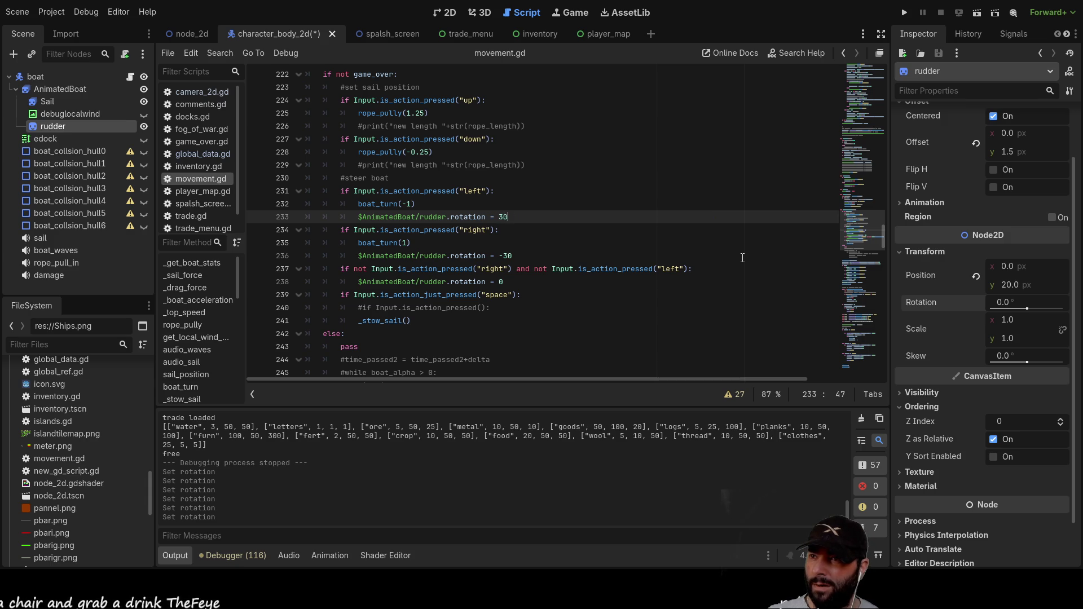
{"action": "left_click", "coordinate": [903, 14]}
{"action": "left_click", "coordinate": [386, 86]}
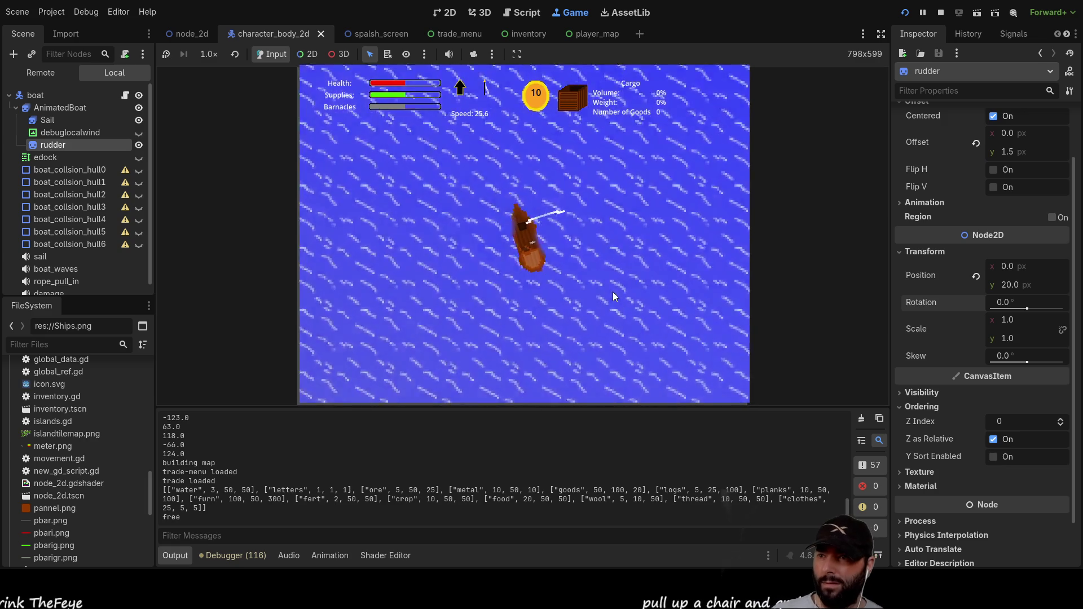
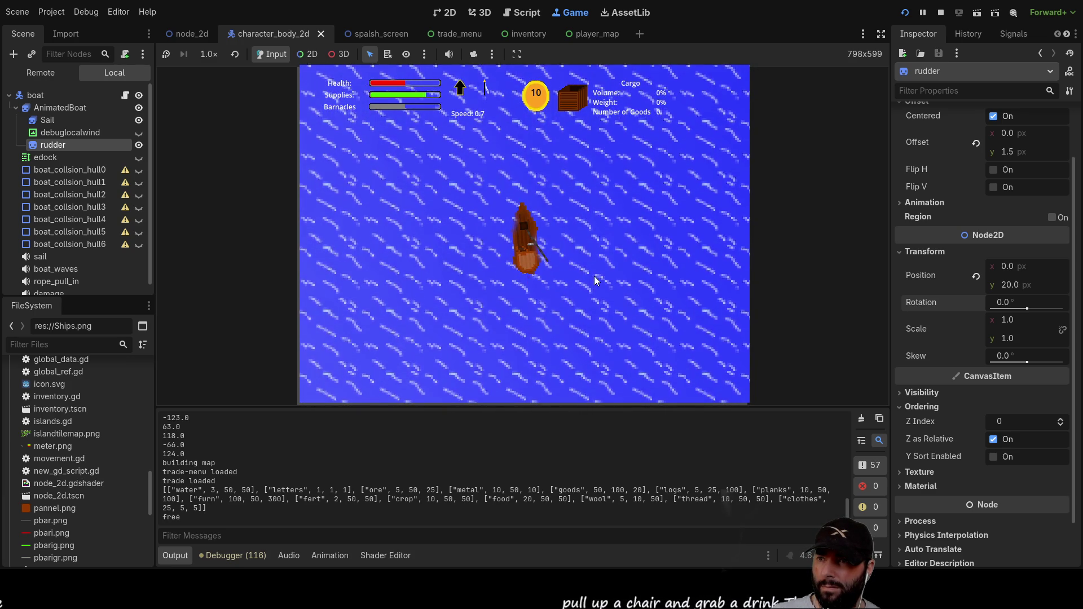
Step: Stop the game and bring up the rudder sprite in the 2D editor to preview its rotation
{"action": "key", "text": "F8"}
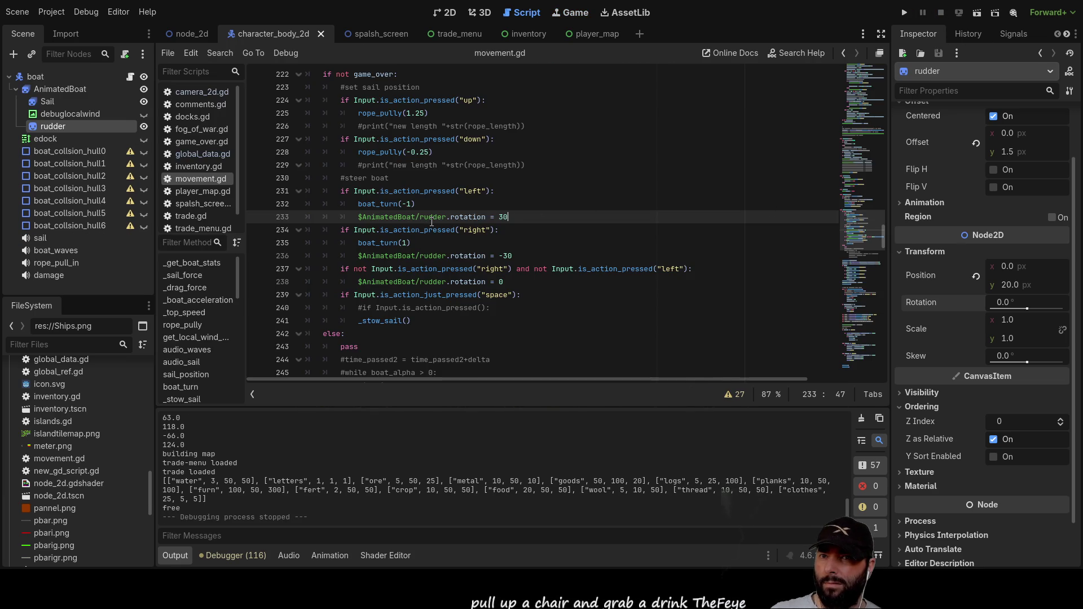
{"action": "left_click", "coordinate": [446, 13]}
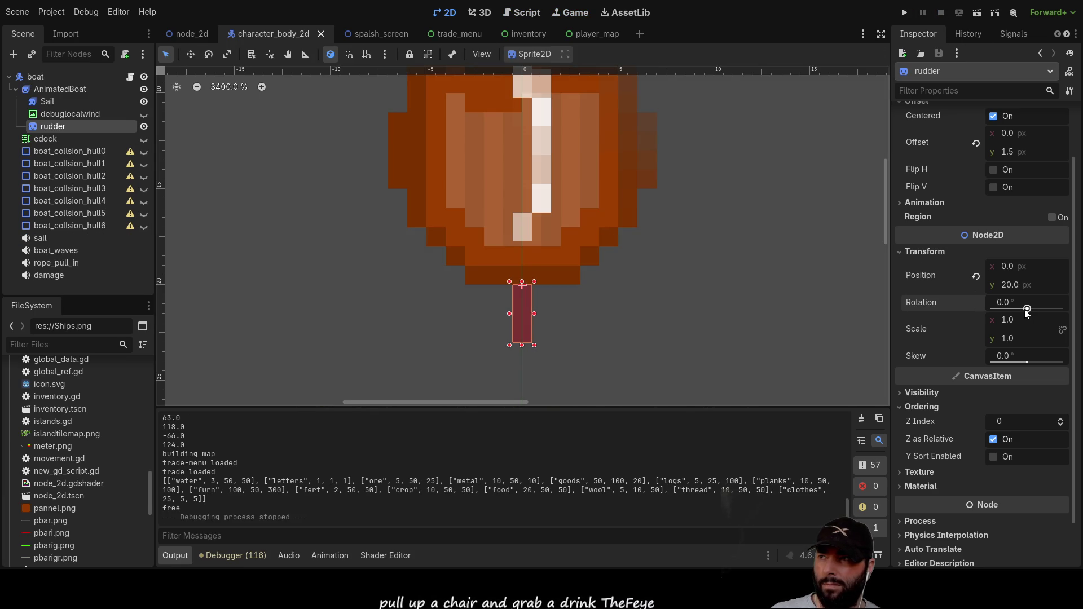
{"action": "mouse_move", "coordinate": [1025, 309]}
{"action": "left_mouse_down"}
{"action": "mouse_move", "coordinate": [1036, 311]}
{"action": "mouse_move", "coordinate": [1024, 309]}
{"action": "left_mouse_up"}
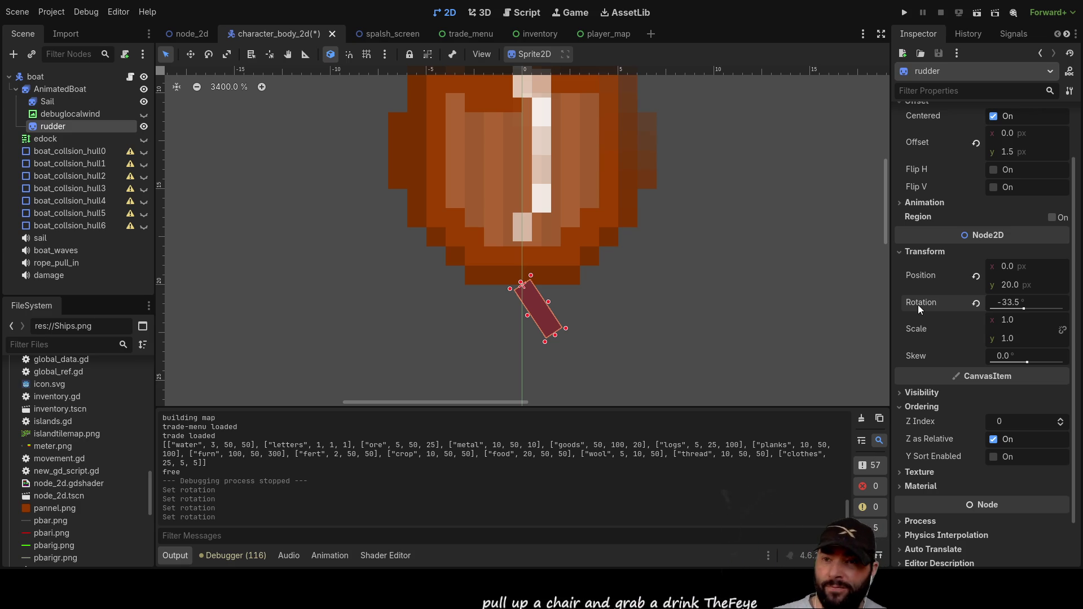
Step: Return to movement.gd with the cursor before the rudder angle 30 on line 233
{"action": "left_click", "coordinate": [520, 13]}
{"action": "left_click", "coordinate": [499, 216]}
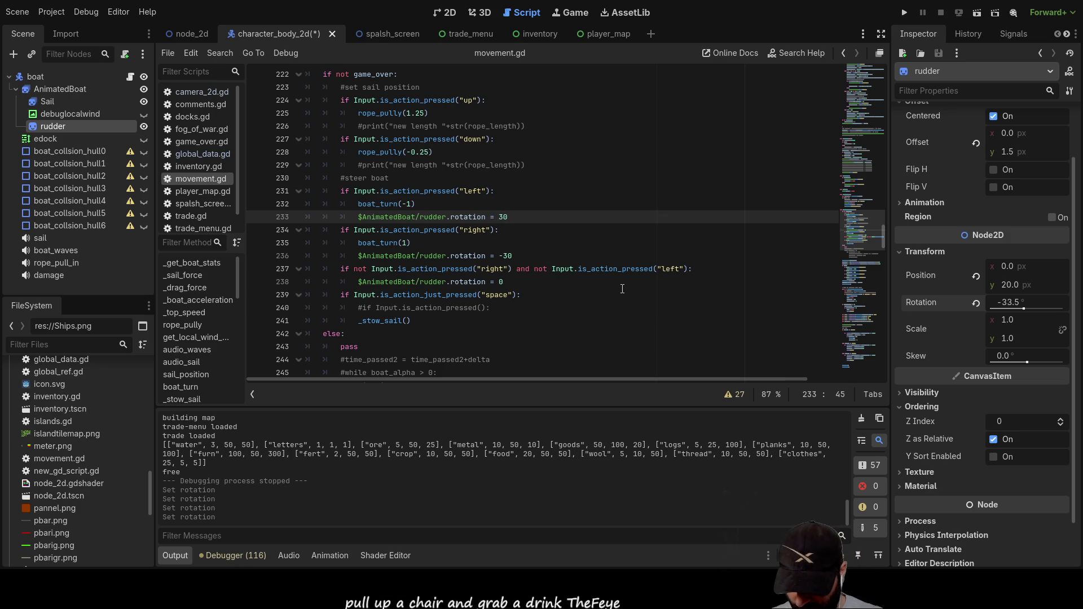
Step: Make the rudder ease via move_toward to deg_to_rad 40, -40 and 0 (step 0.01), then play the game
{"action": "type", "text": "degre"}
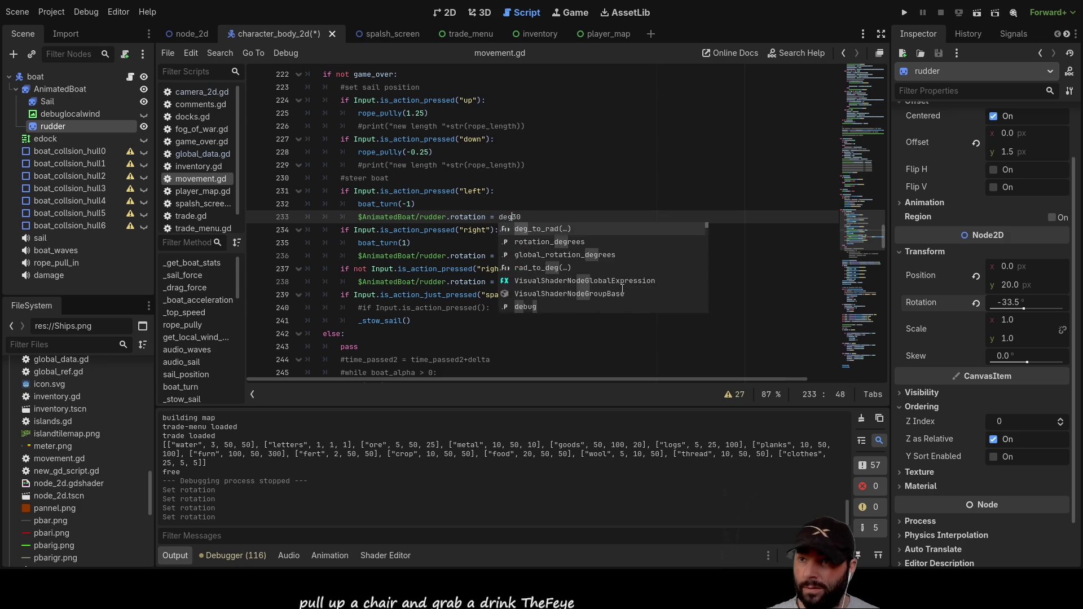
{"action": "key", "text": "BackSpace"}
{"action": "key", "text": "BackSpace"}
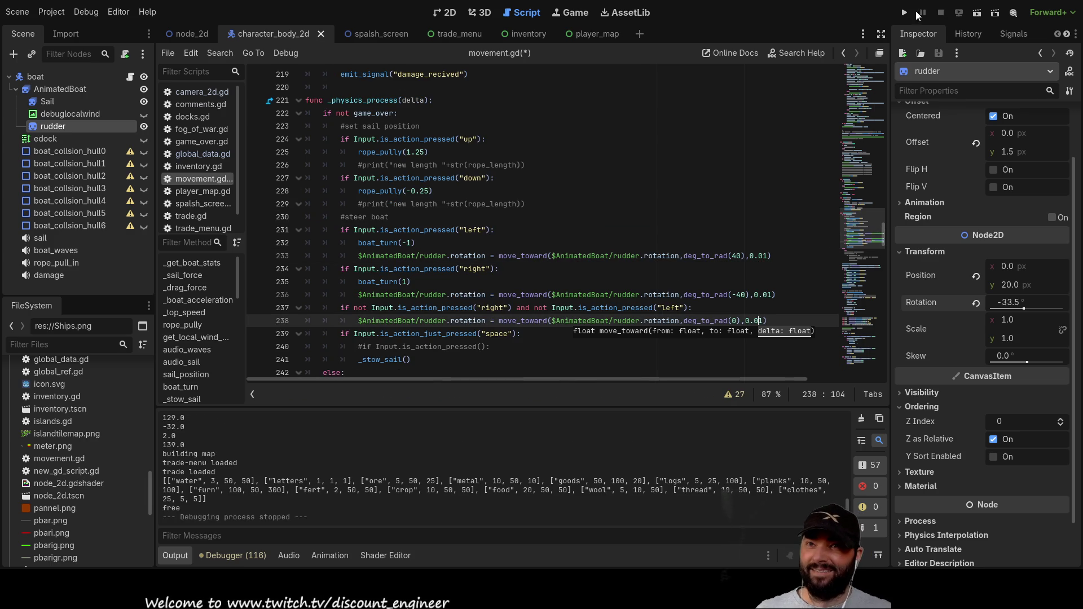
{"action": "left_click", "coordinate": [904, 12]}
{"action": "left_click", "coordinate": [396, 90]}
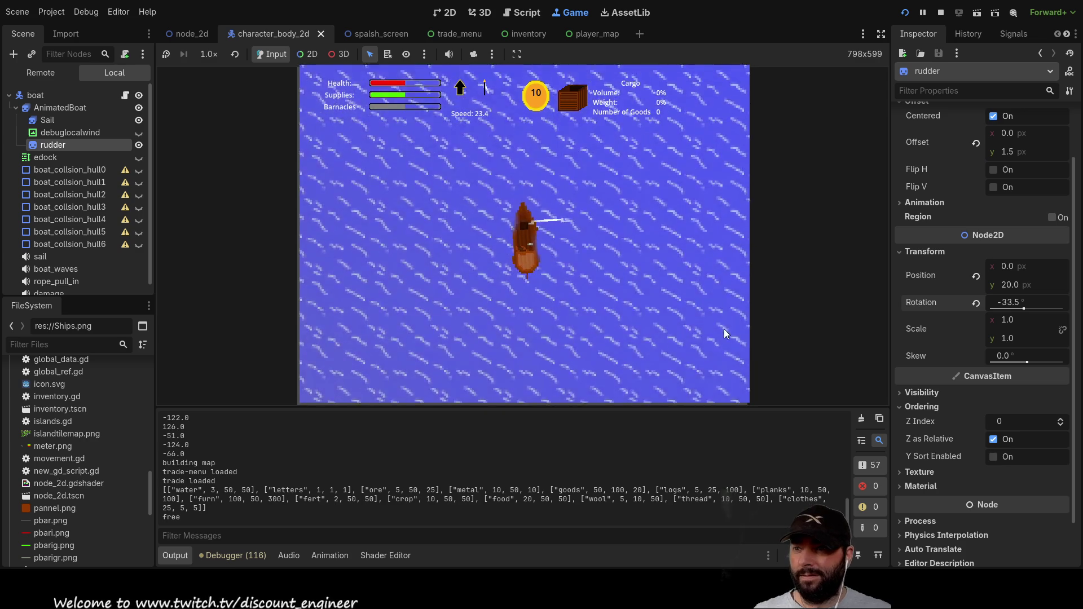
Step: Steer the boat with D to test the rudder, then stop the game with F8
{"action": "key", "text": "d"}
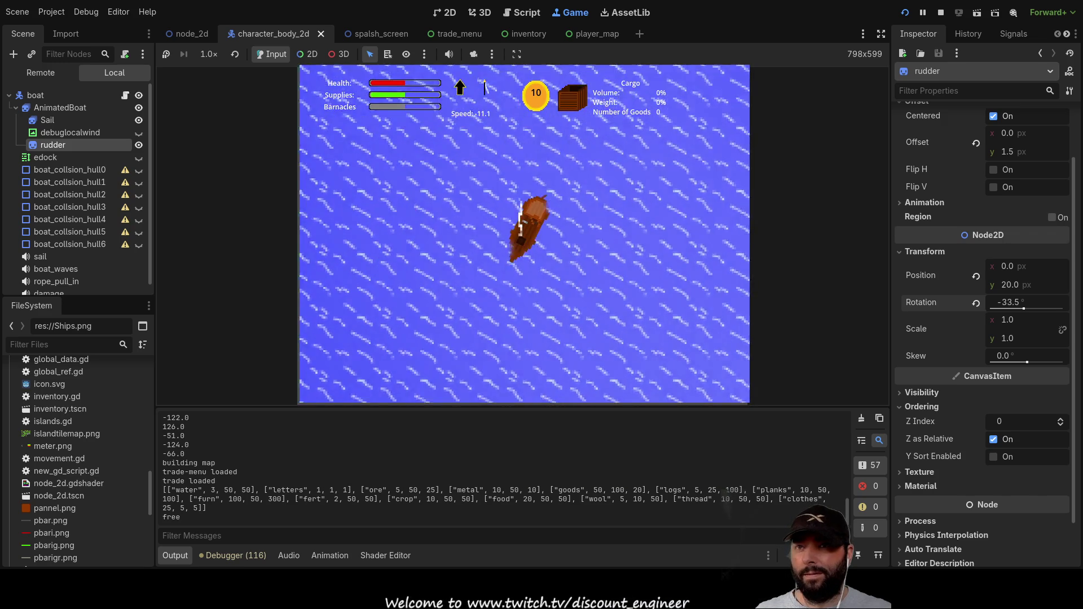
{"action": "key", "text": "F8"}
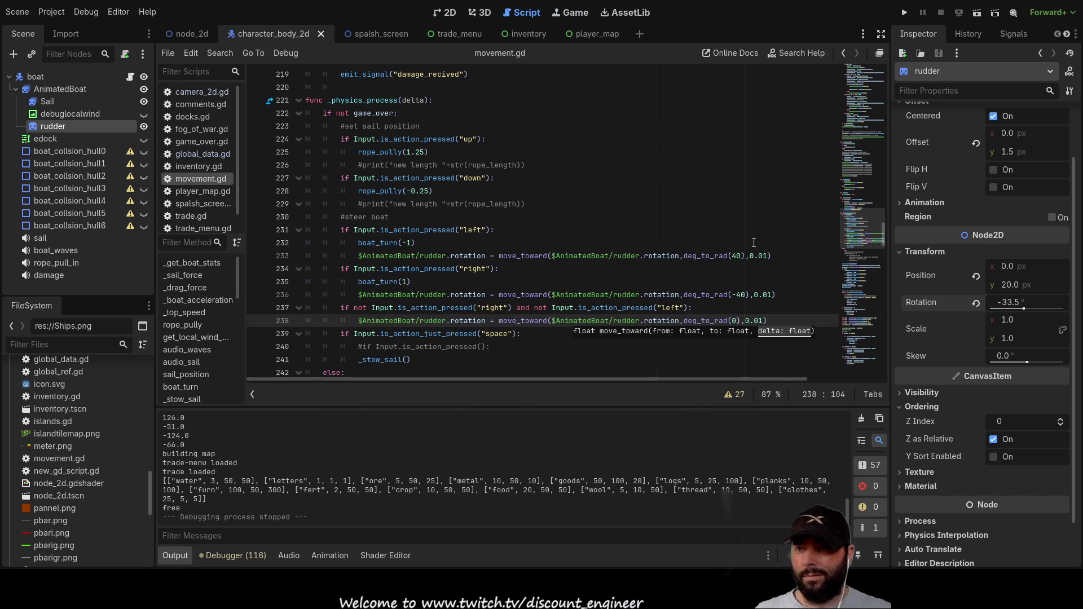
Step: Change the rudder move_toward step from 0.01 to 0.05 on lines 233, 236 and 238
{"action": "left_click", "coordinate": [768, 256]}
{"action": "key", "text": "BackSpace"}
{"action": "type", "text": "5"}
{"action": "key", "text": "Down"}
{"action": "key", "text": "Down"}
{"action": "key", "text": "Down"}
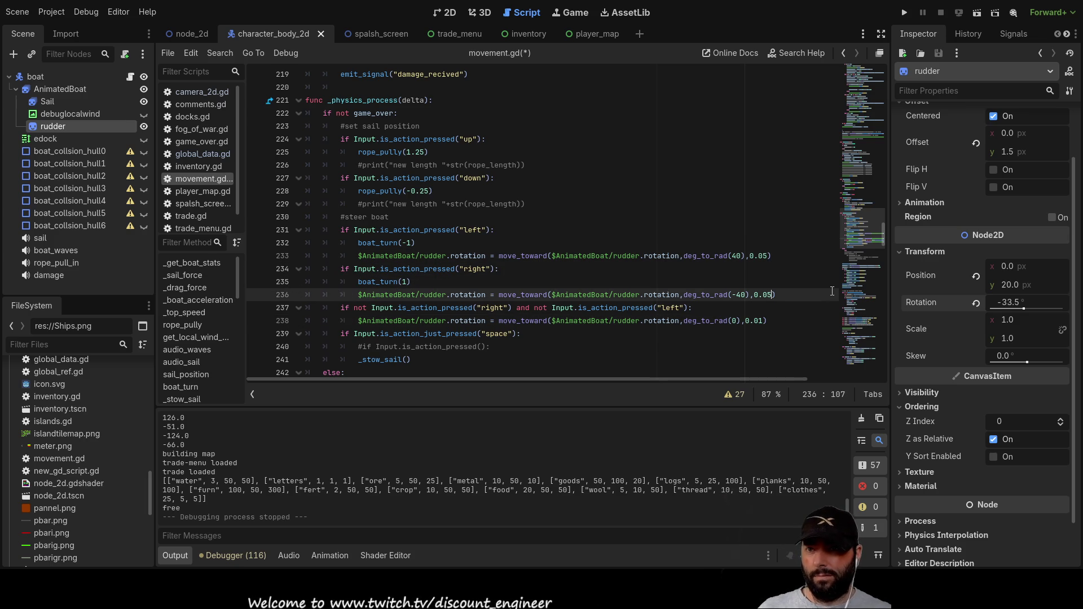
{"action": "key", "text": "Down"}
{"action": "key", "text": "Down"}
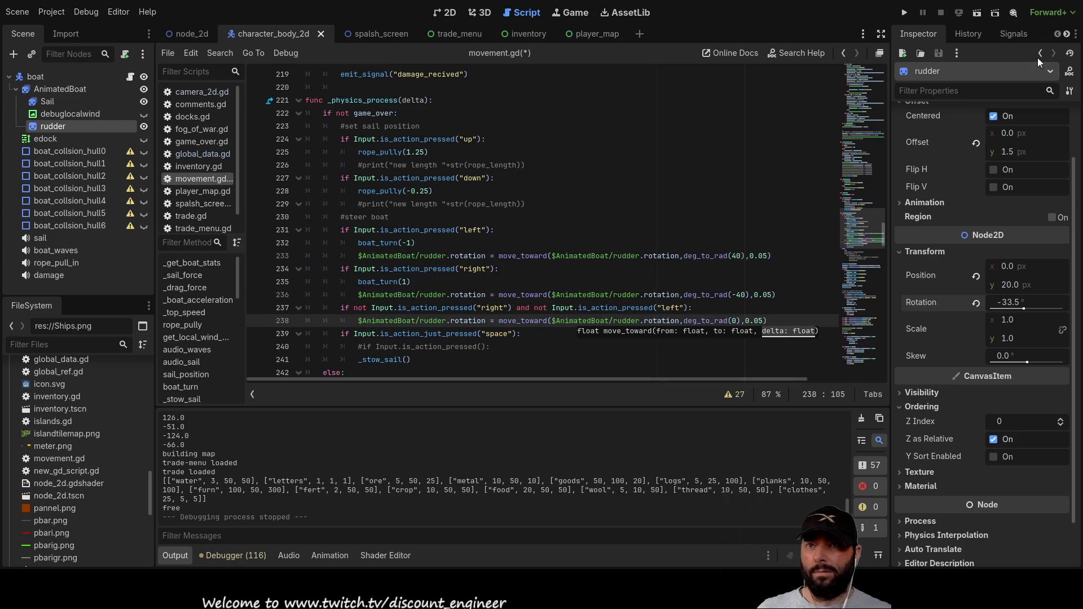
Step: Run and play the game to test the faster rudder, then stop it with F8
{"action": "left_click", "coordinate": [904, 14]}
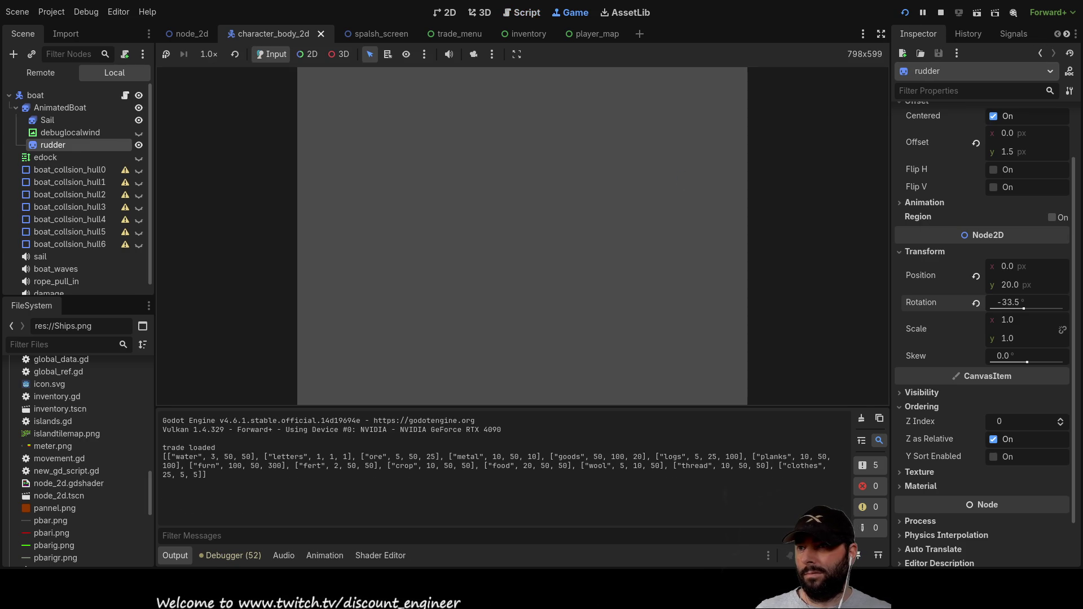
{"action": "left_click", "coordinate": [409, 93]}
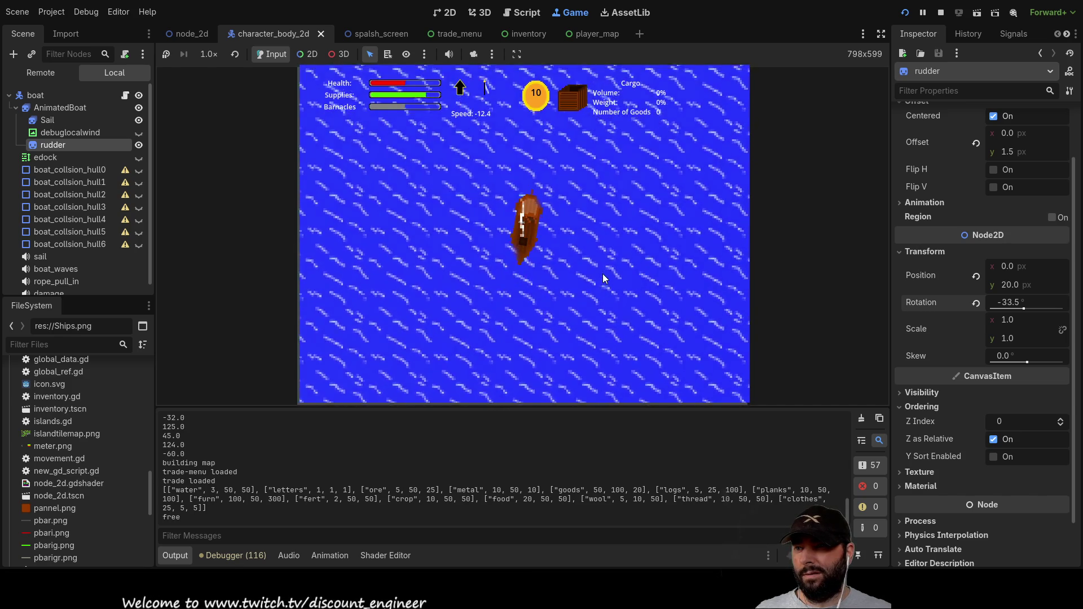
{"action": "key", "text": "F8"}
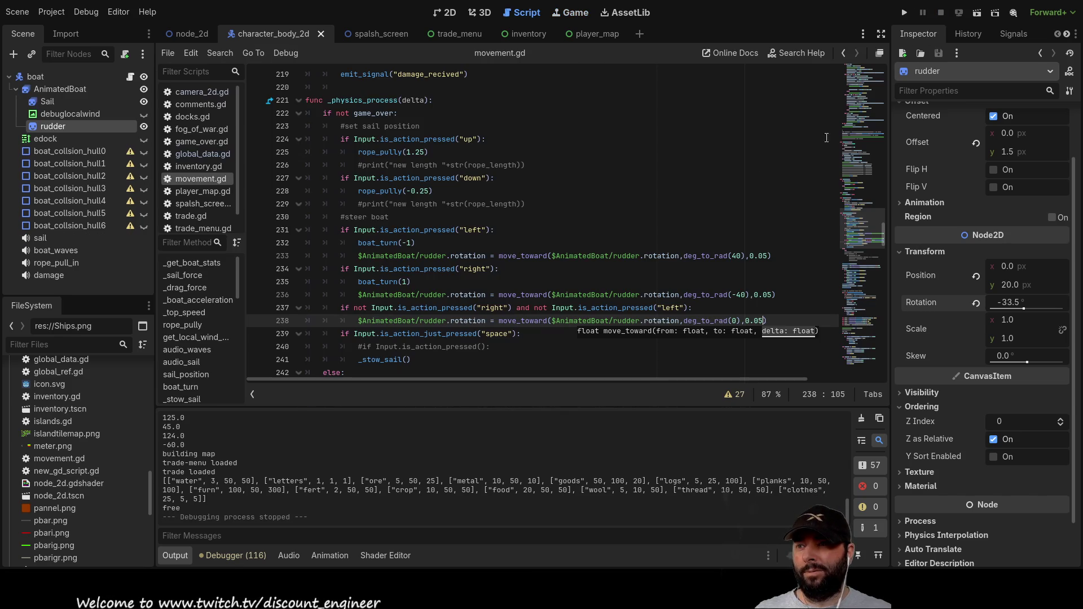
Step: Move boat_turn(-1) from line 232 to just below the left rudder rotation line
{"action": "scroll", "coordinate": [496, 268], "scroll_direction": "down", "scroll_amount": 3}
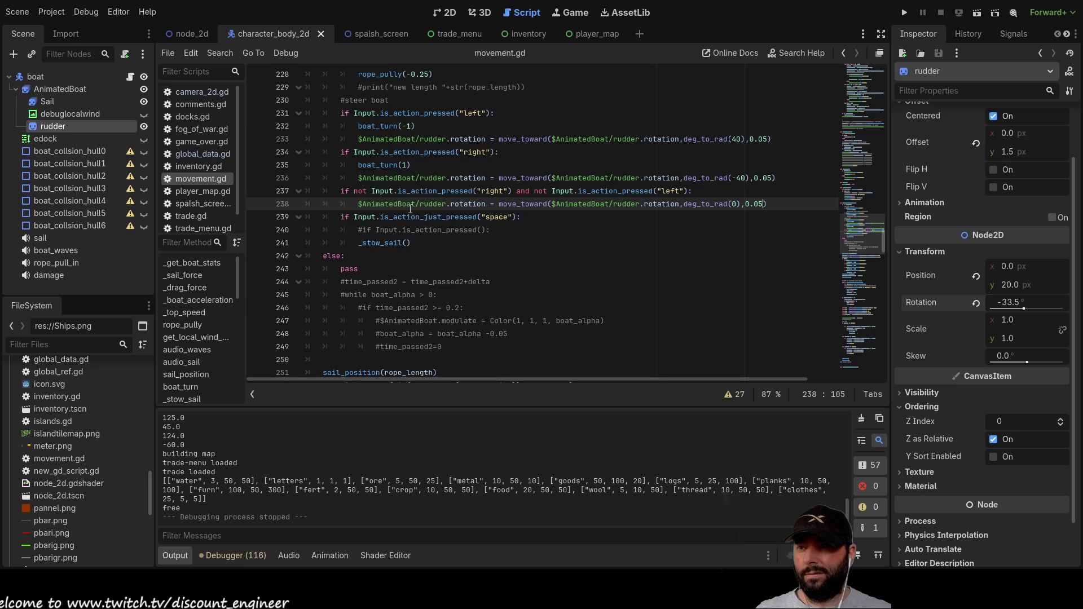
{"action": "scroll", "coordinate": [522, 281], "scroll_direction": "up", "scroll_amount": 1}
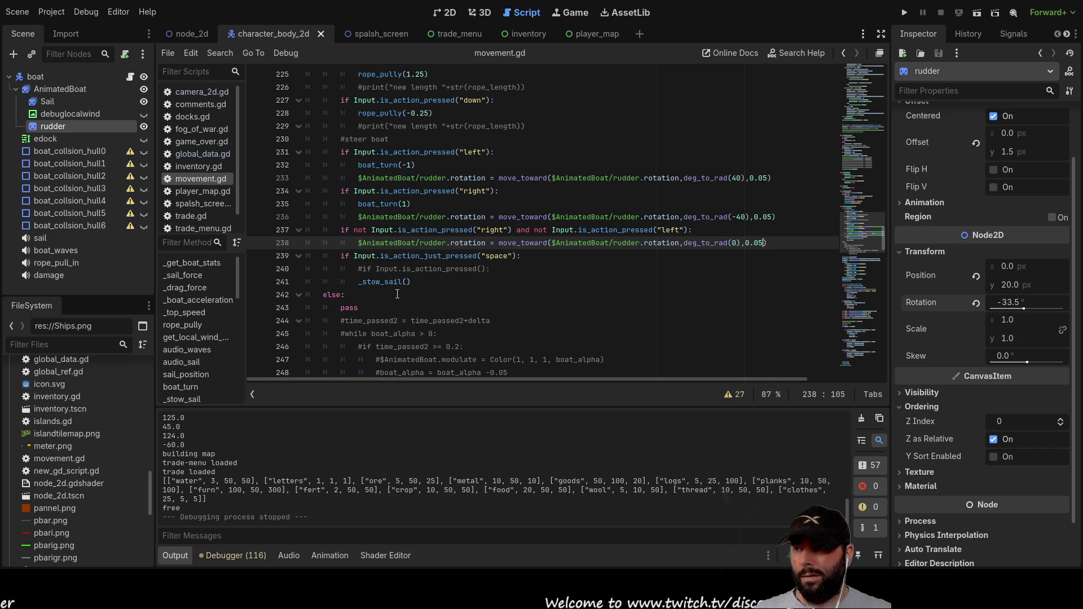
{"action": "scroll", "coordinate": [397, 286], "scroll_direction": "up", "scroll_amount": 2}
{"action": "scroll", "coordinate": [414, 269], "scroll_direction": "down", "scroll_amount": 2}
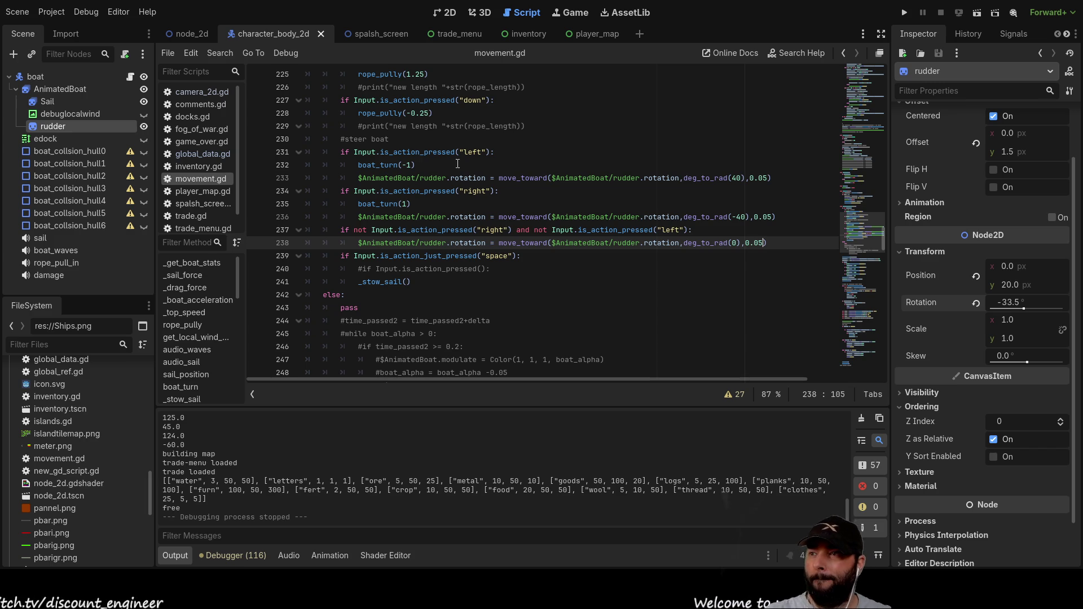
{"action": "left_click", "coordinate": [425, 206]}
{"action": "left_click", "coordinate": [359, 165]}
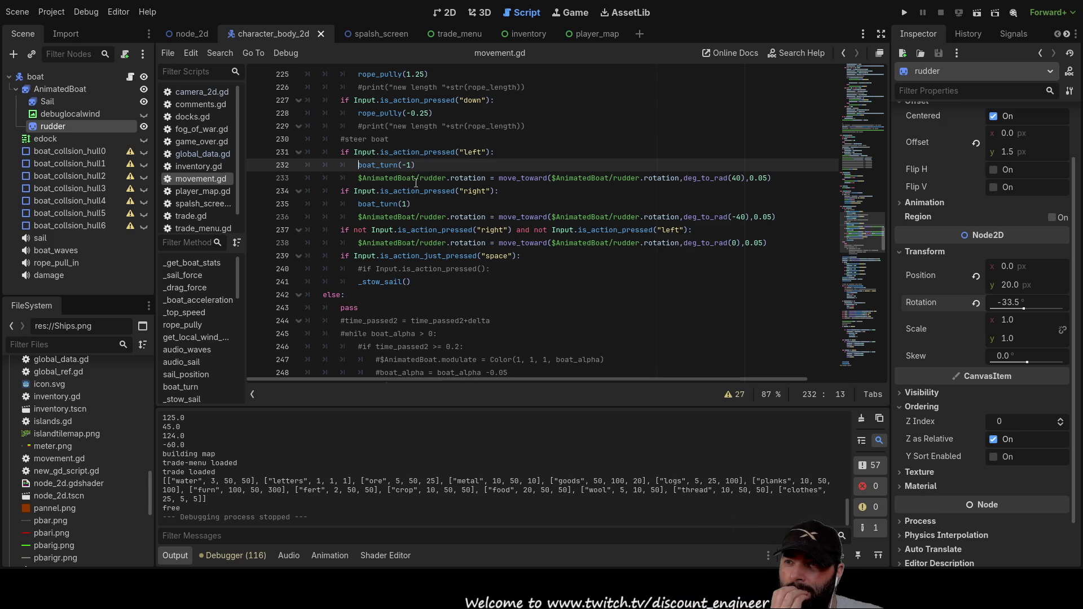
{"action": "left_click_drag", "start_coordinate": [420, 169], "coordinate": [358, 162]}
{"action": "key", "text": "ctrl+c"}
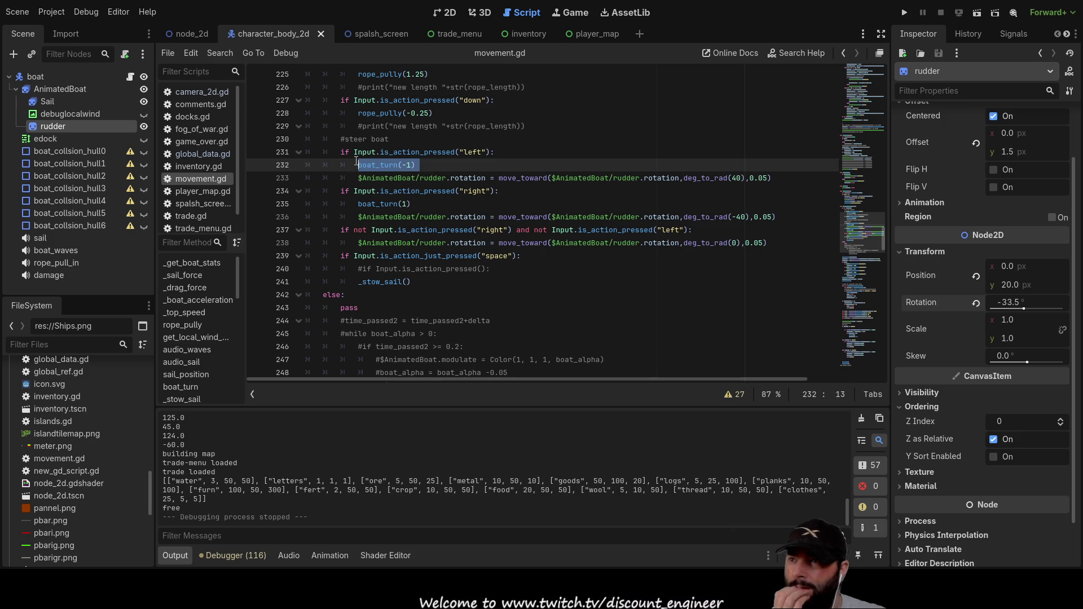
{"action": "key", "text": "Delete"}
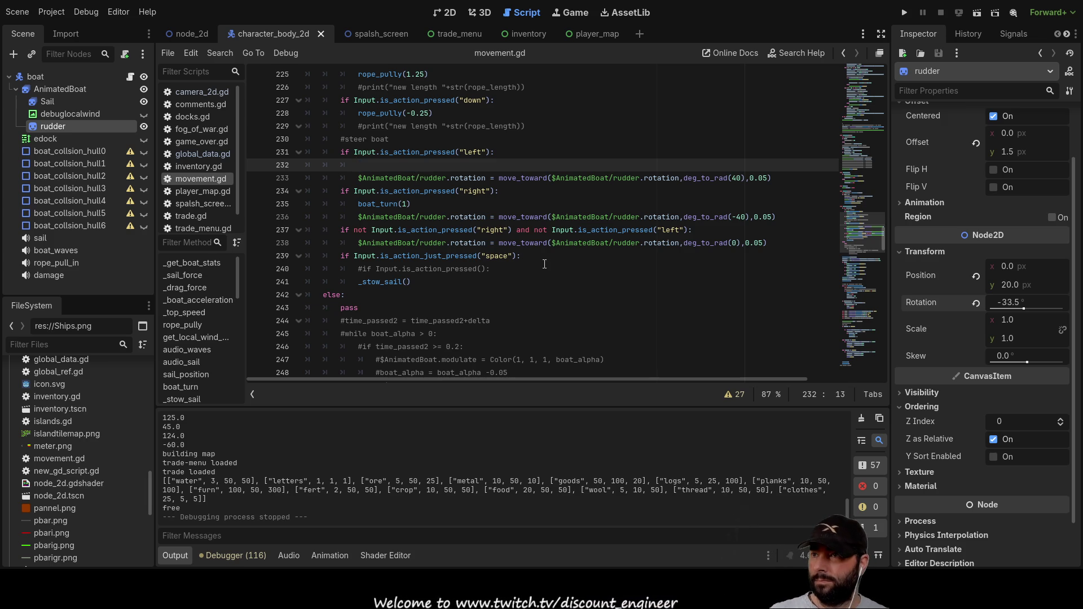
{"action": "key", "text": "Delete"}
{"action": "key", "text": "Down"}
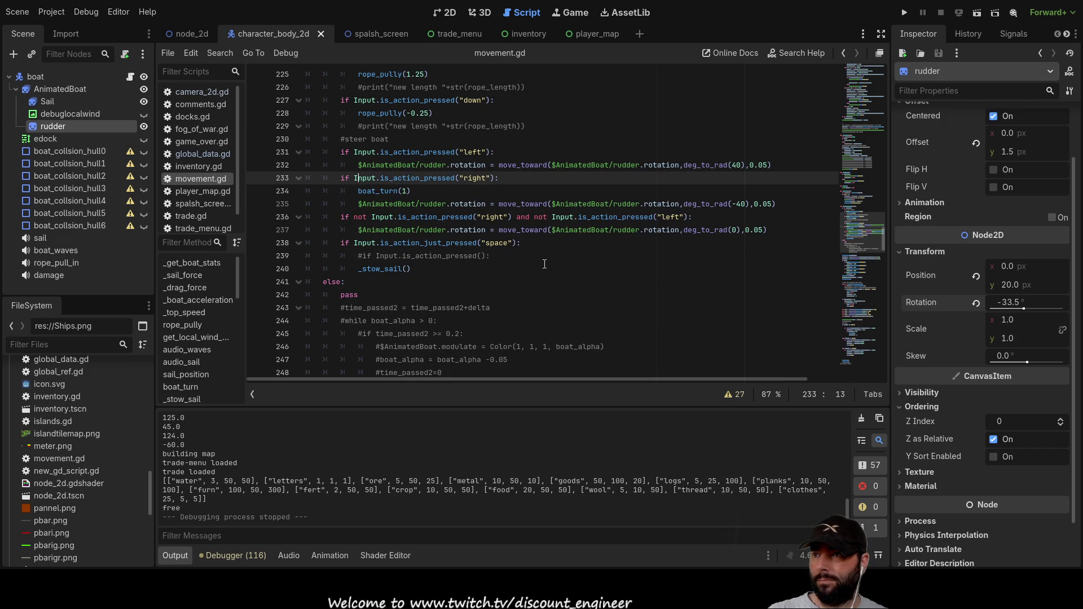
{"action": "key", "text": "Up"}
{"action": "key", "text": "End"}
{"action": "key", "text": "Return"}
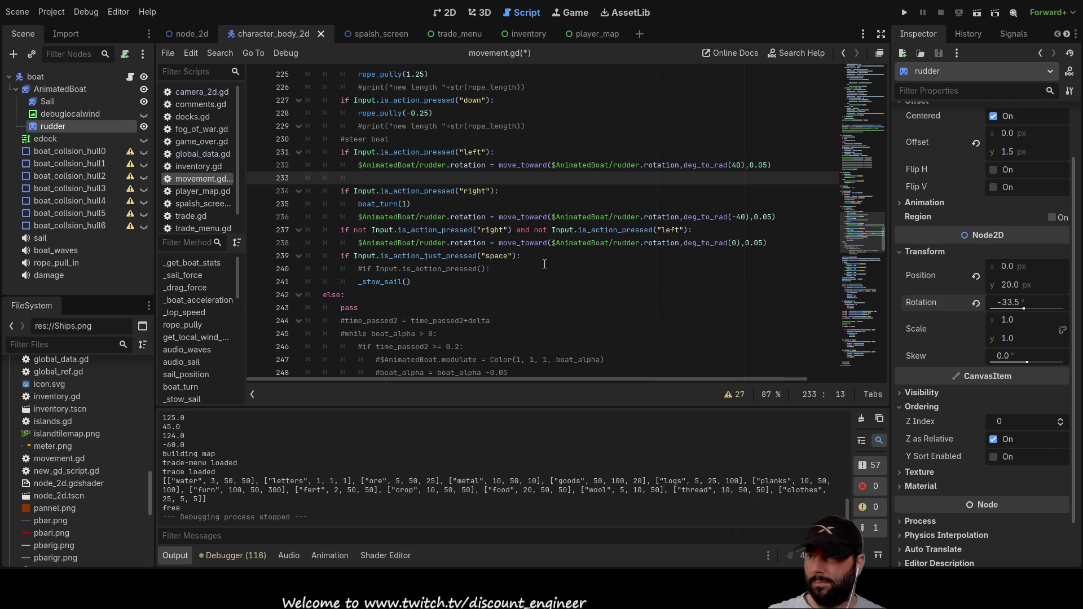
{"action": "key", "text": "ctrl+v"}
Step: Cut boat_turn(1) from the right-steer branch and remove its leftover empty line
{"action": "key", "text": "Down"}
{"action": "key", "text": "Down"}
{"action": "key", "text": "Left"}
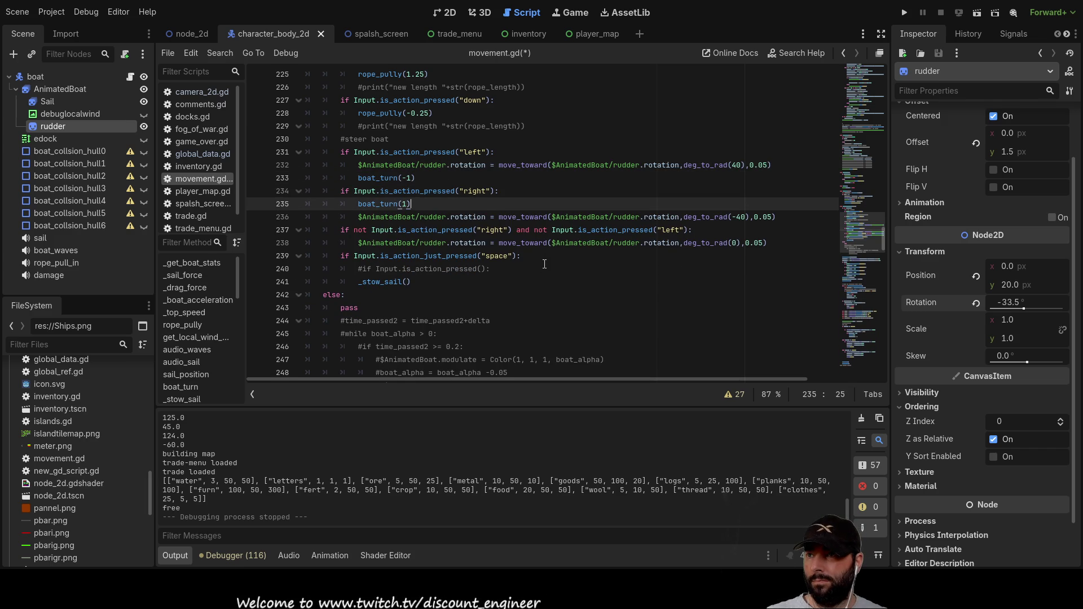
{"action": "key", "text": "Home"}
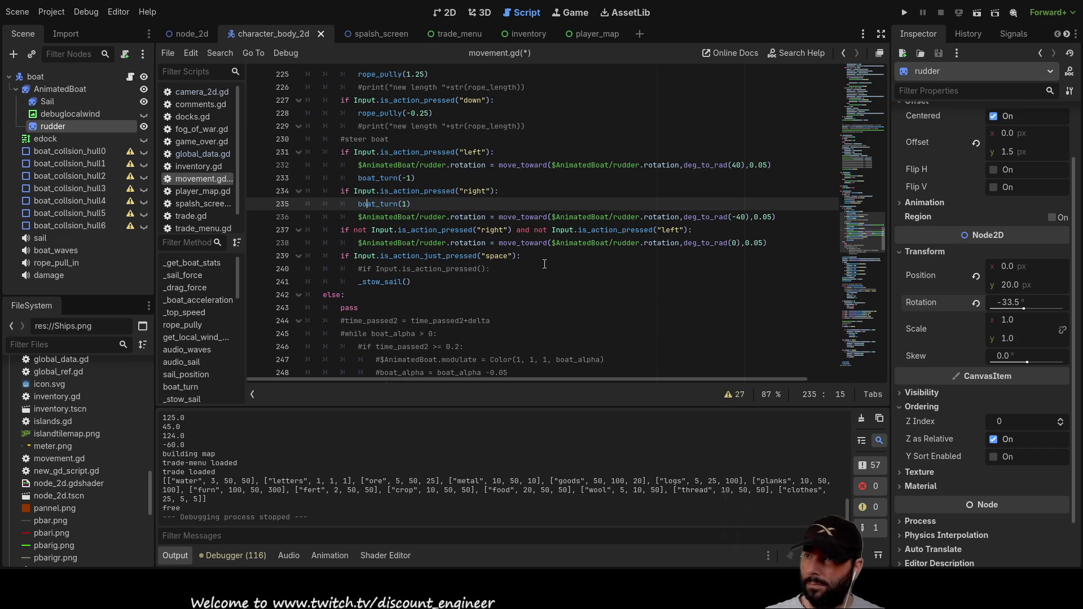
{"action": "key", "text": "shift+Right"}
{"action": "key", "text": "shift+Right"}
{"action": "key", "text": "shift+Right"}
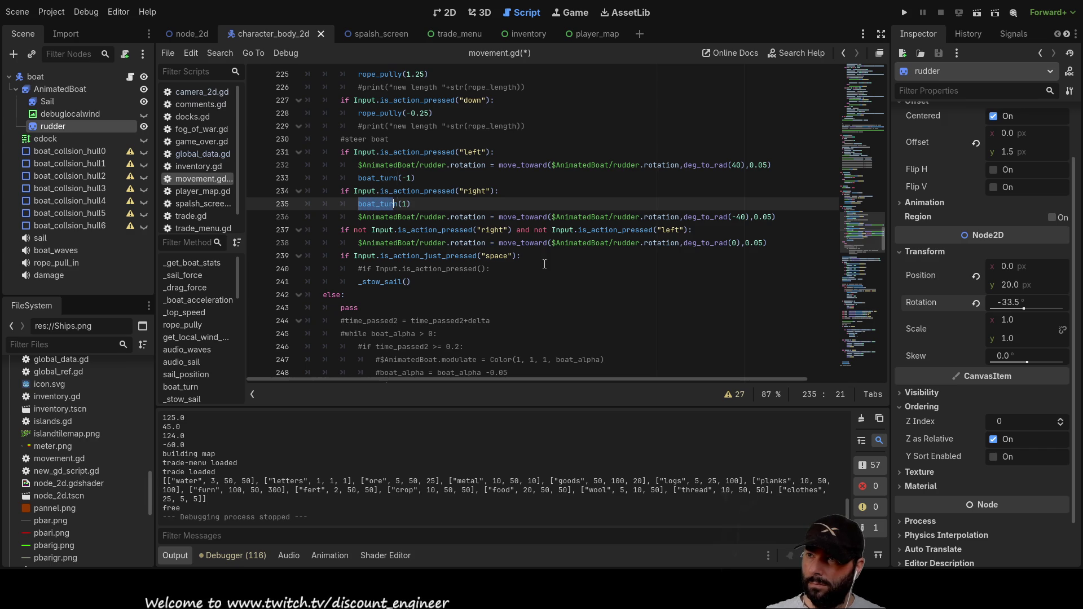
{"action": "key", "text": "shift+Right"}
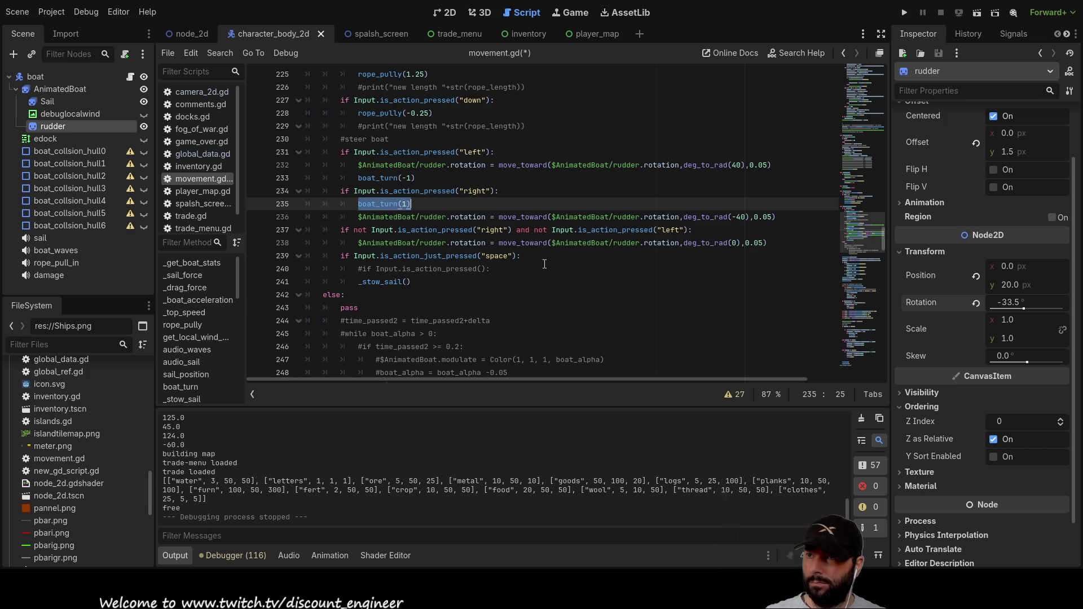
{"action": "key", "text": "ctrl+x"}
{"action": "key", "text": "ctrl+shift+k"}
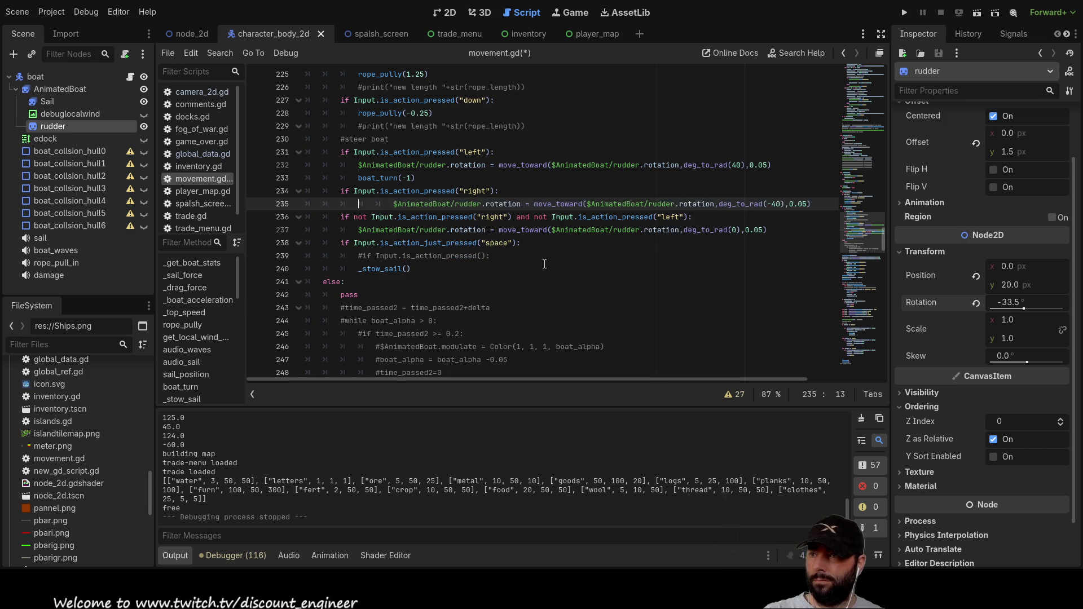
Step: Add a boat_turn(1) line after the sail-stow block, above else:
{"action": "key", "text": "Down"}
{"action": "key", "text": "Down"}
{"action": "key", "text": "Down"}
{"action": "key", "text": "Home"}
{"action": "key", "text": "Return"}
{"action": "key", "text": "Up"}
{"action": "key", "text": "Up"}
{"action": "key", "text": "Home"}
{"action": "key", "text": "Return"}
{"action": "key", "text": "Up"}
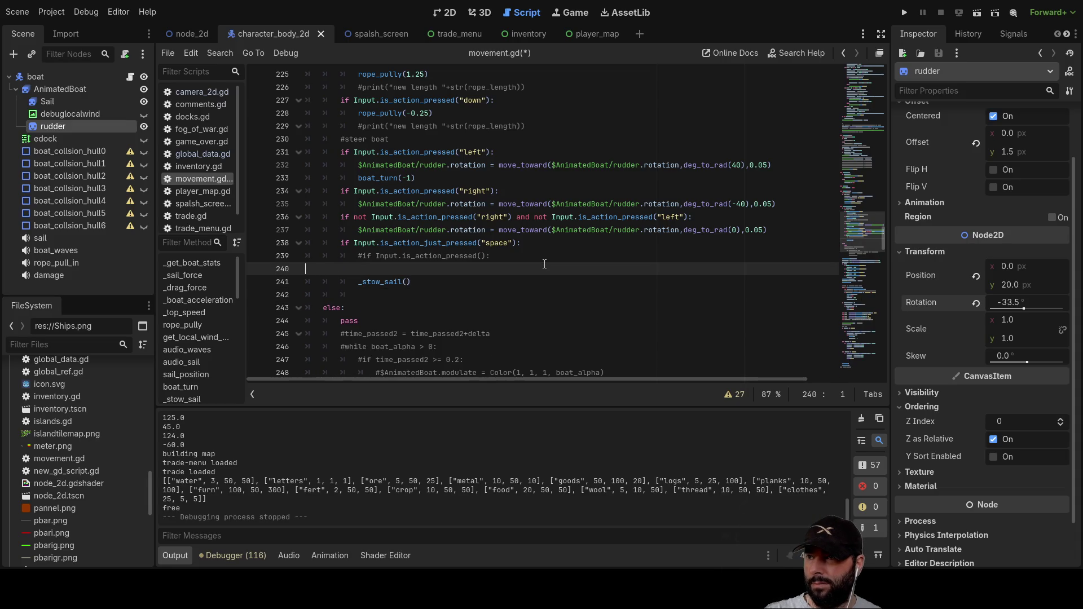
{"action": "key", "text": "BackSpace"}
{"action": "key", "text": "Down"}
{"action": "key", "text": "Down"}
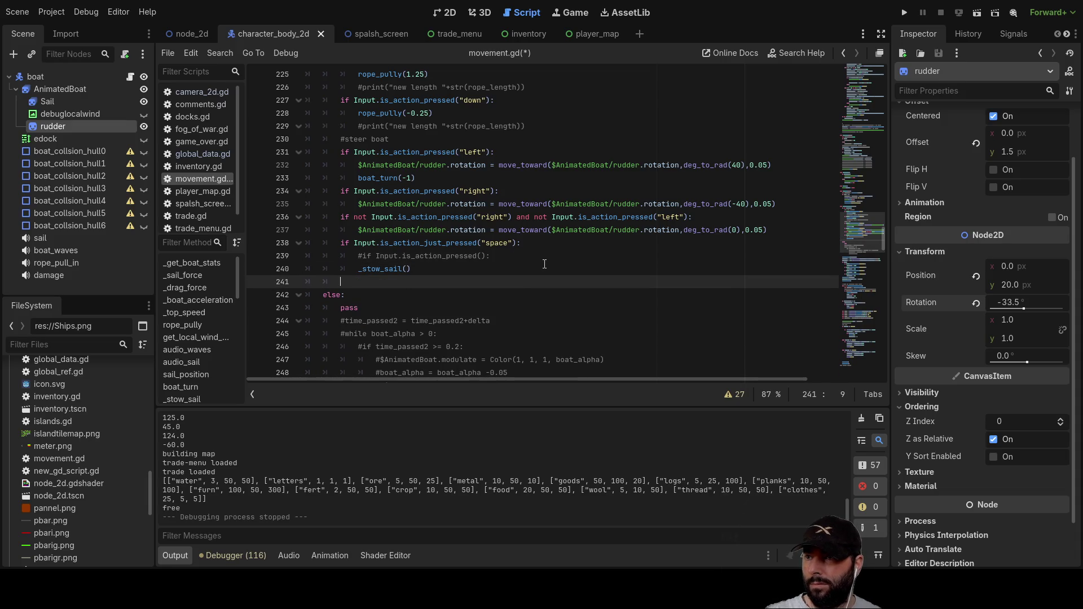
{"action": "type", "text": "boat_turn(1)"}
Step: Delete boat_turn(-1) from the left-steer branch
{"action": "key", "text": "Up"}
{"action": "key", "text": "Up"}
{"action": "key", "text": "Up"}
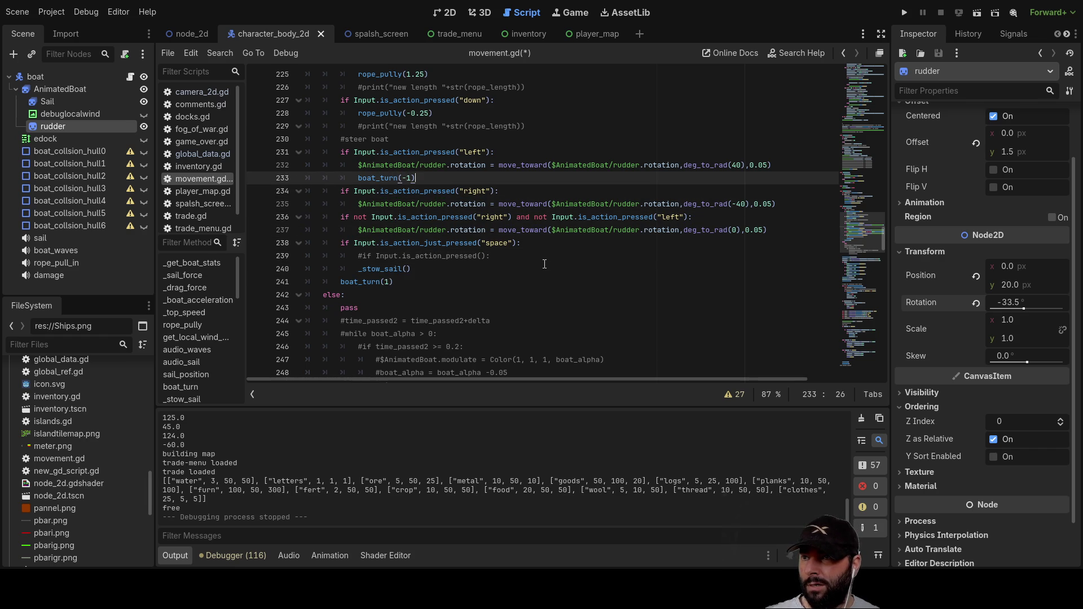
{"action": "key", "text": "End"}
{"action": "key", "text": "shift+Home"}
{"action": "key", "text": "shift+Home"}
{"action": "key", "text": "shift+Left"}
{"action": "key", "text": "ctrl+shift+Left"}
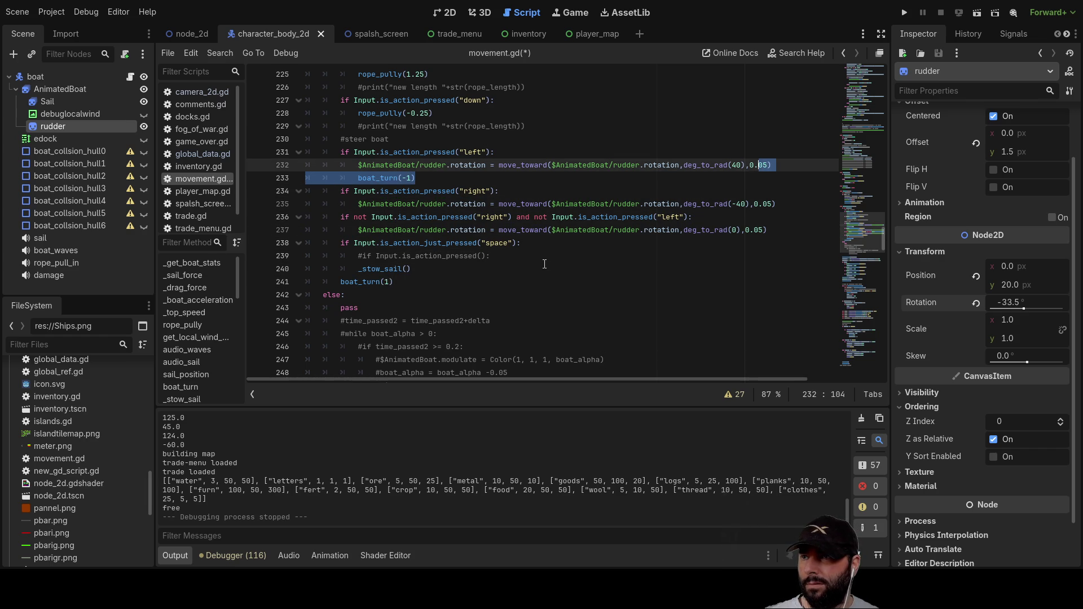
{"action": "key", "text": "shift+Right"}
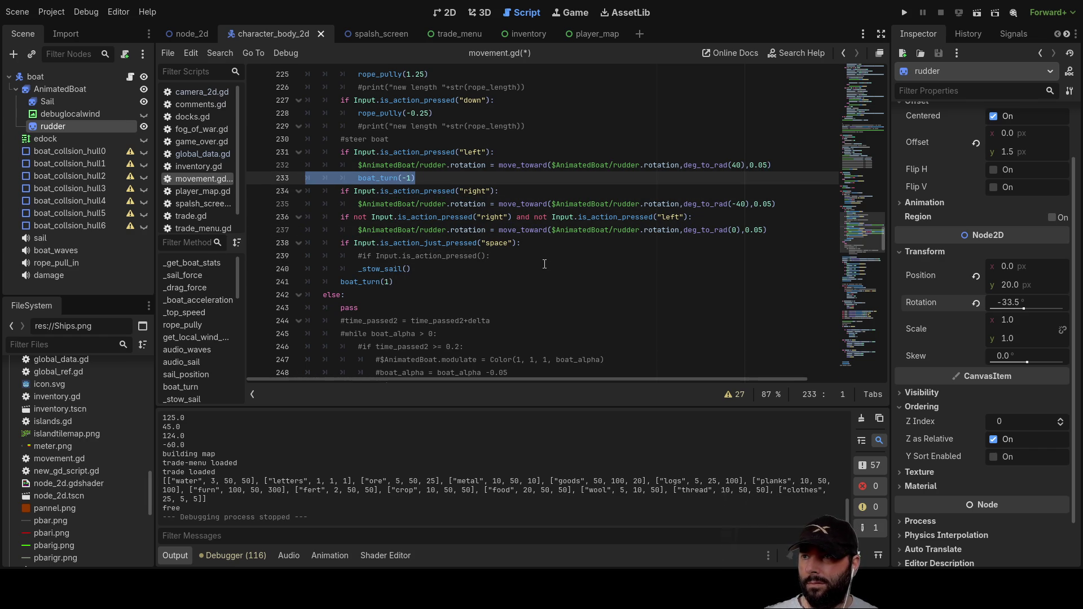
{"action": "key", "text": "Delete"}
{"action": "key", "text": "Delete"}
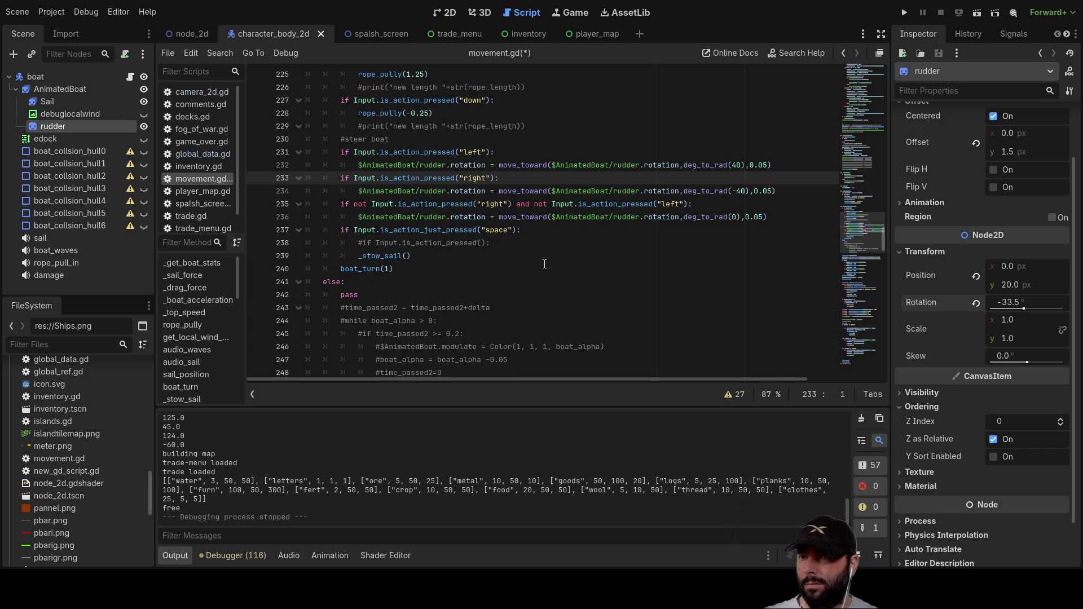
{"action": "key", "text": "Down"}
{"action": "key", "text": "Down"}
{"action": "key", "text": "Down"}
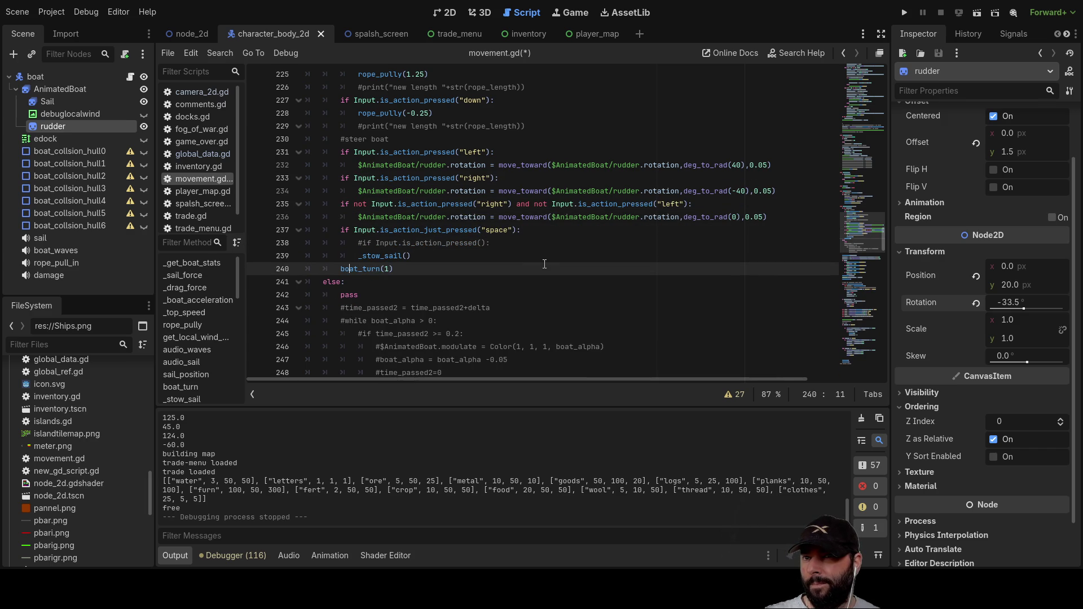
{"action": "key", "text": "Down"}
{"action": "key", "text": "Home"}
Step: Paste $AnimatedBoat/rudder.rotation from line 236 into the boat_turn() call
{"action": "left_click", "coordinate": [545, 264]}
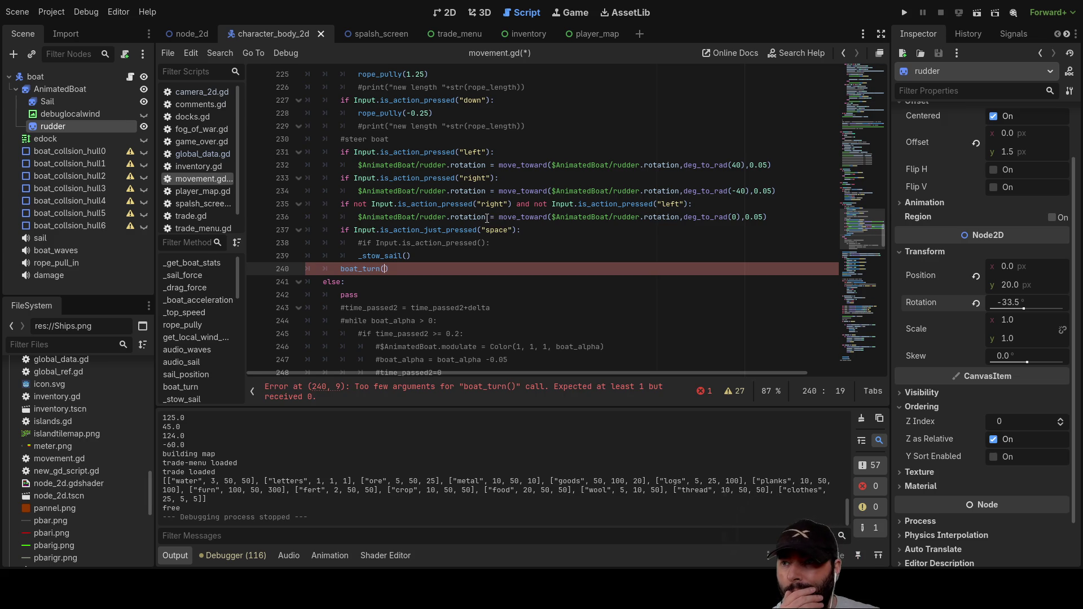
{"action": "left_click_drag", "start_coordinate": [487, 218], "coordinate": [359, 221]}
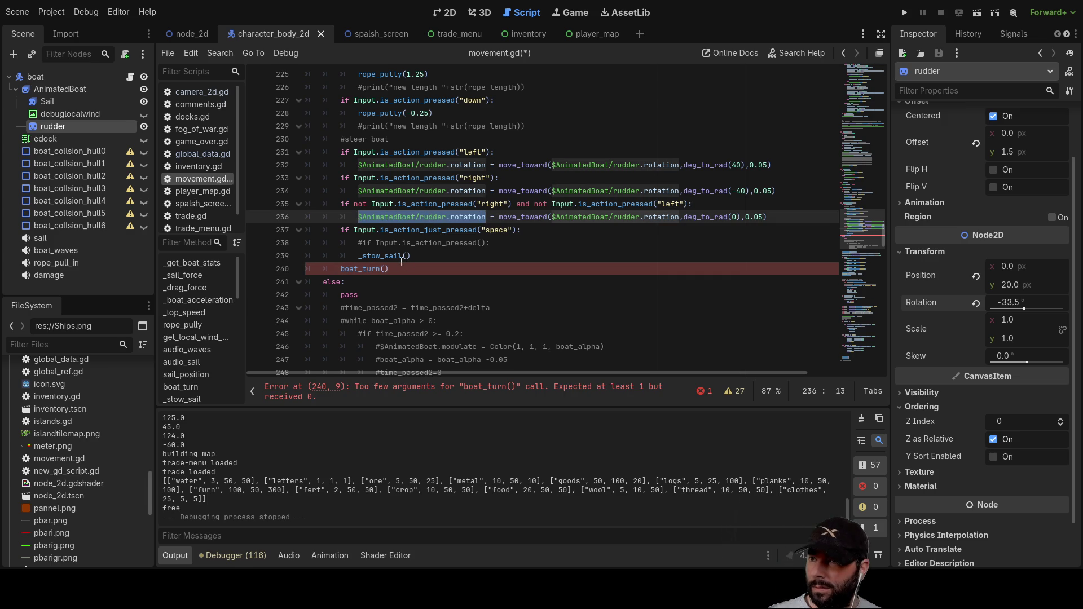
{"action": "left_click", "coordinate": [385, 268]}
{"action": "key", "text": "ctrl+v"}
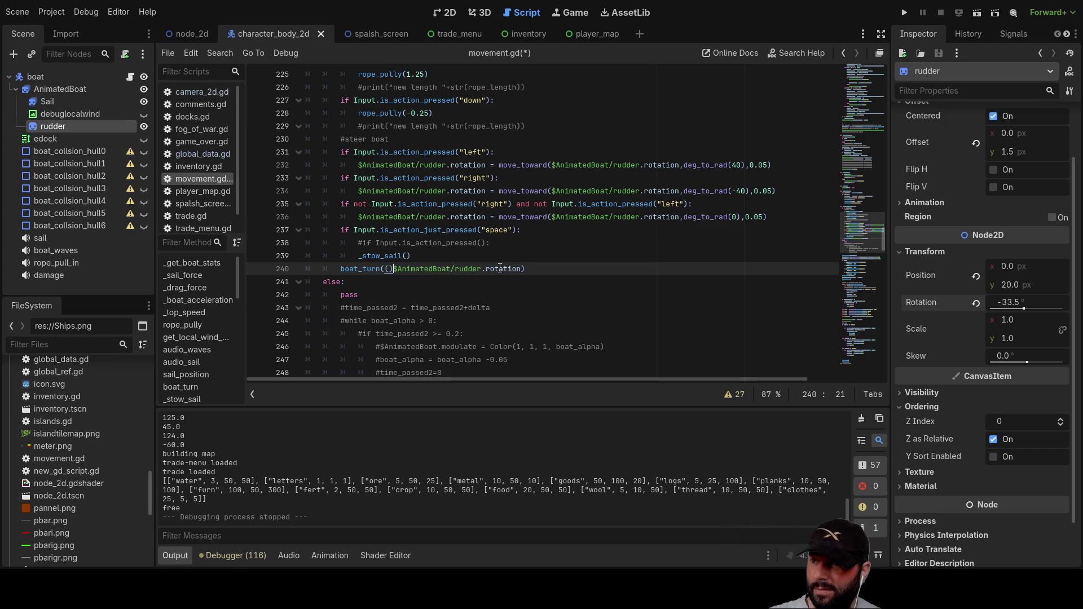
Step: Wrap the rudder rotation in rad_to_deg() divided by 30, and run the project
{"action": "key", "text": "BackSpace"}
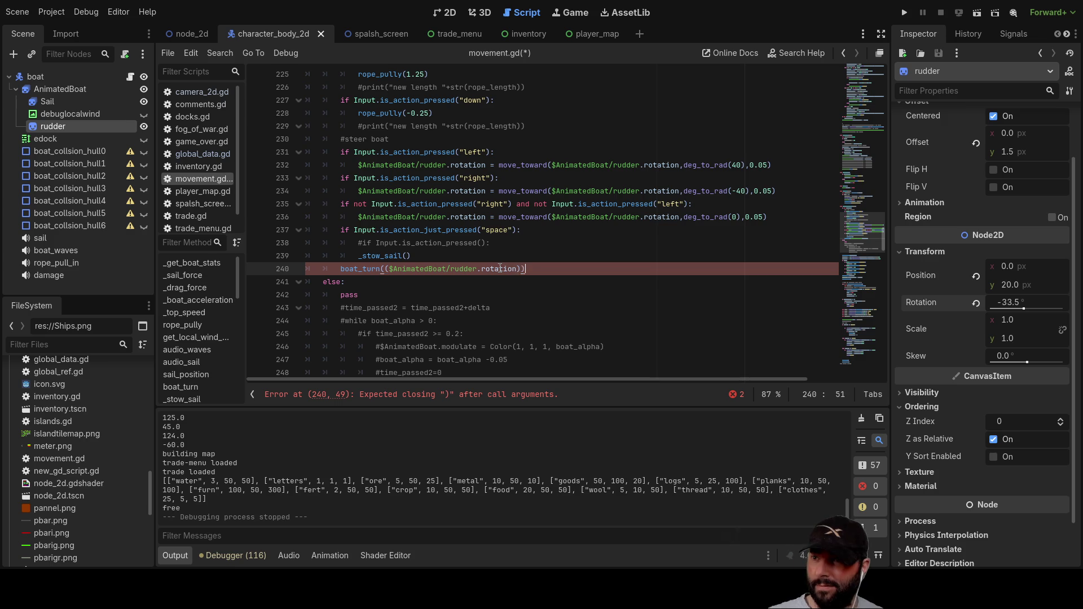
{"action": "key", "text": "Left"}
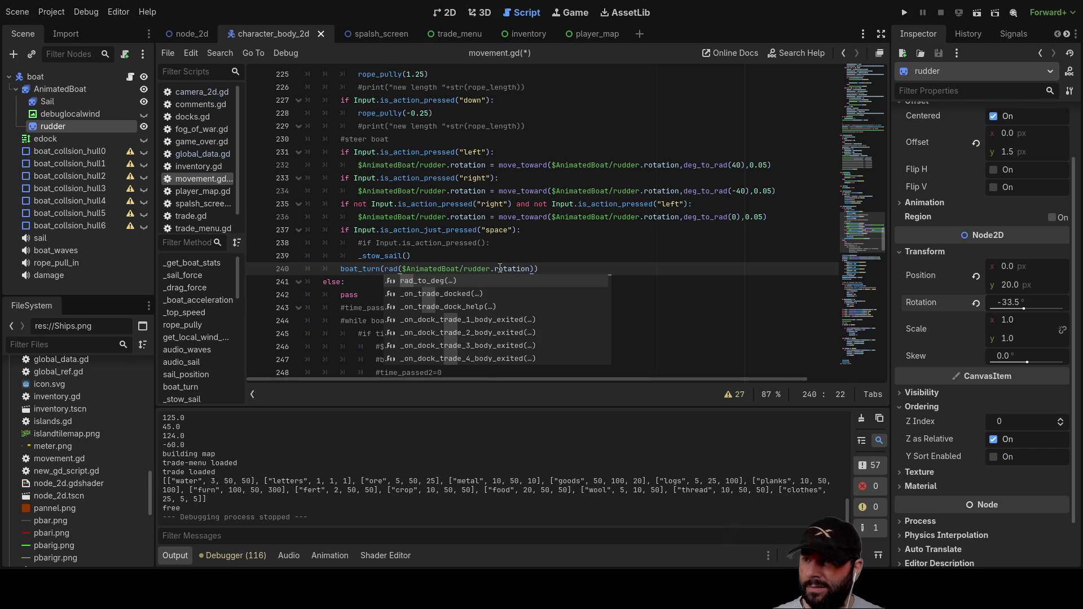
{"action": "key", "text": "Return"}
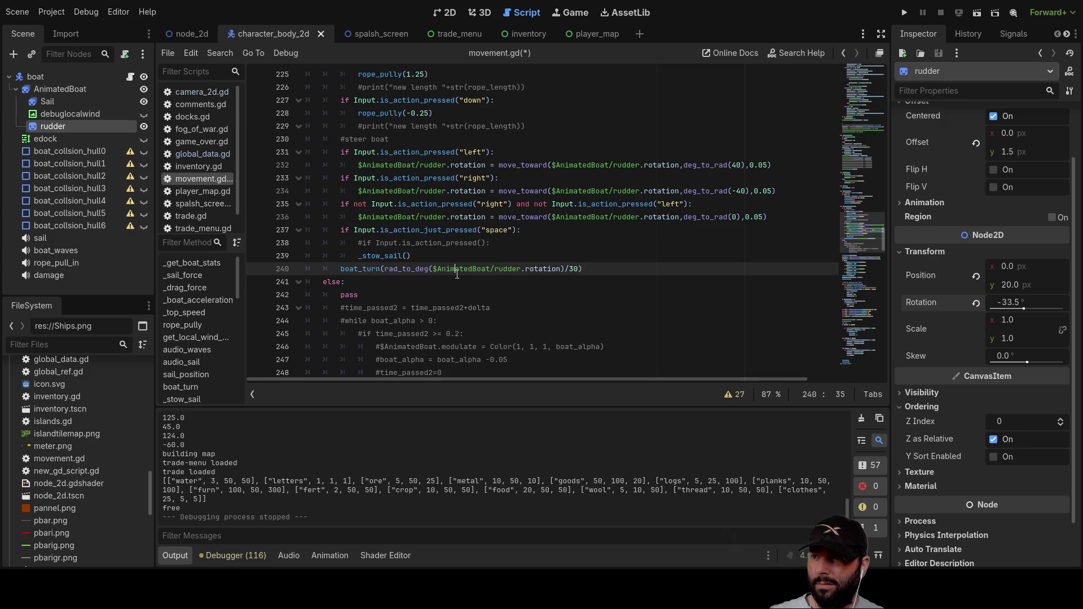
{"action": "left_click", "coordinate": [452, 280]}
{"action": "left_click", "coordinate": [905, 12]}
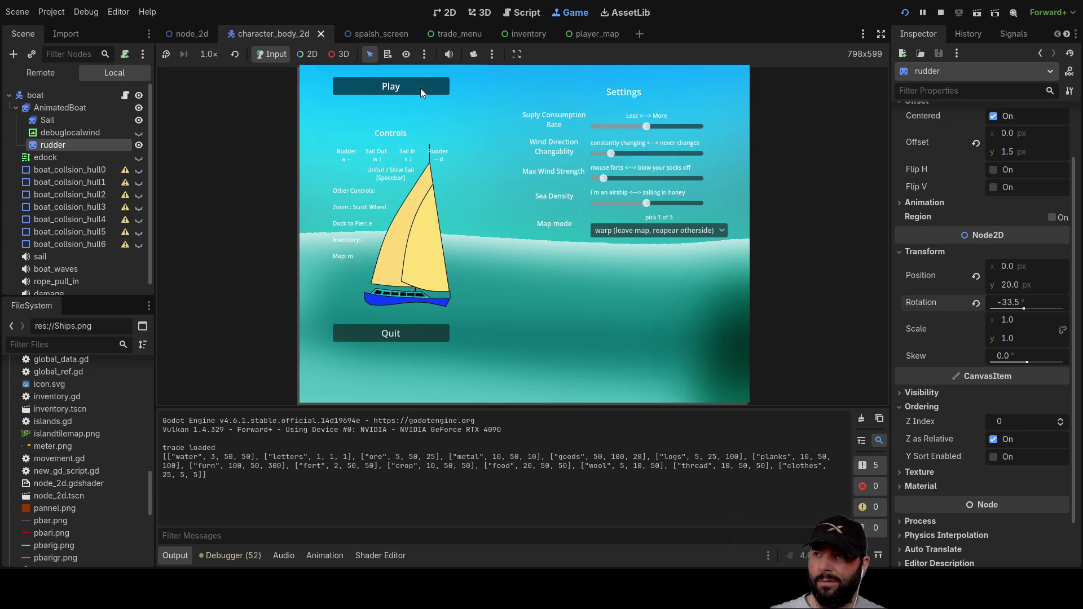
Step: Start sailing from the game menu to test rudder-based turning, then stop with F8
{"action": "key", "text": "Return"}
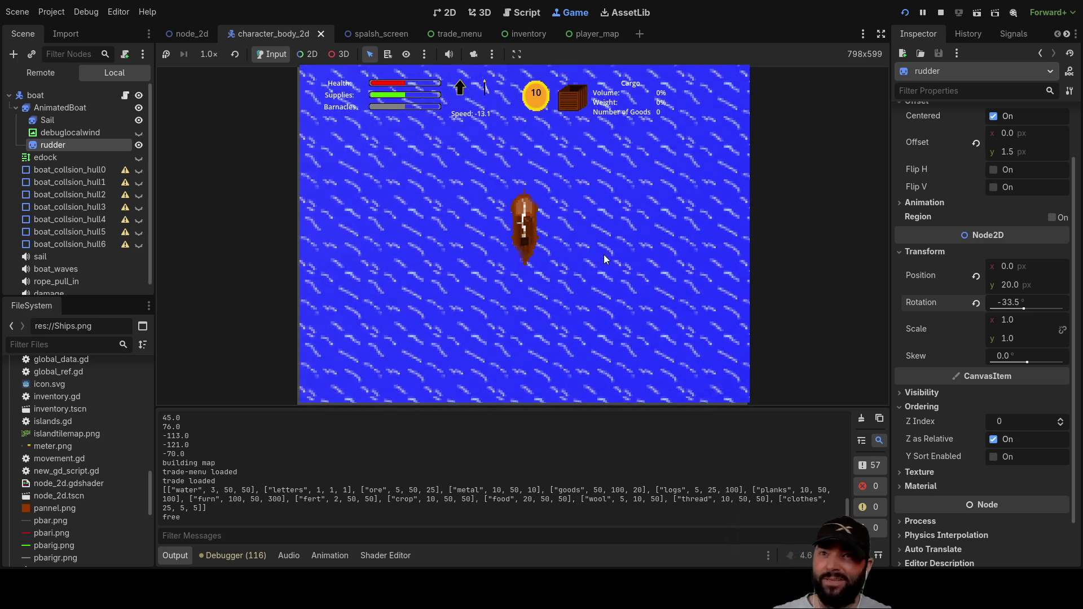
{"action": "key", "text": "F8"}
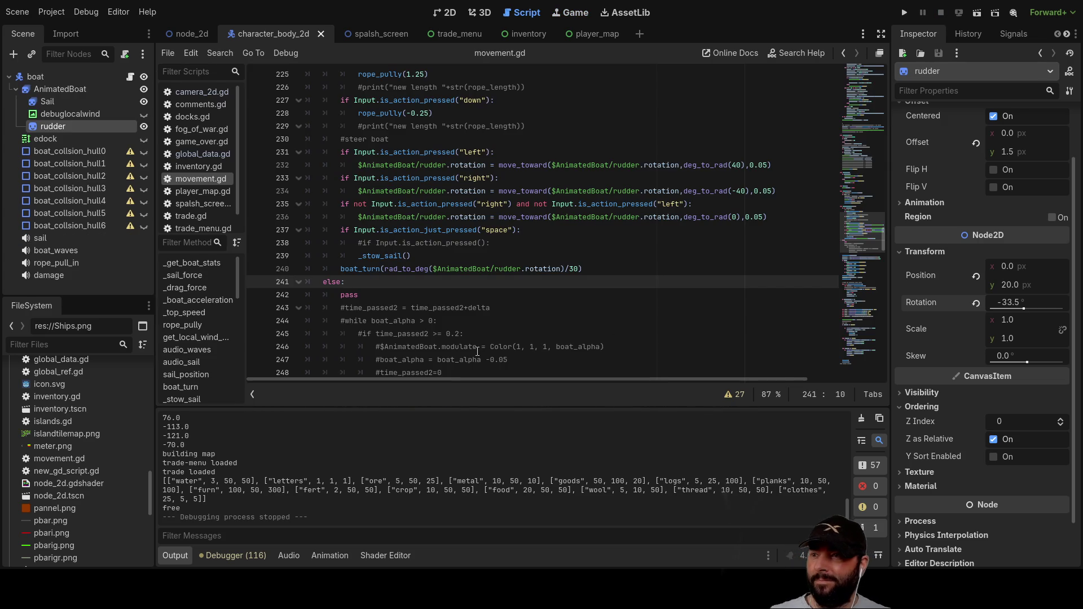
Step: Change the divisor to -30 to flip turning, then play-test the boat and stop
{"action": "left_click", "coordinate": [570, 268]}
{"action": "type", "text": "-"}
{"action": "left_click", "coordinate": [571, 305]}
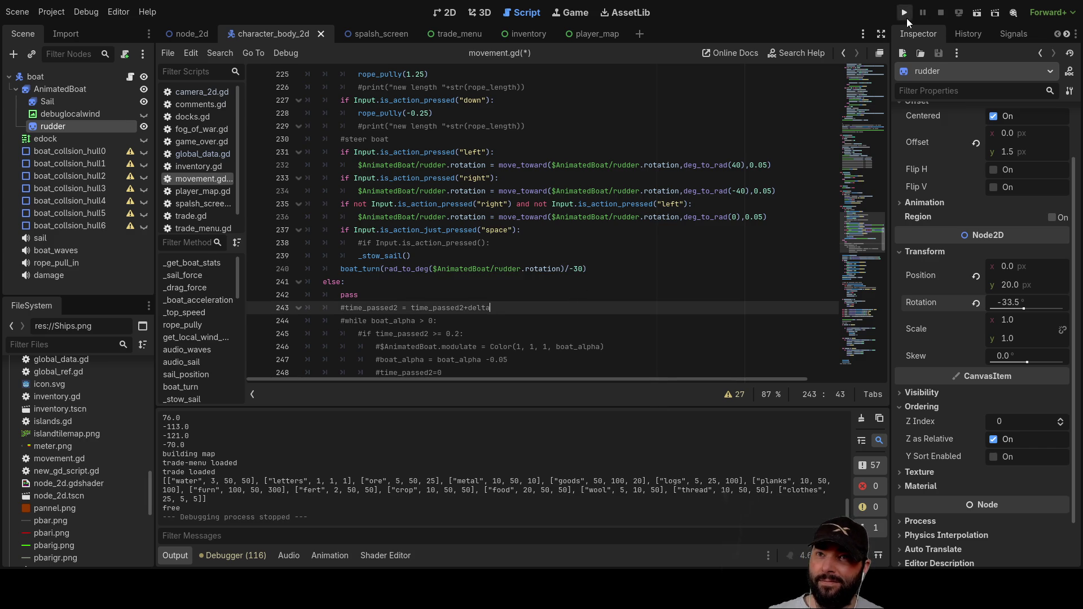
{"action": "left_click", "coordinate": [904, 15]}
{"action": "left_click", "coordinate": [375, 85]}
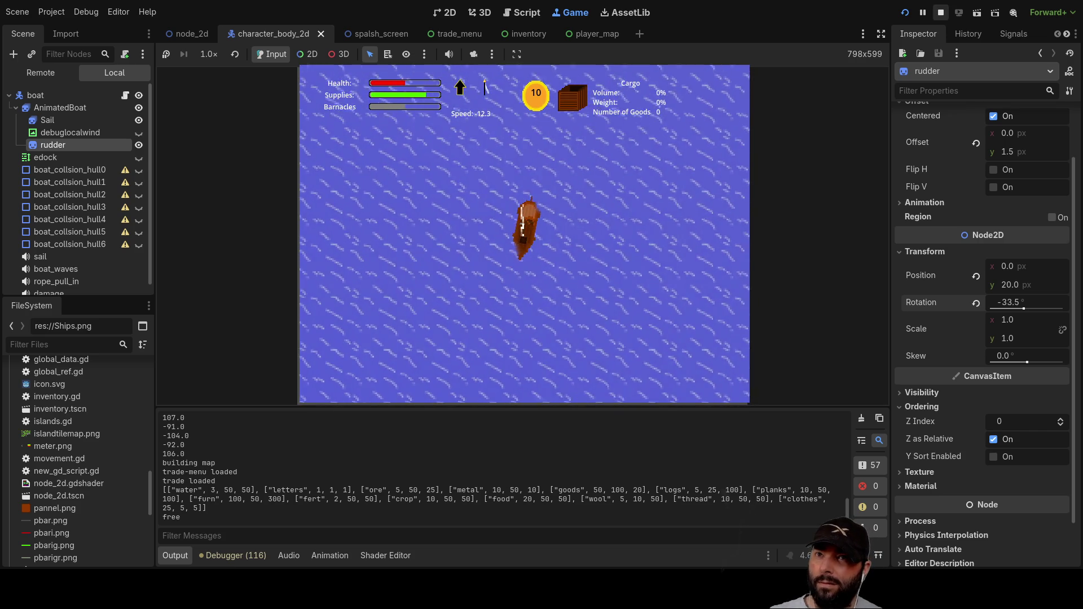
{"action": "key", "text": "F8"}
Step: Run the game again and sail to the island dock, zooming the view along the way
{"action": "left_click", "coordinate": [580, 269]}
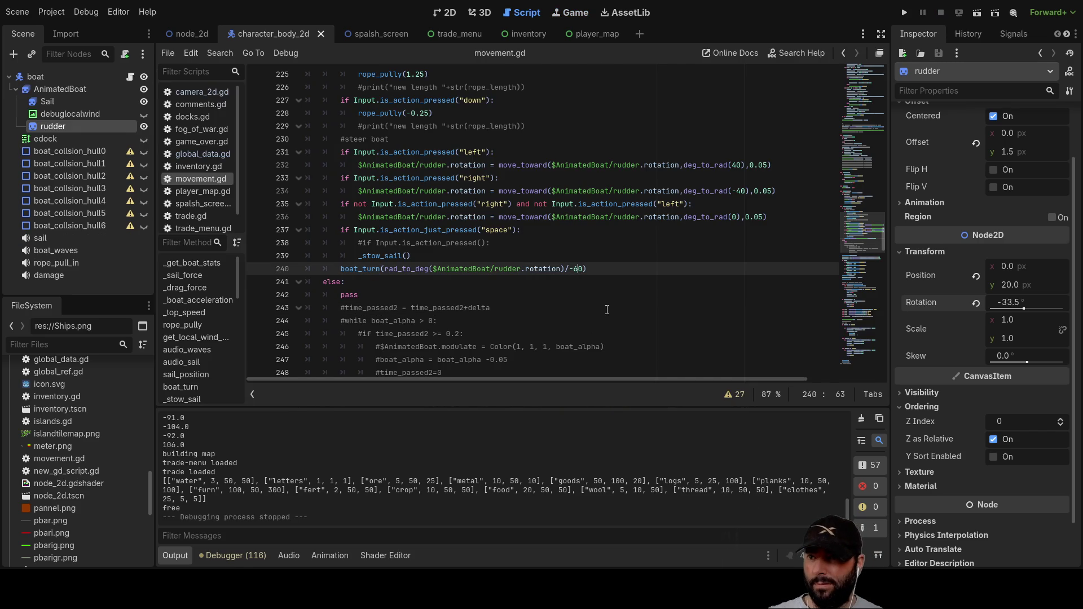
{"action": "left_click", "coordinate": [904, 12]}
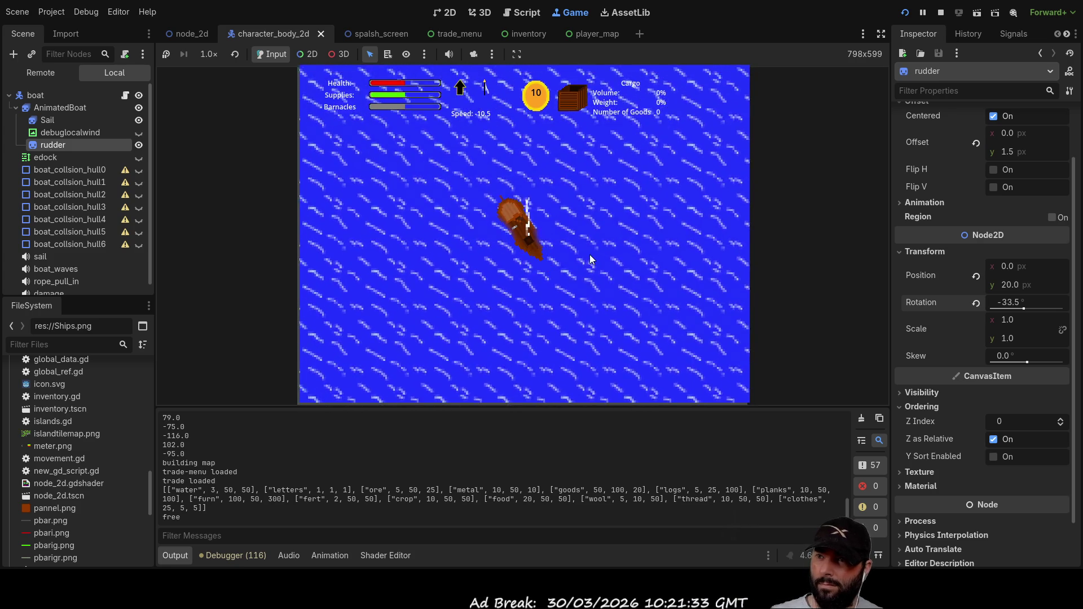
{"action": "scroll", "coordinate": [580, 259], "scroll_direction": "down", "scroll_amount": 3}
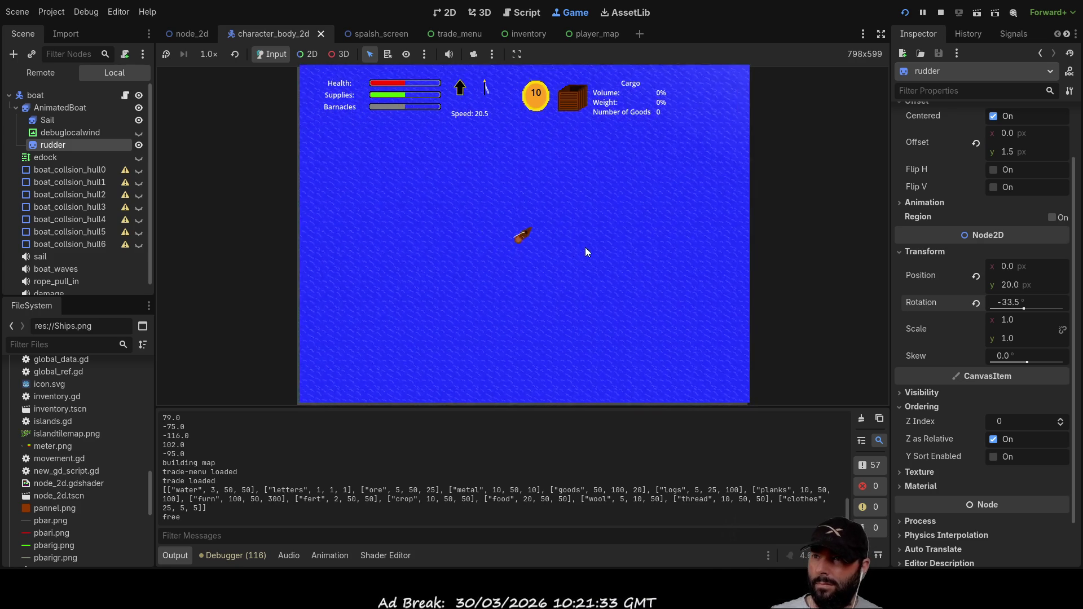
{"action": "scroll", "coordinate": [584, 247], "scroll_direction": "up", "scroll_amount": 4}
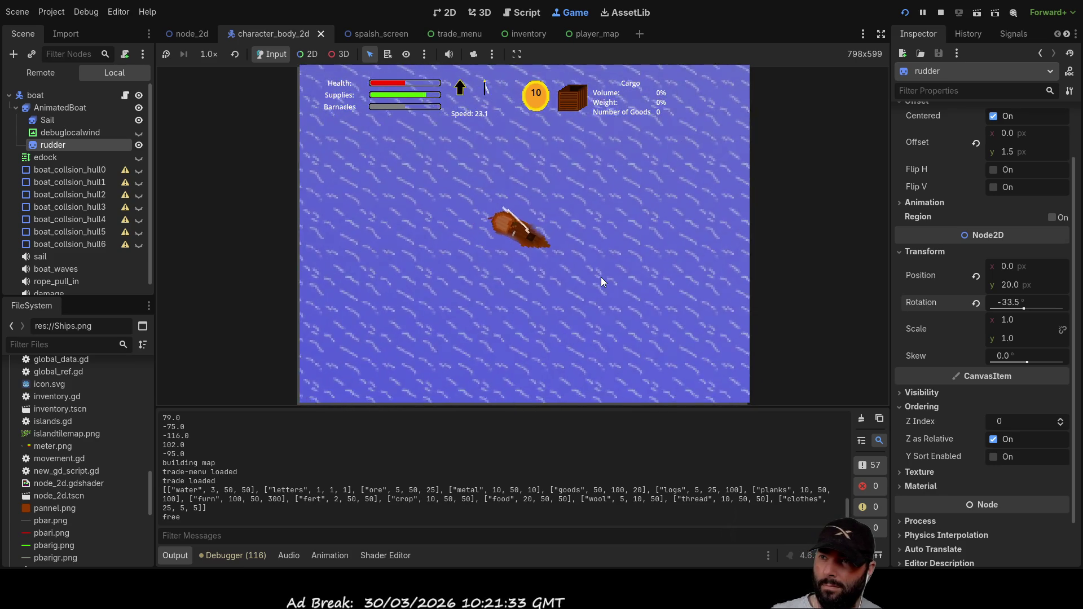
{"action": "scroll", "coordinate": [579, 228], "scroll_direction": "down", "scroll_amount": 4}
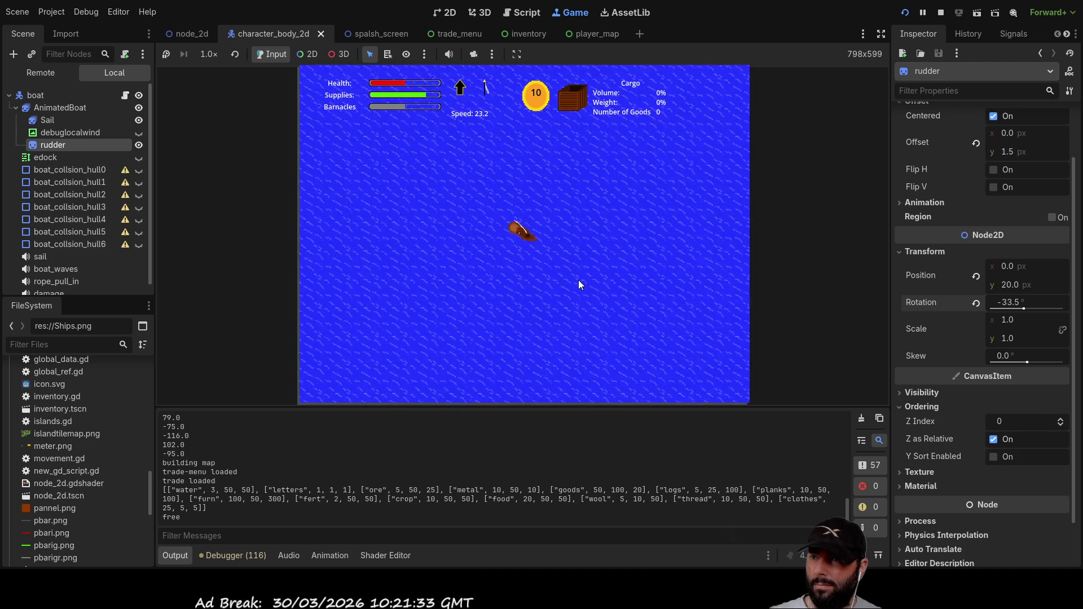
{"action": "scroll", "coordinate": [561, 272], "scroll_direction": "up", "scroll_amount": 3}
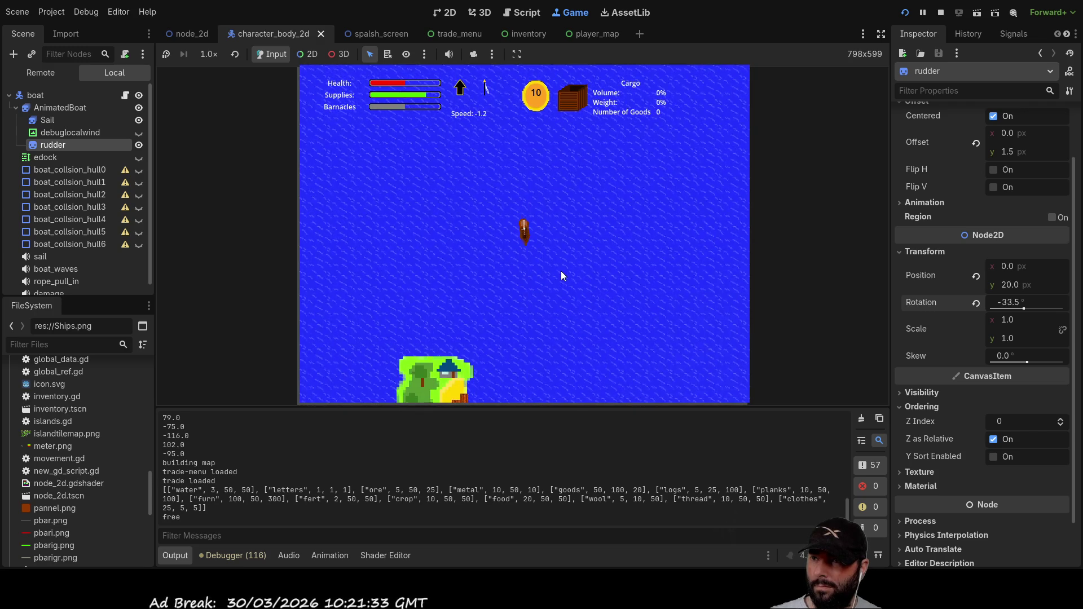
{"action": "scroll", "coordinate": [560, 271], "scroll_direction": "up", "scroll_amount": 3}
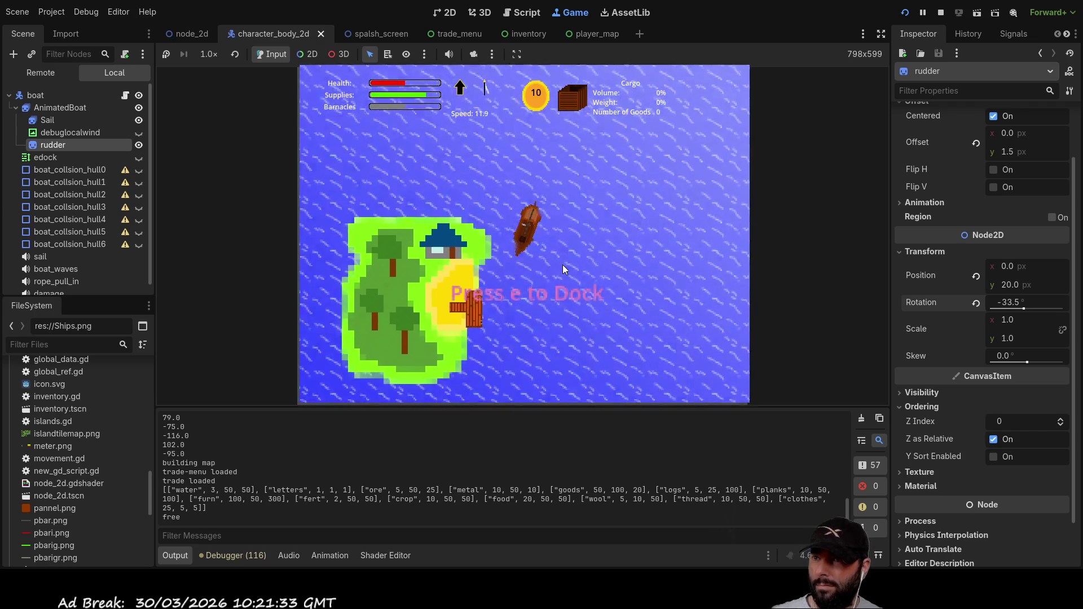
Step: Dock at the island, exit the trade menu to resume sailing, then end the test run
{"action": "key", "text": "e"}
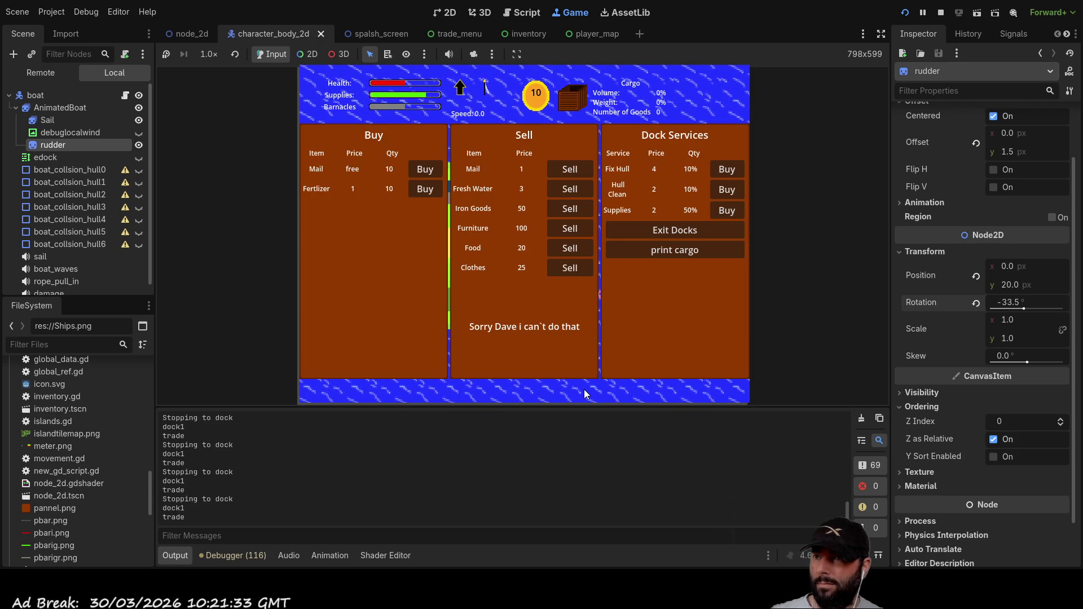
{"action": "left_click", "coordinate": [653, 231]}
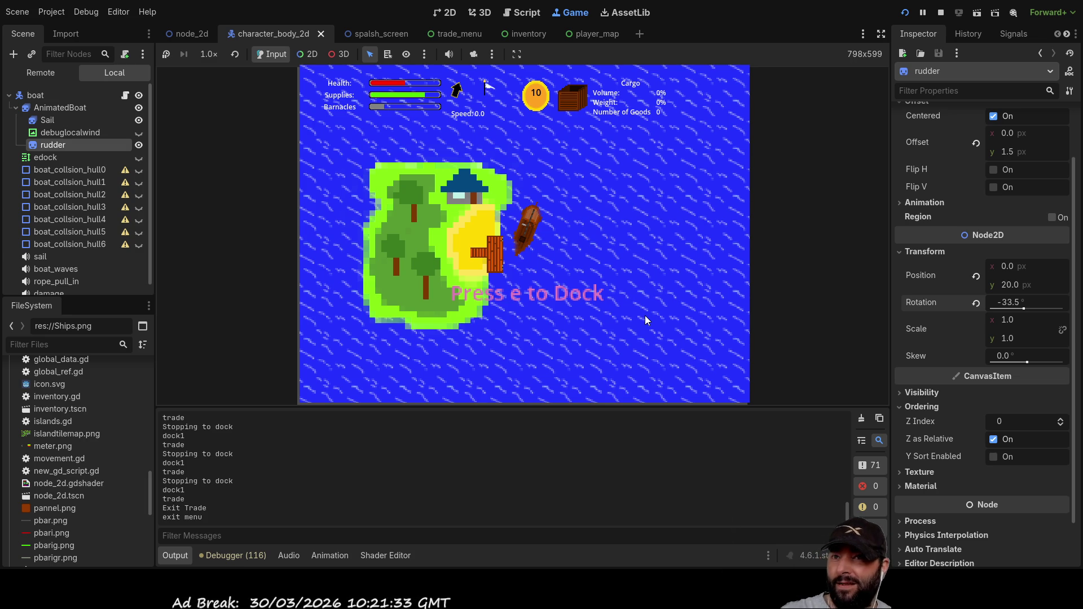
{"action": "left_click", "coordinate": [940, 12]}
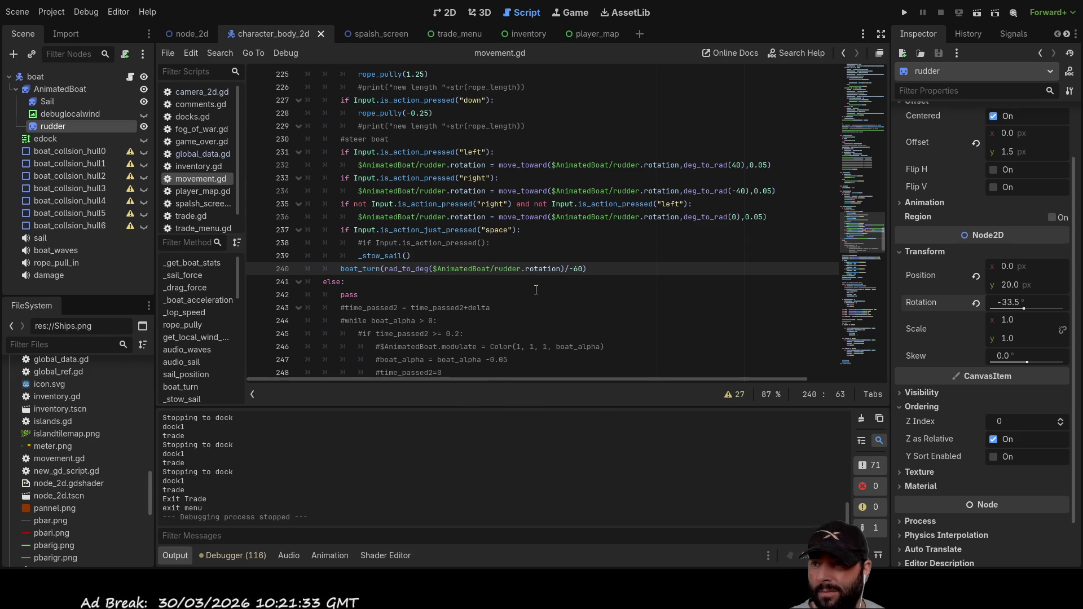
{"action": "double_click", "coordinate": [360, 268]}
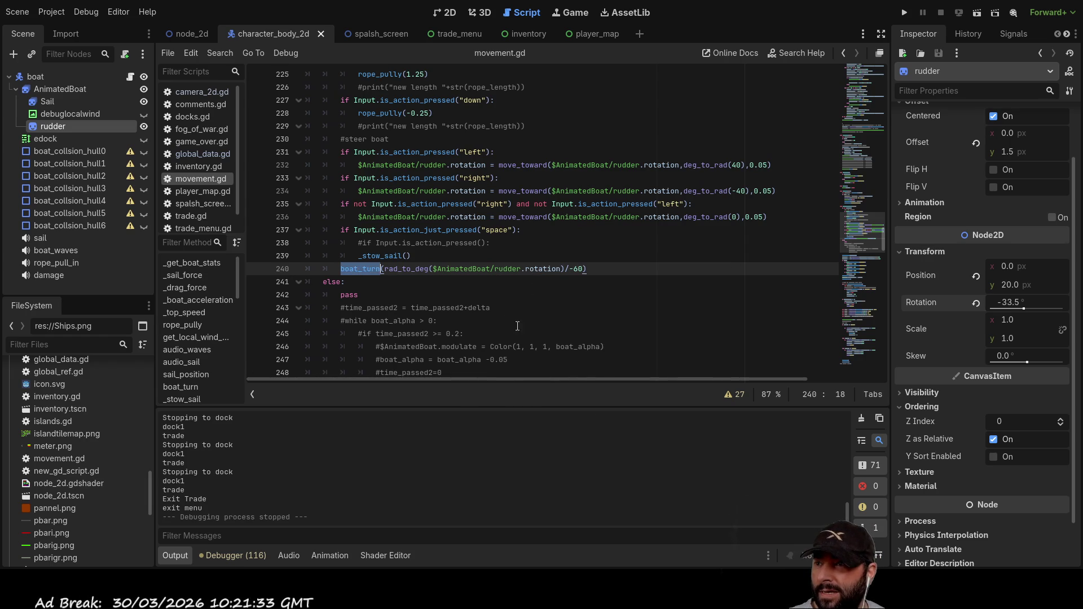
{"action": "scroll", "coordinate": [530, 319], "scroll_direction": "up", "scroll_amount": 12}
{"action": "scroll", "coordinate": [529, 319], "scroll_direction": "up", "scroll_amount": 7}
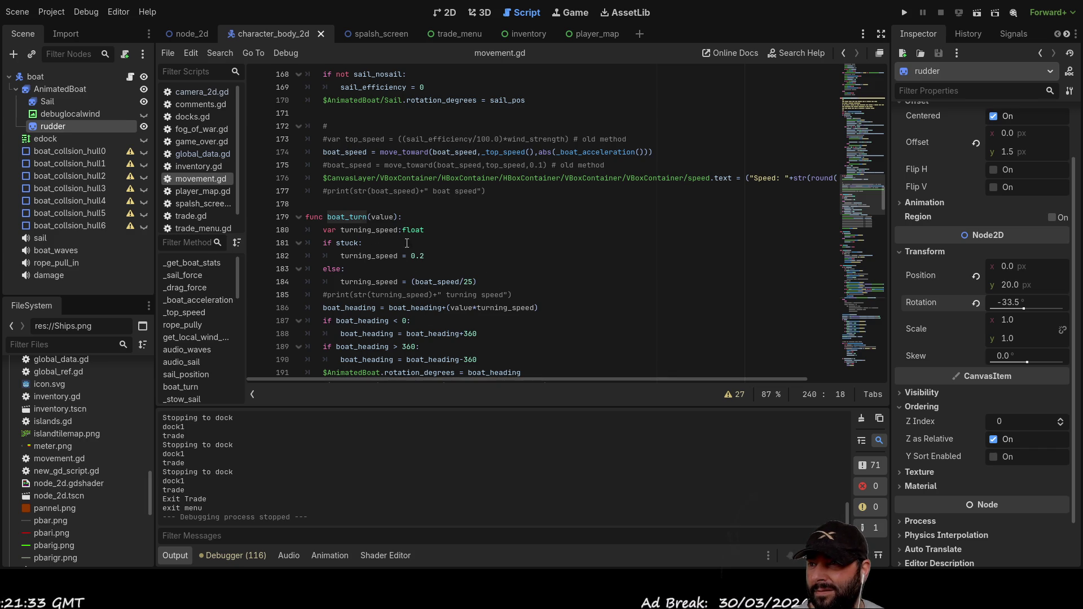
{"action": "left_click", "coordinate": [368, 209]}
{"action": "double_click", "coordinate": [378, 216]}
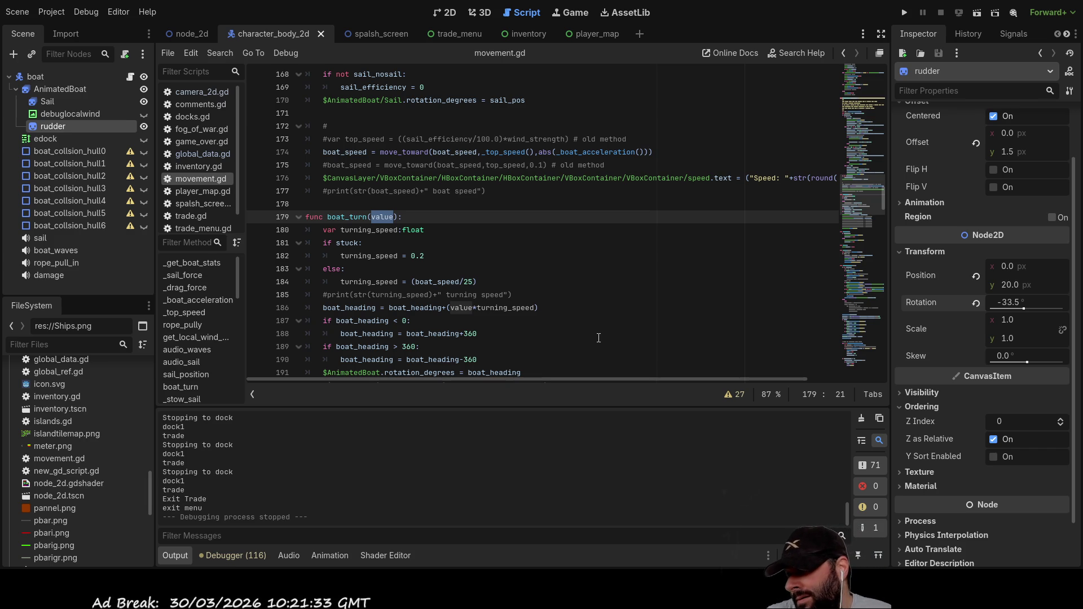
{"action": "scroll", "coordinate": [570, 160], "scroll_direction": "down", "scroll_amount": 20}
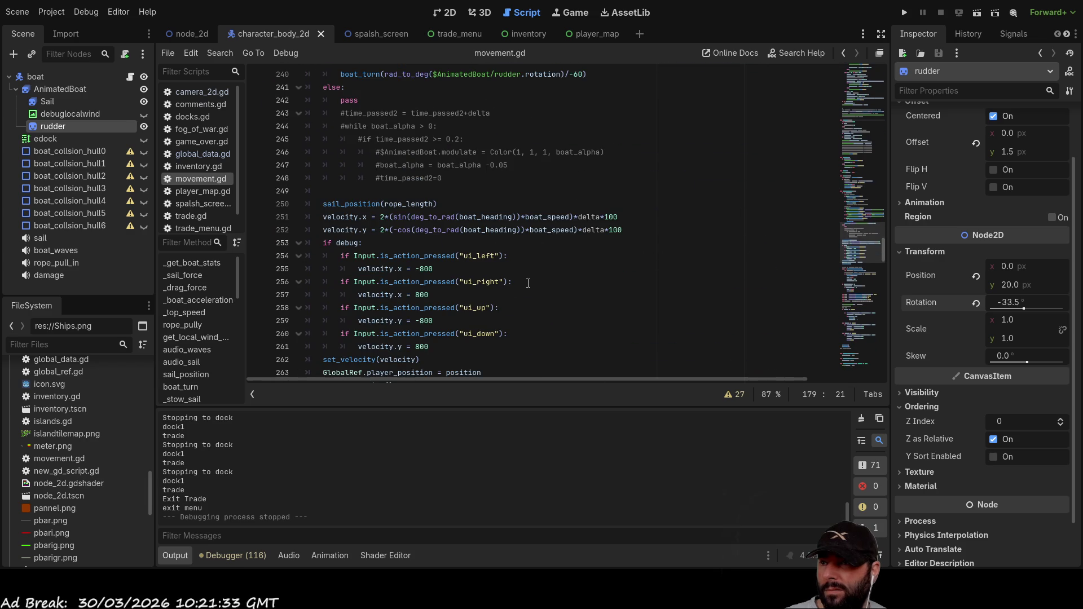
{"action": "scroll", "coordinate": [554, 235], "scroll_direction": "up", "scroll_amount": 15}
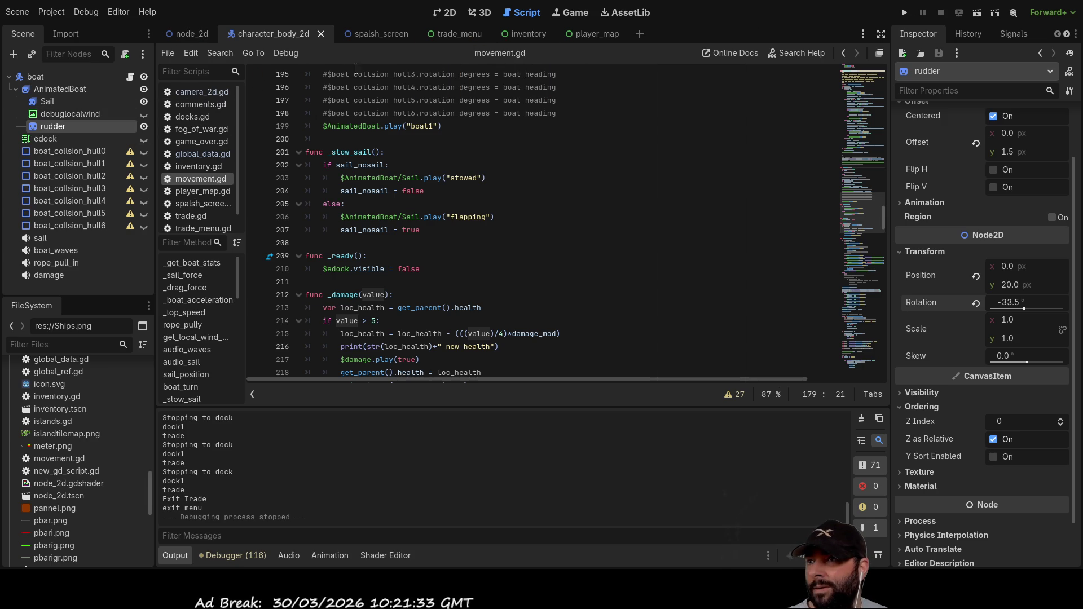
Step: In comments.gd, remove 'confirm but' on line 22 so the pricing to-do reads [done]
{"action": "left_click", "coordinate": [208, 105]}
{"action": "scroll", "coordinate": [373, 286], "scroll_direction": "up", "scroll_amount": 4}
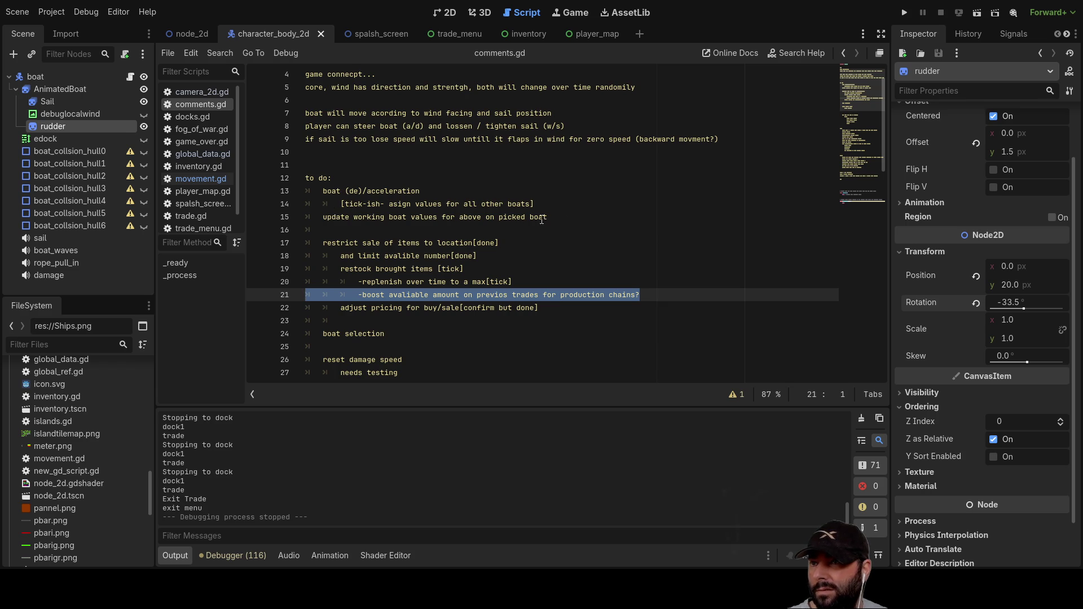
{"action": "mouse_move", "coordinate": [559, 219]}
{"action": "left_mouse_down"}
{"action": "mouse_move", "coordinate": [326, 218]}
{"action": "mouse_move", "coordinate": [309, 196]}
{"action": "left_mouse_up"}
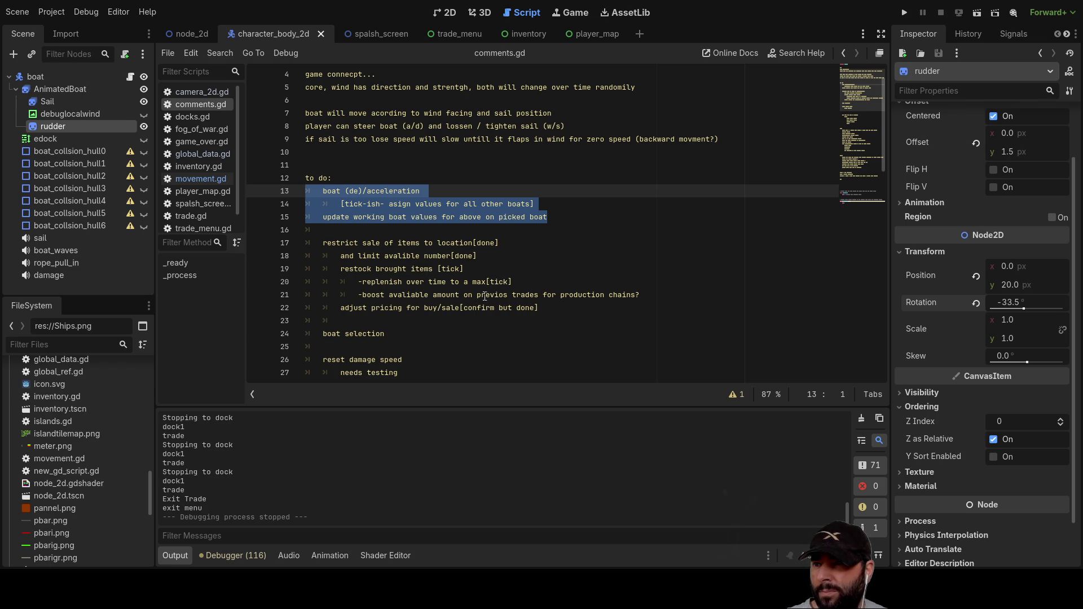
{"action": "mouse_move", "coordinate": [643, 296]}
{"action": "left_mouse_down"}
{"action": "mouse_move", "coordinate": [376, 296]}
{"action": "mouse_move", "coordinate": [364, 308]}
{"action": "left_mouse_up"}
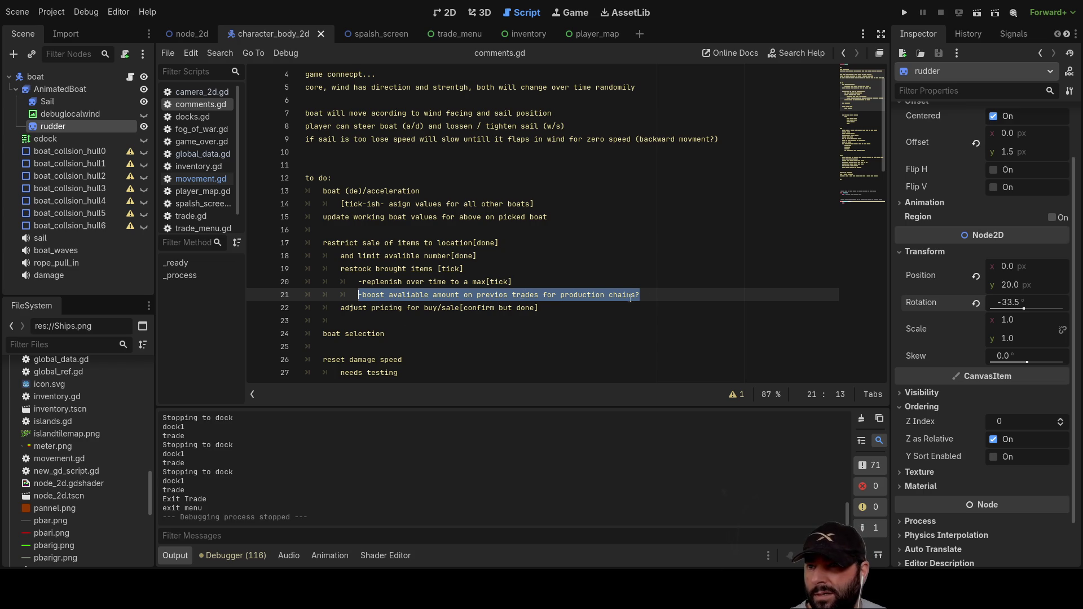
{"action": "left_click", "coordinate": [650, 295]}
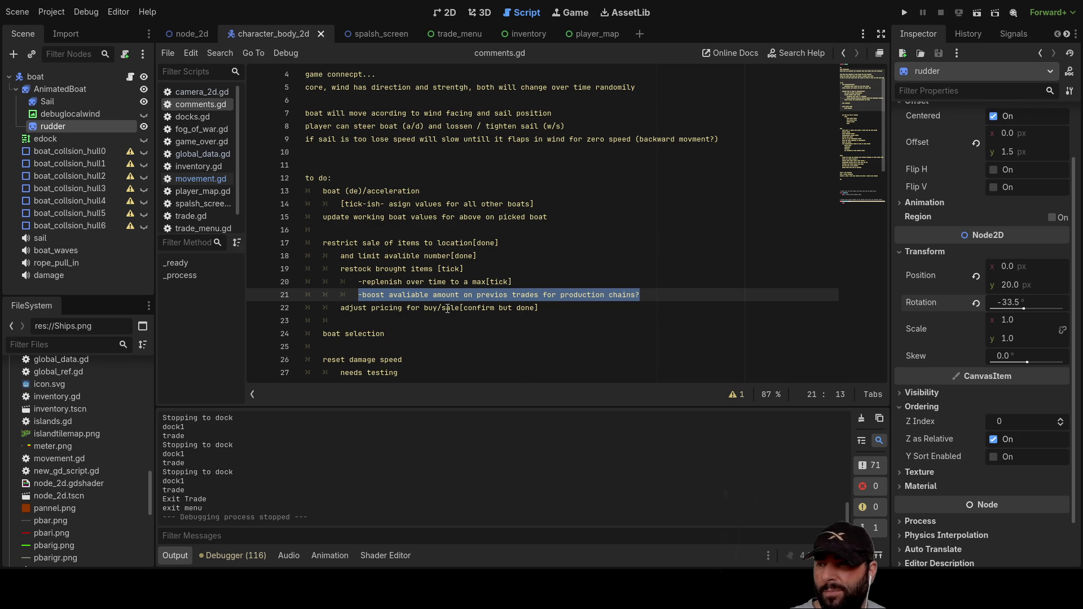
{"action": "left_click", "coordinate": [492, 307]}
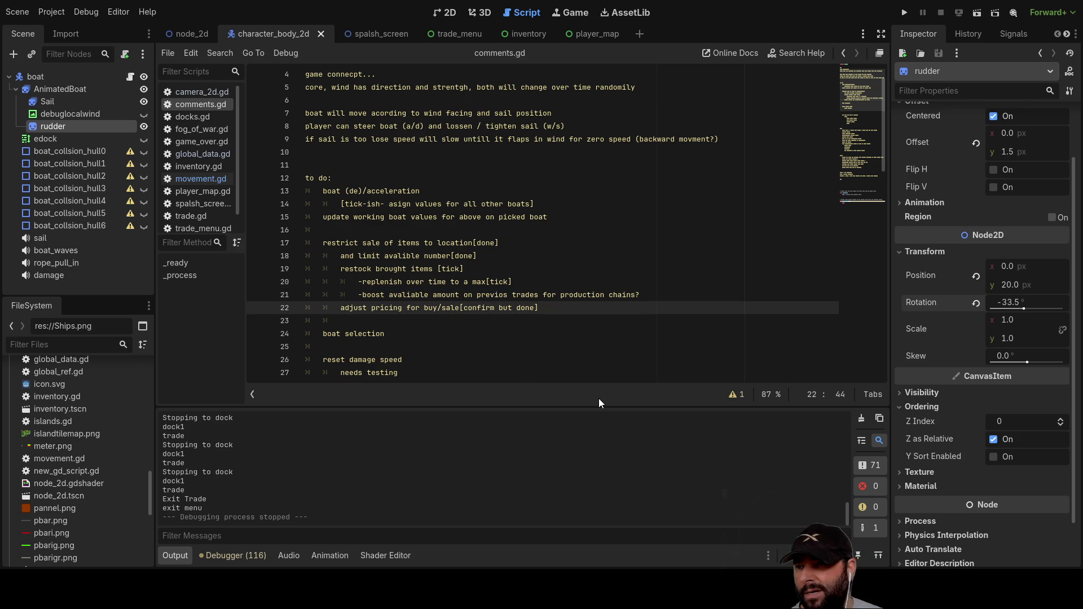
{"action": "key", "text": "BackSpace"}
{"action": "key", "text": "BackSpace"}
{"action": "key", "text": "BackSpace"}
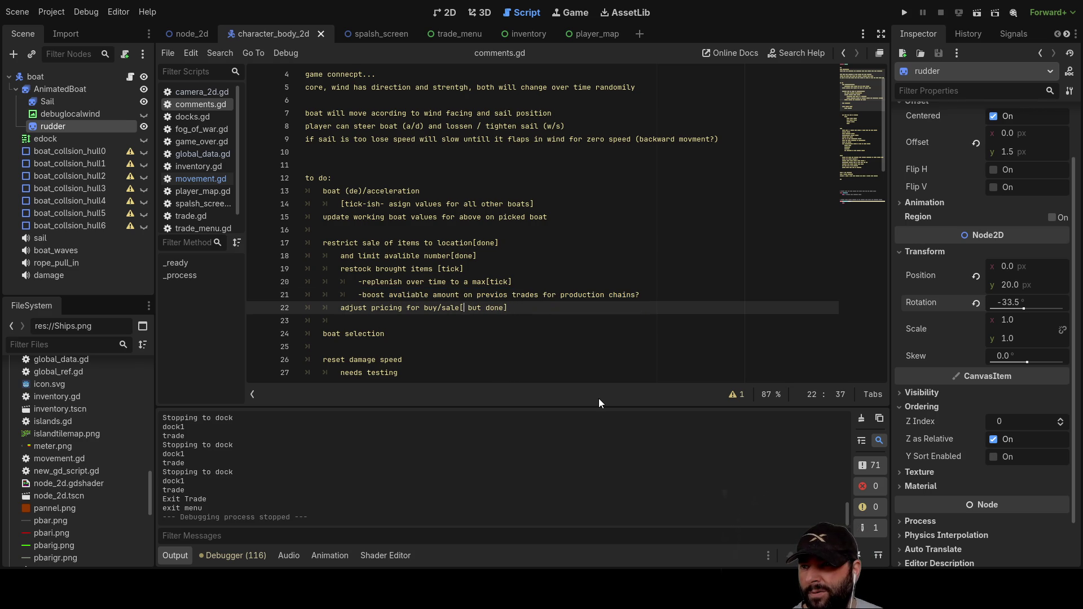
{"action": "key", "text": "Delete"}
{"action": "key", "text": "Delete"}
{"action": "key", "text": "Delete"}
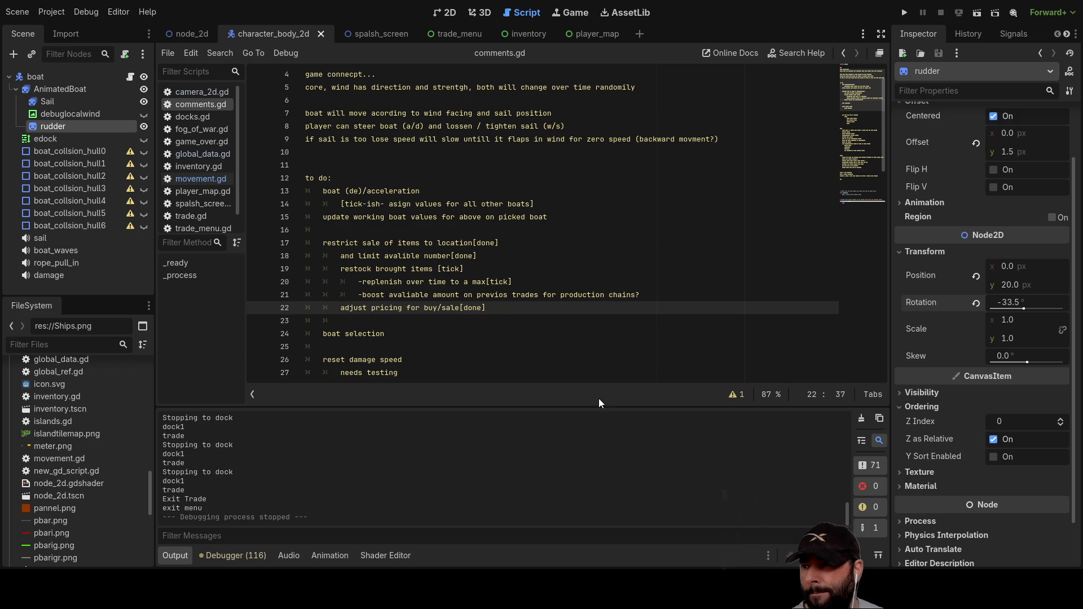
Step: Delete the 'reset damage speed / needs testing' to-do lines and switch to the player_map scene
{"action": "scroll", "coordinate": [417, 335], "scroll_direction": "down", "scroll_amount": 1}
{"action": "scroll", "coordinate": [418, 334], "scroll_direction": "down", "scroll_amount": 1}
{"action": "left_click_drag", "start_coordinate": [386, 256], "coordinate": [294, 253]}
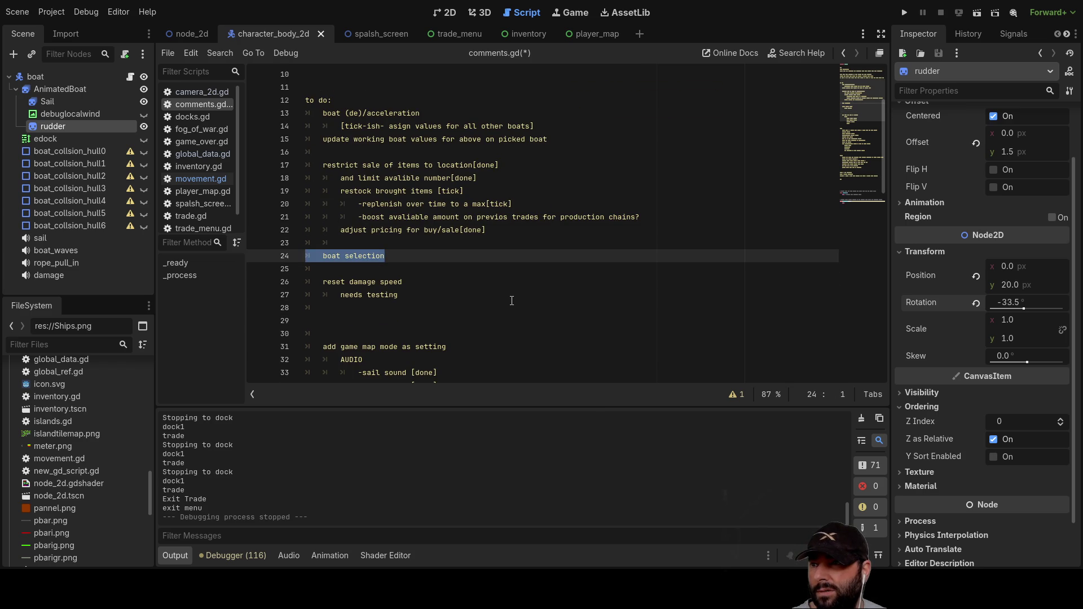
{"action": "left_click_drag", "start_coordinate": [409, 297], "coordinate": [309, 269]}
{"action": "key", "text": "Delete"}
{"action": "key", "text": "Delete"}
{"action": "key", "text": "Delete"}
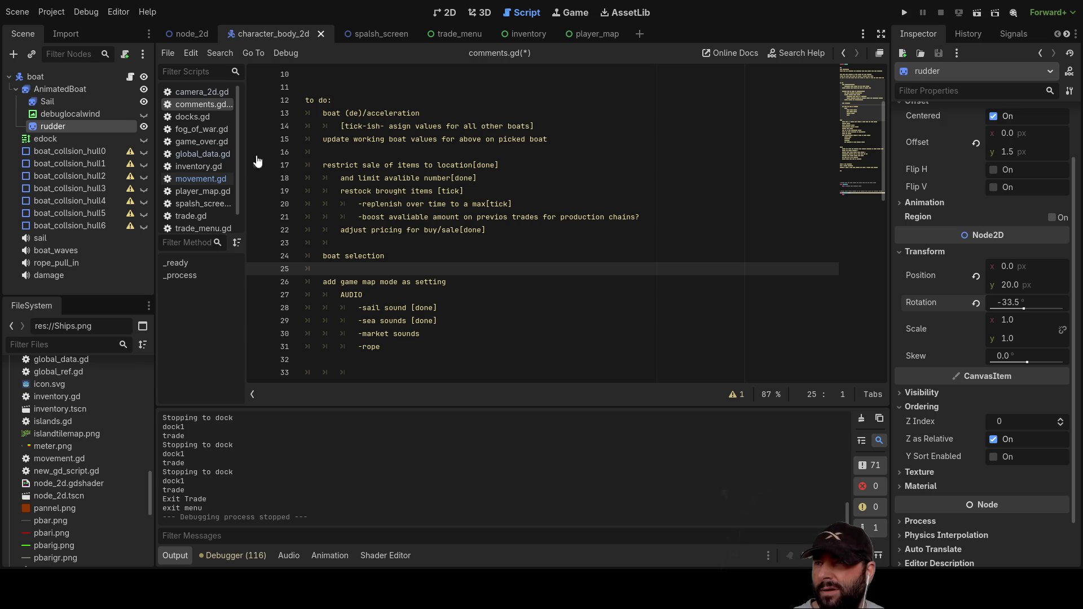
{"action": "left_click", "coordinate": [601, 34]}
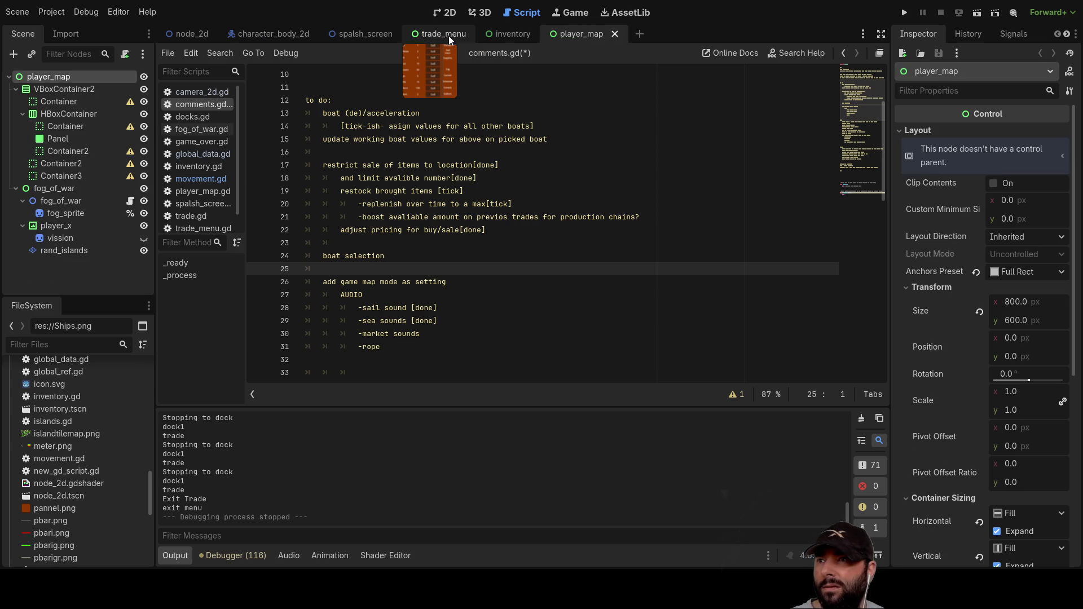
Step: Show the splash_screen scene in 2D and inspect the three items of the Map mode option button
{"action": "left_click", "coordinate": [363, 34]}
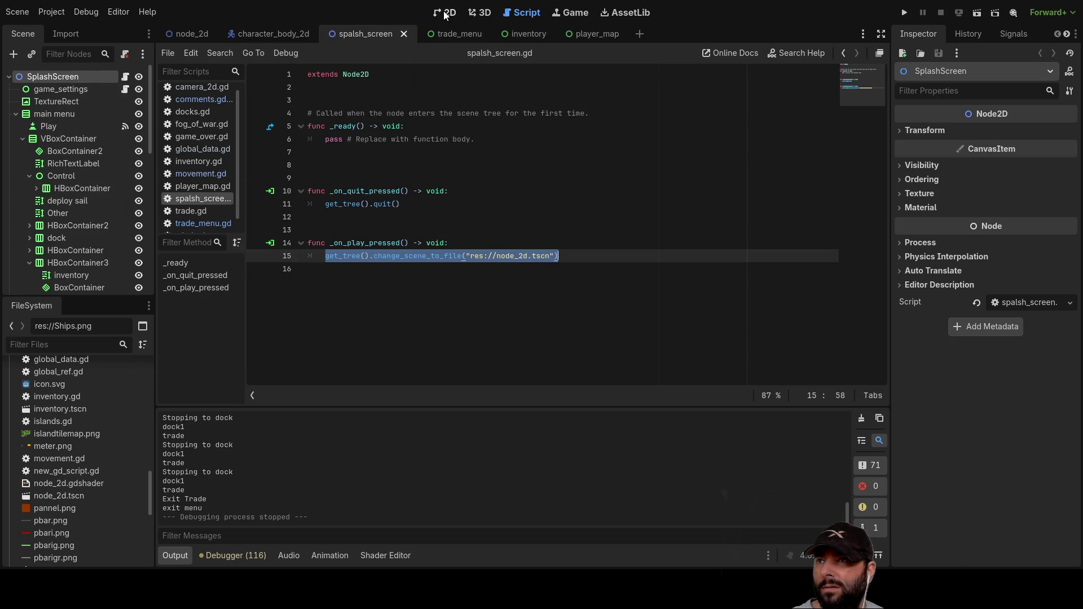
{"action": "left_click", "coordinate": [446, 13]}
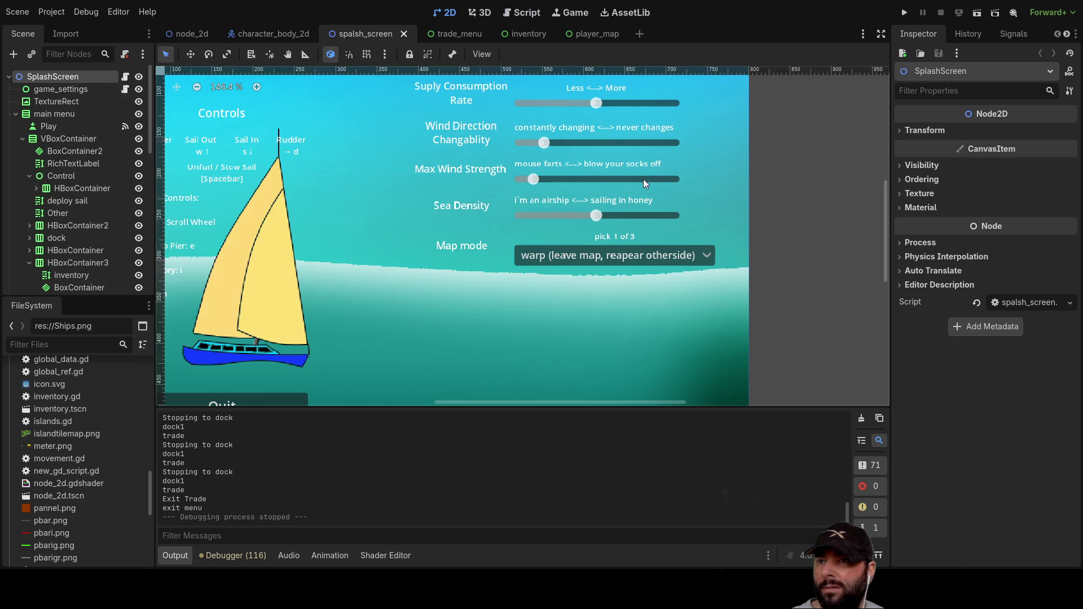
{"action": "left_click", "coordinate": [704, 254]}
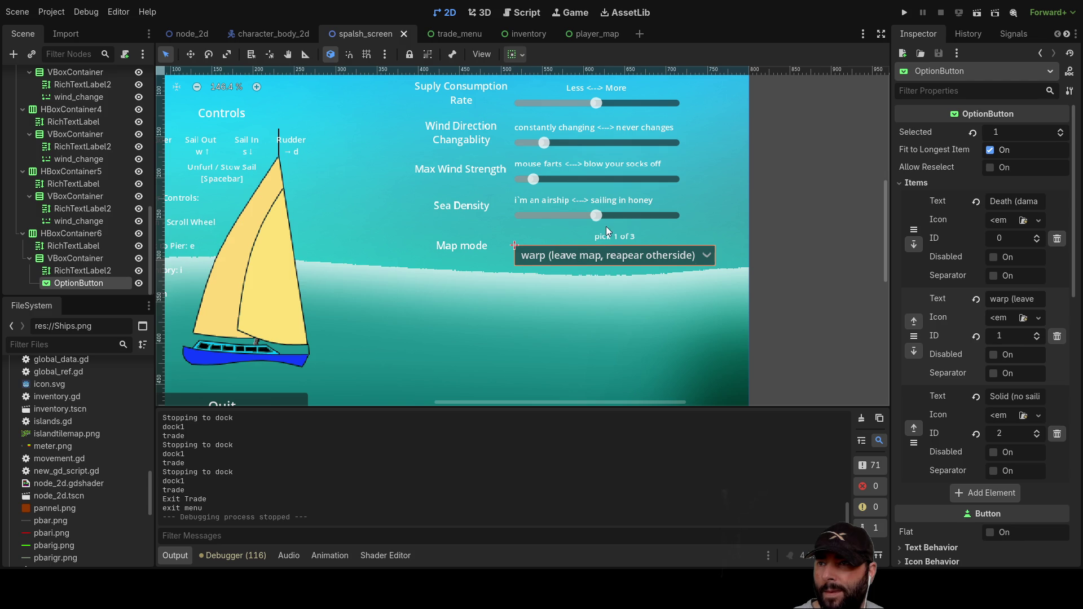
{"action": "scroll", "coordinate": [607, 230], "scroll_direction": "down", "scroll_amount": 3}
{"action": "left_click_drag", "start_coordinate": [437, 231], "coordinate": [527, 162]}
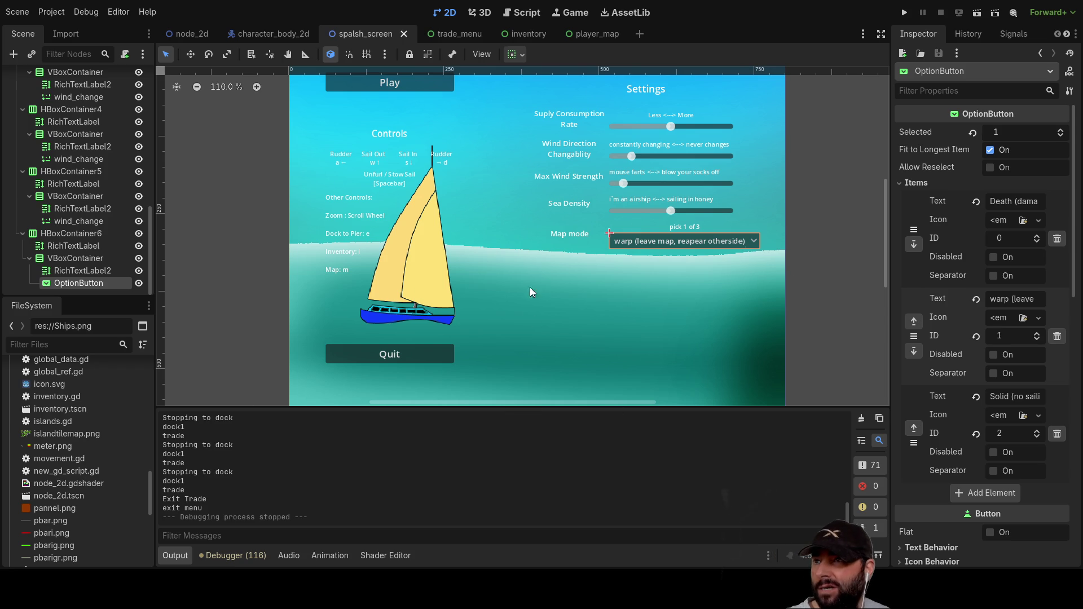
{"action": "scroll", "coordinate": [73, 225], "scroll_direction": "up", "scroll_amount": 10}
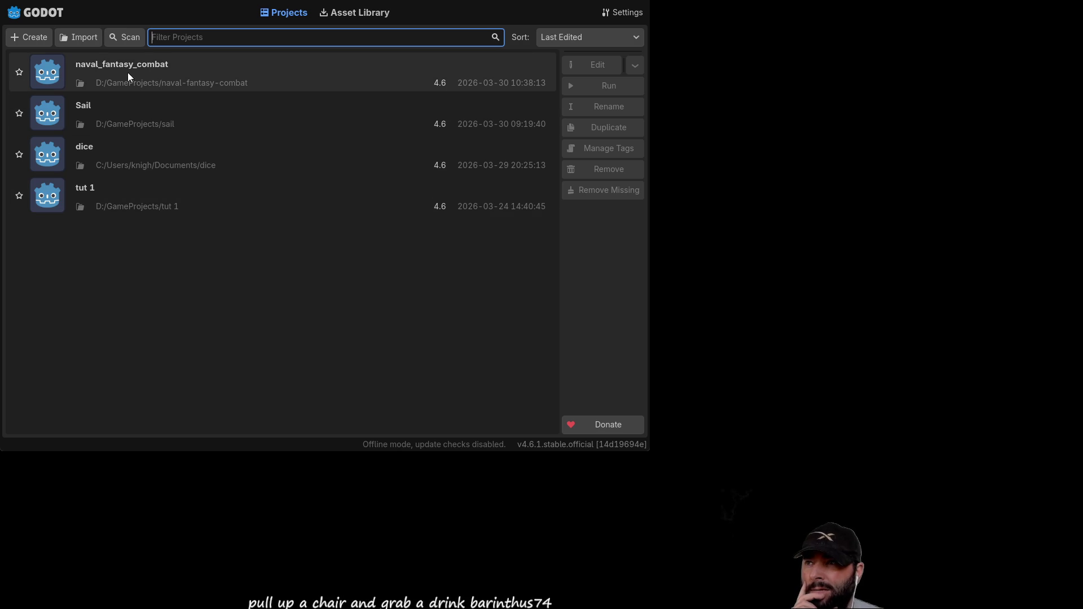
Step: Select naval_fantasy_combat in the Project Manager and open it for editing
{"action": "left_click", "coordinate": [195, 85]}
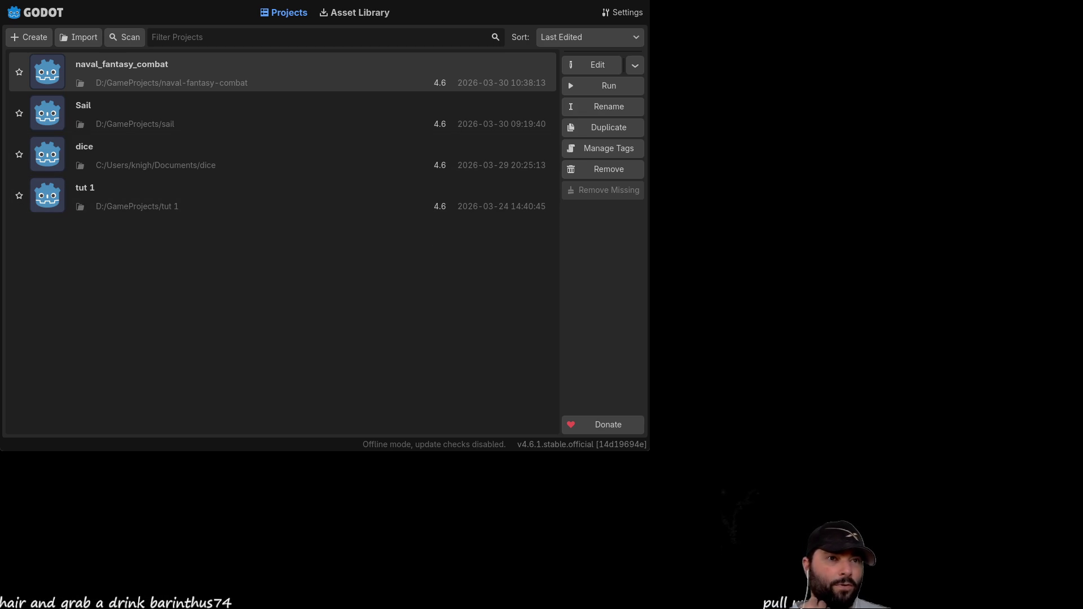
{"action": "double_click", "coordinate": [131, 75]}
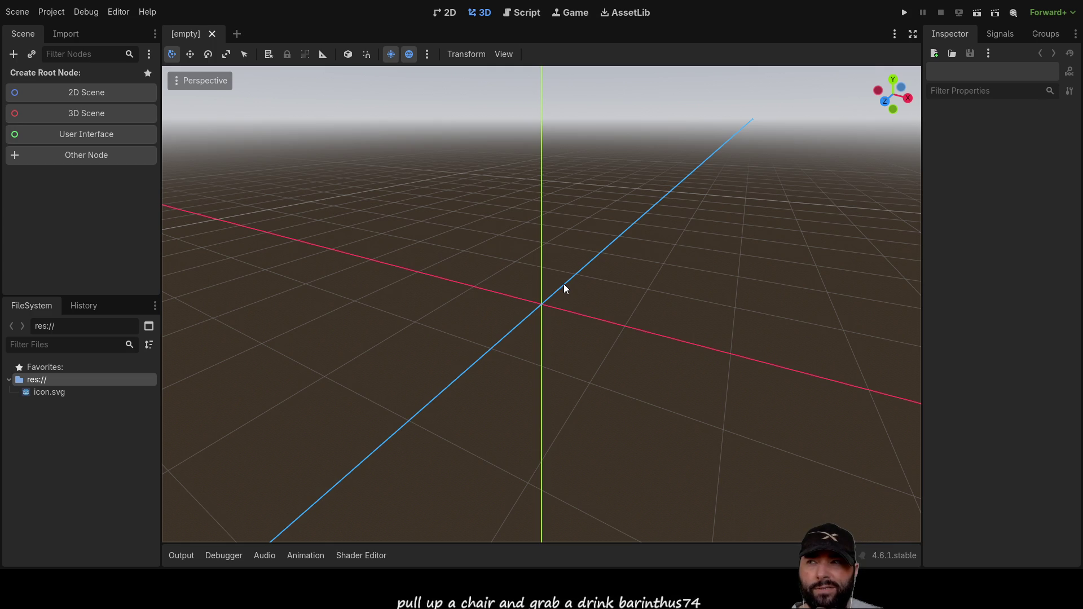
Step: Start a 3D scene with a Node3D root and rename that root node battle_scape
{"action": "mouse_move", "coordinate": [607, 280]}
{"action": "left_mouse_down"}
{"action": "mouse_move", "coordinate": [624, 286]}
{"action": "mouse_move", "coordinate": [760, 239]}
{"action": "mouse_move", "coordinate": [740, 200]}
{"action": "mouse_move", "coordinate": [481, 194]}
{"action": "mouse_move", "coordinate": [658, 261]}
{"action": "mouse_move", "coordinate": [658, 288]}
{"action": "mouse_move", "coordinate": [674, 217]}
{"action": "mouse_move", "coordinate": [667, 242]}
{"action": "left_mouse_up"}
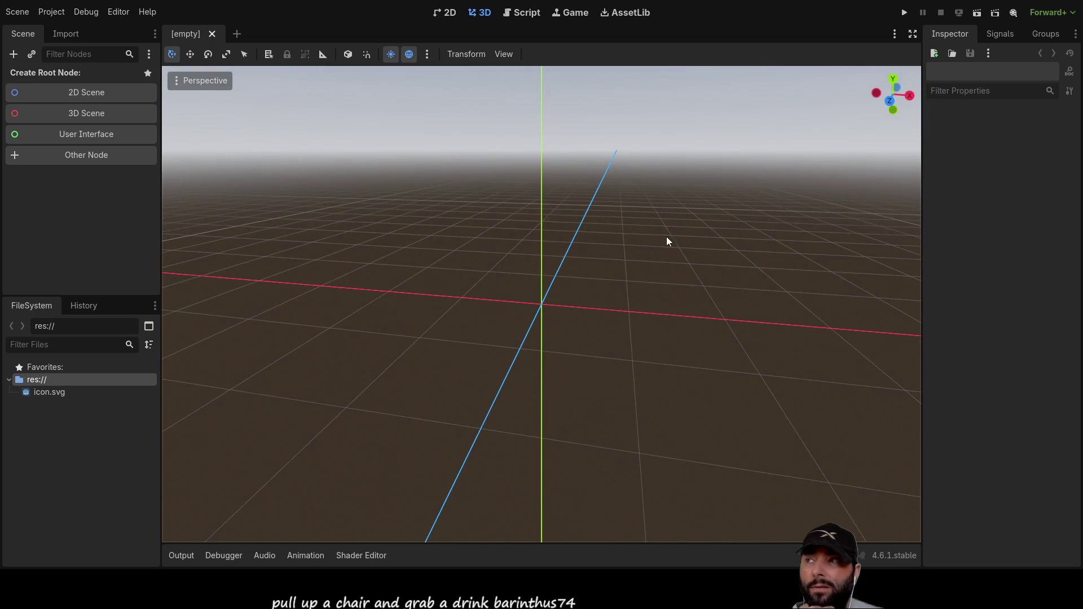
{"action": "left_click", "coordinate": [97, 116]}
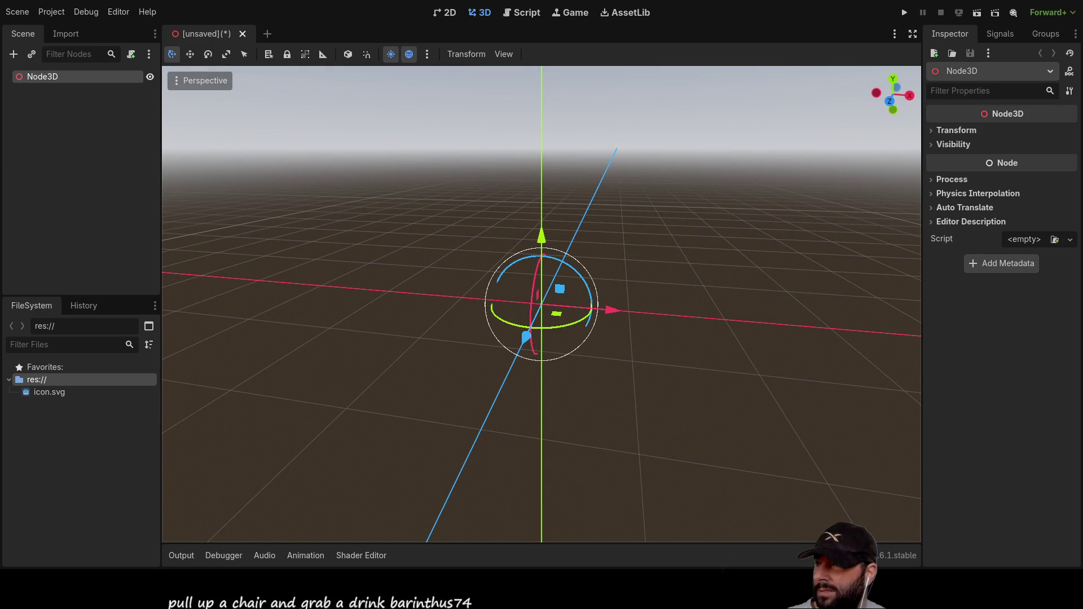
{"action": "left_click", "coordinate": [94, 446]}
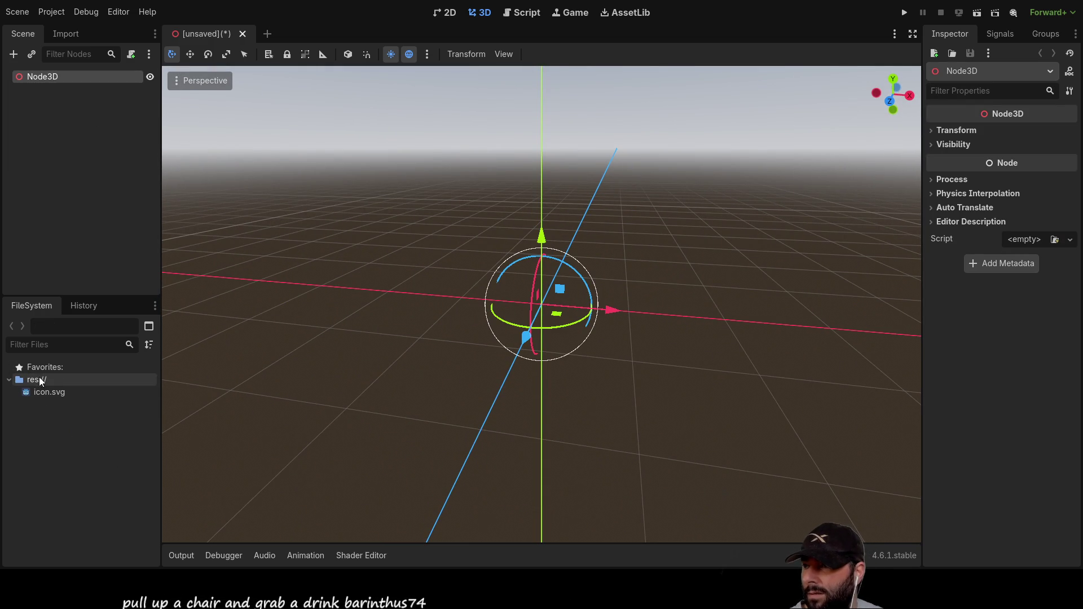
{"action": "left_click", "coordinate": [52, 393]}
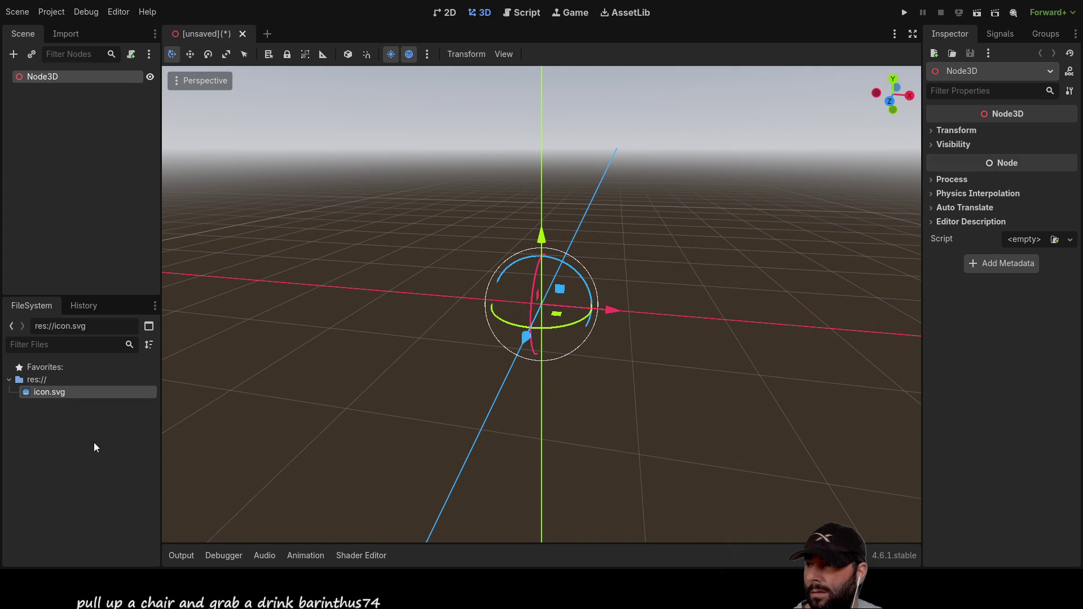
{"action": "mouse_move", "coordinate": [41, 394]}
{"action": "left_mouse_down"}
{"action": "mouse_move", "coordinate": [209, 392]}
{"action": "mouse_move", "coordinate": [542, 303]}
{"action": "mouse_move", "coordinate": [67, 420]}
{"action": "left_mouse_up"}
{"action": "mouse_move", "coordinate": [427, 249]}
{"action": "left_mouse_down"}
{"action": "mouse_move", "coordinate": [548, 307]}
{"action": "mouse_move", "coordinate": [468, 262]}
{"action": "mouse_move", "coordinate": [463, 246]}
{"action": "mouse_move", "coordinate": [418, 263]}
{"action": "left_mouse_up"}
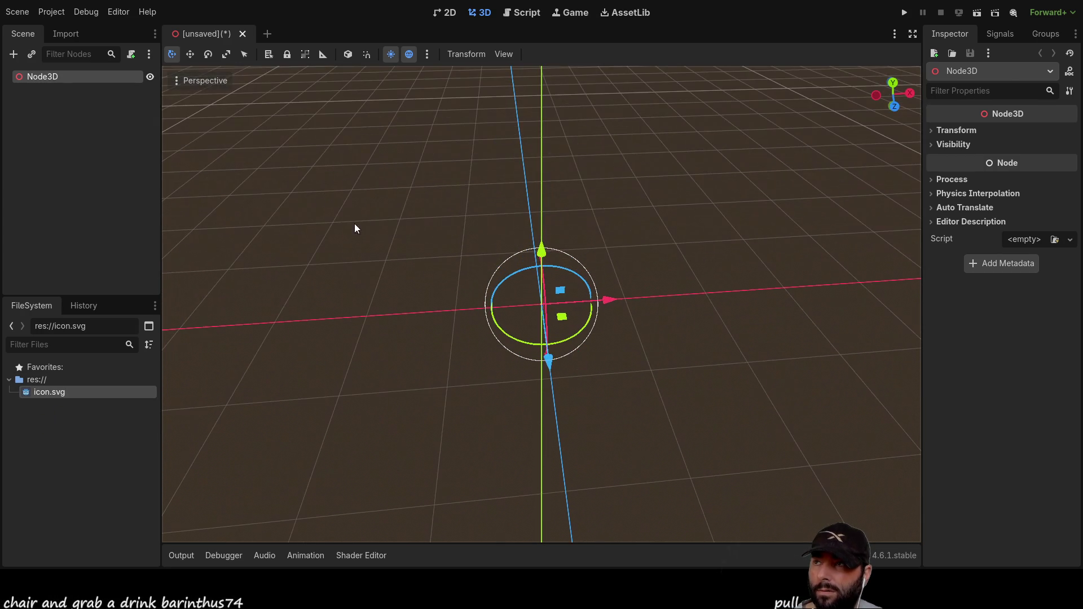
{"action": "double_click", "coordinate": [48, 77]}
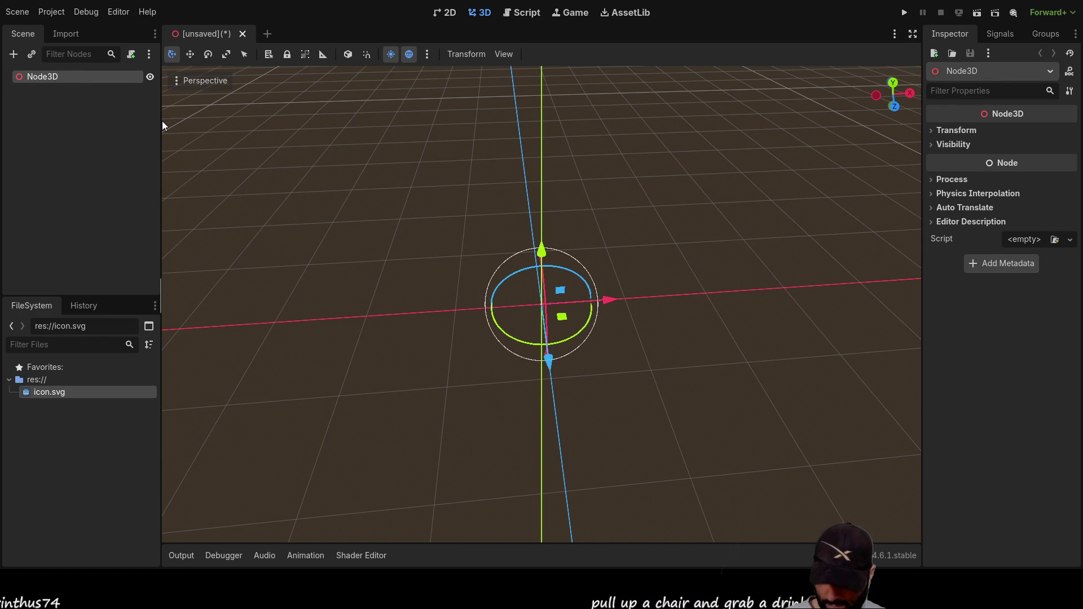
{"action": "type", "text": "battle_scape"}
{"action": "key", "text": "Return"}
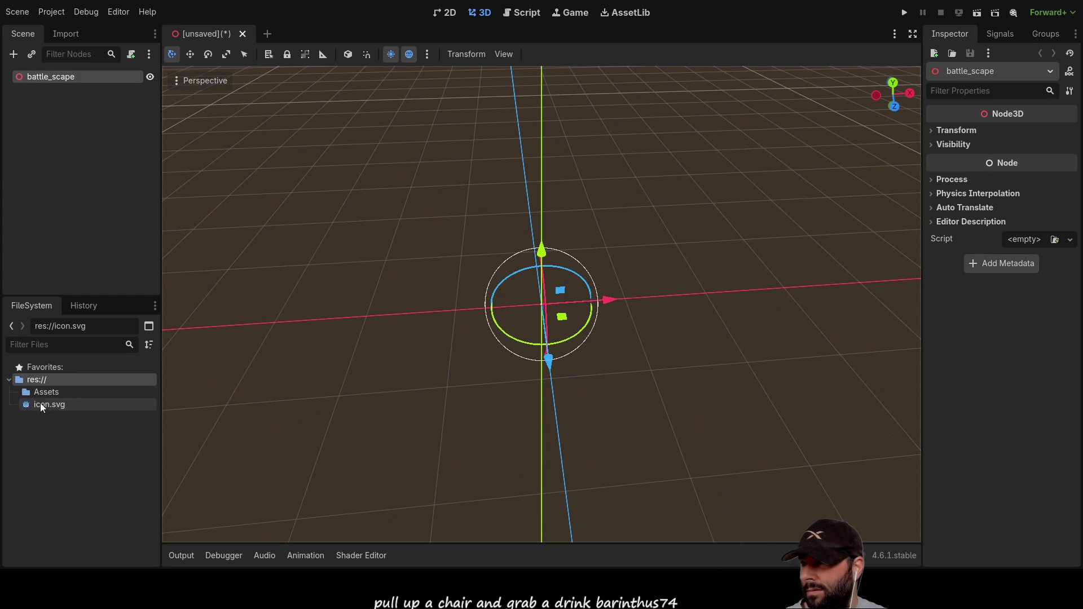
Step: Select the new Assets folder in the FileSystem dock
{"action": "left_click", "coordinate": [50, 392]}
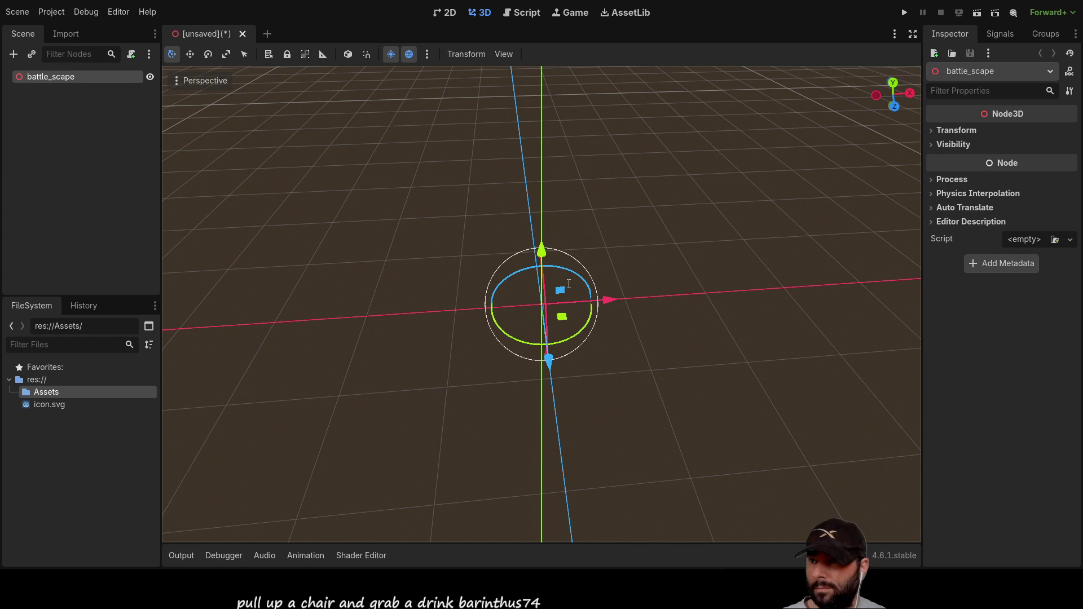
Step: Expand the Assets folder to show its Audio and Models subfolders, viewing the grid from above
{"action": "double_click", "coordinate": [29, 390]}
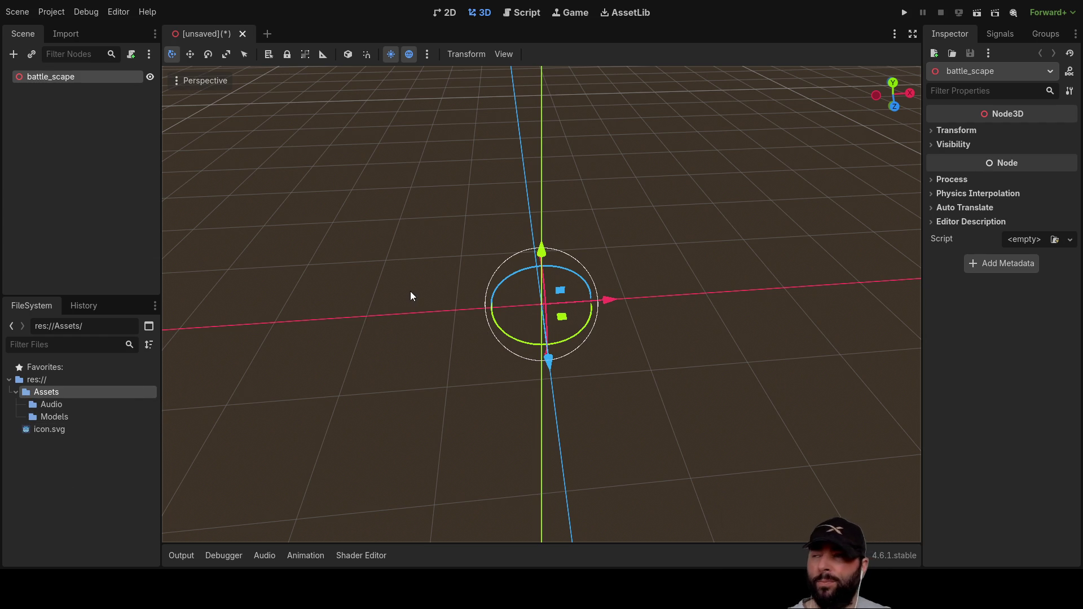
{"action": "mouse_move", "coordinate": [541, 293]}
{"action": "left_mouse_down"}
{"action": "mouse_move", "coordinate": [618, 310]}
{"action": "mouse_move", "coordinate": [478, 218]}
{"action": "mouse_move", "coordinate": [665, 276]}
{"action": "mouse_move", "coordinate": [706, 378]}
{"action": "mouse_move", "coordinate": [688, 270]}
{"action": "mouse_move", "coordinate": [544, 305]}
{"action": "left_mouse_up"}
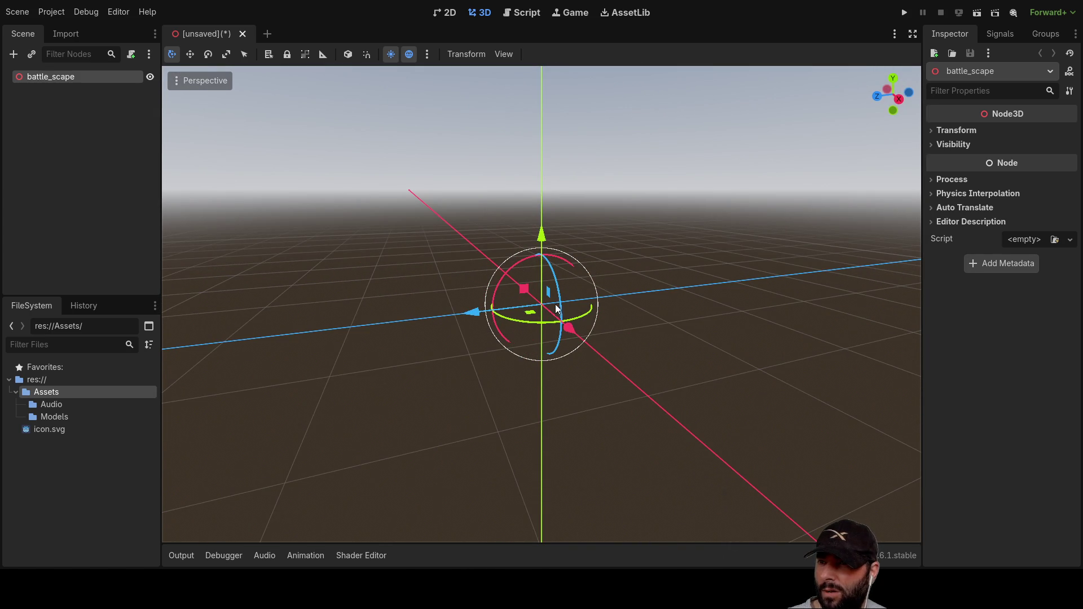
{"action": "mouse_move", "coordinate": [458, 316]}
{"action": "left_mouse_down"}
{"action": "mouse_move", "coordinate": [714, 289]}
{"action": "mouse_move", "coordinate": [513, 294]}
{"action": "left_mouse_up"}
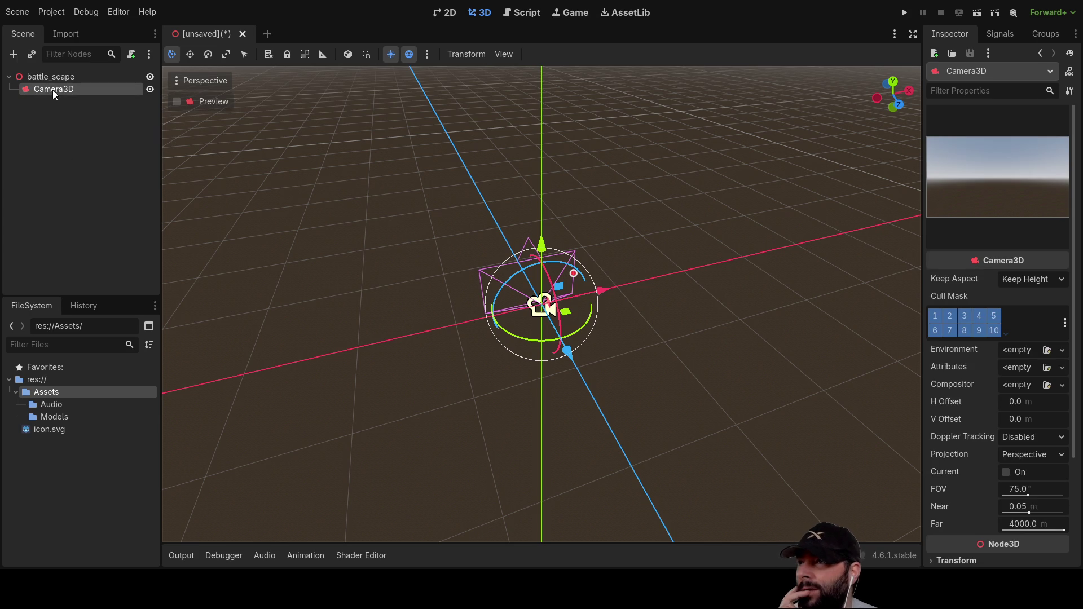
Step: Move the Camera3D to a new position and rotate it to angle its view
{"action": "mouse_move", "coordinate": [603, 341]}
{"action": "left_mouse_down"}
{"action": "mouse_move", "coordinate": [247, 225]}
{"action": "mouse_move", "coordinate": [371, 289]}
{"action": "mouse_move", "coordinate": [534, 250]}
{"action": "mouse_move", "coordinate": [546, 133]}
{"action": "left_mouse_up"}
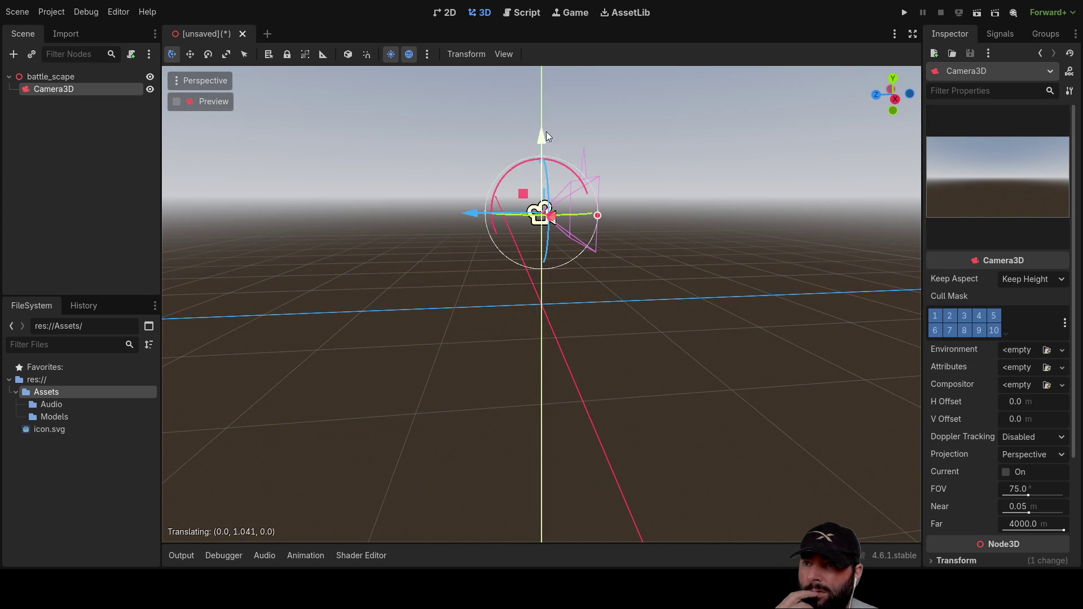
{"action": "left_click_drag", "start_coordinate": [469, 214], "coordinate": [314, 213]}
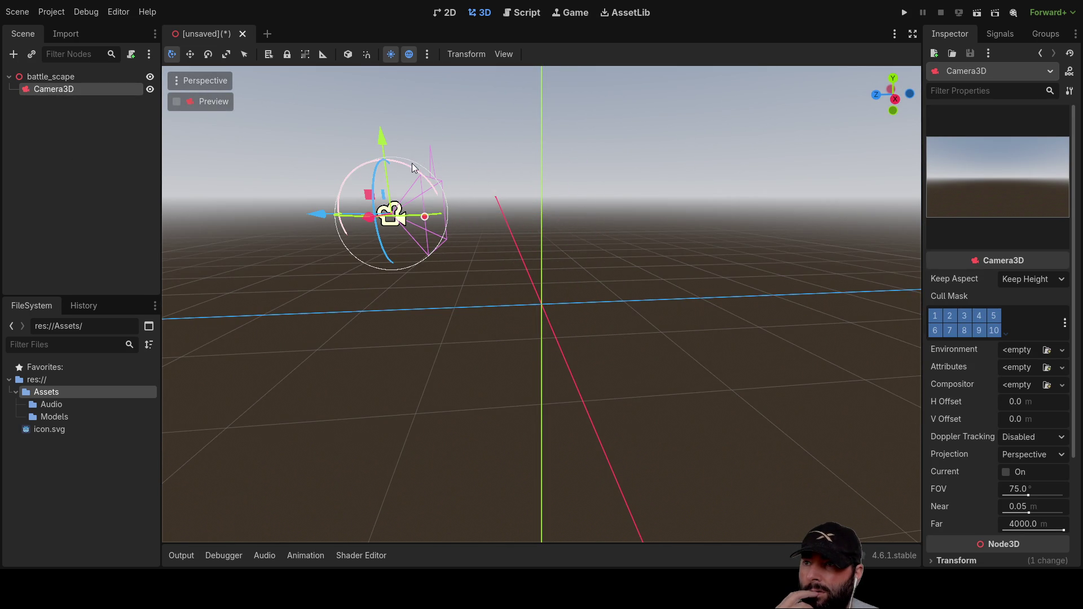
{"action": "mouse_move", "coordinate": [413, 168]}
{"action": "left_mouse_down"}
{"action": "mouse_move", "coordinate": [433, 198]}
{"action": "mouse_move", "coordinate": [391, 184]}
{"action": "mouse_move", "coordinate": [656, 153]}
{"action": "mouse_move", "coordinate": [772, 201]}
{"action": "left_mouse_up"}
{"action": "mouse_move", "coordinate": [740, 225]}
{"action": "left_mouse_down"}
{"action": "mouse_move", "coordinate": [268, 159]}
{"action": "mouse_move", "coordinate": [680, 177]}
{"action": "mouse_move", "coordinate": [451, 190]}
{"action": "mouse_move", "coordinate": [469, 190]}
{"action": "left_mouse_up"}
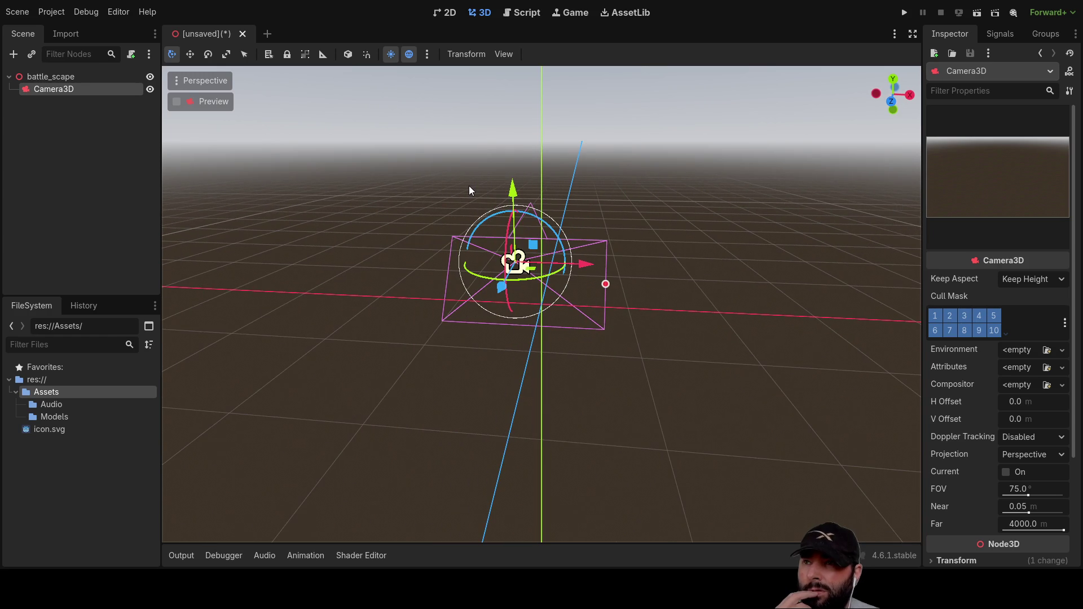
Step: Add a StaticBody3D node under battle_scape beside the Camera3D
{"action": "left_click", "coordinate": [51, 76]}
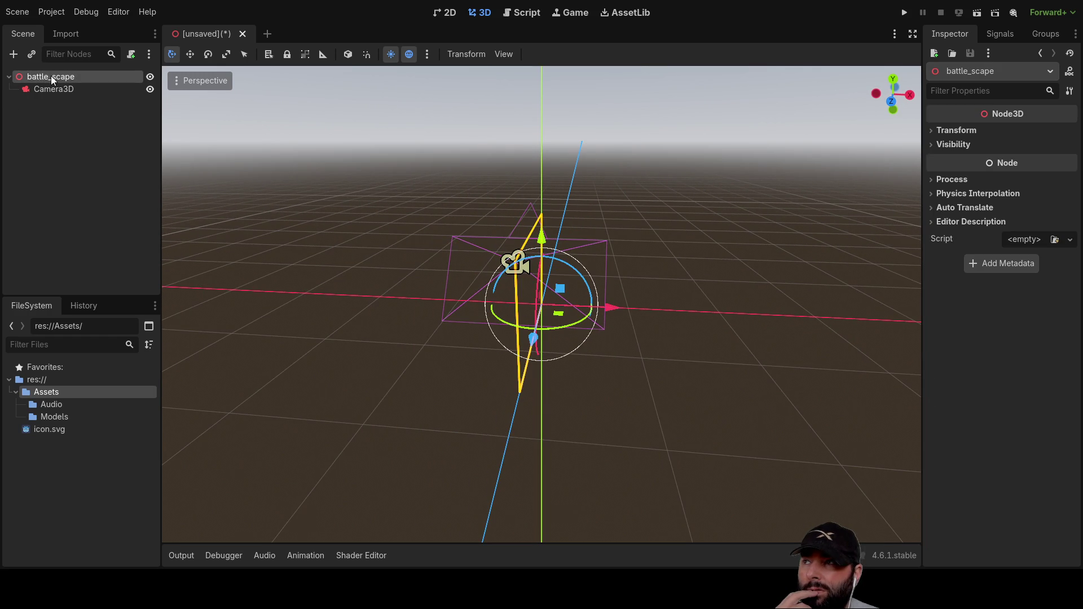
{"action": "left_click", "coordinate": [57, 89]}
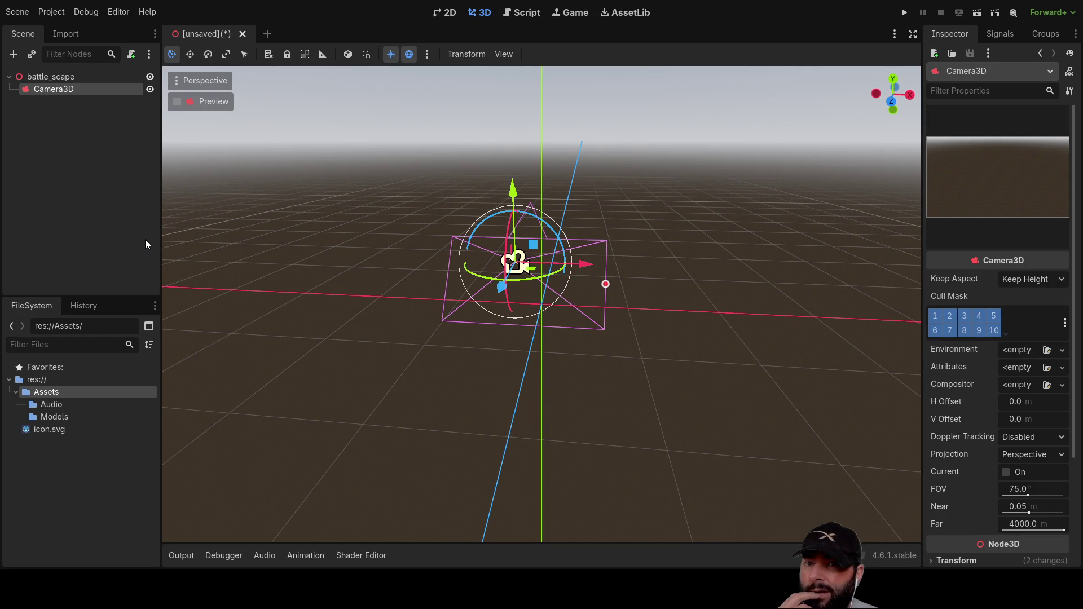
{"action": "mouse_move", "coordinate": [677, 271]}
{"action": "left_mouse_down"}
{"action": "mouse_move", "coordinate": [488, 233]}
{"action": "mouse_move", "coordinate": [487, 211]}
{"action": "mouse_move", "coordinate": [489, 264]}
{"action": "left_mouse_up"}
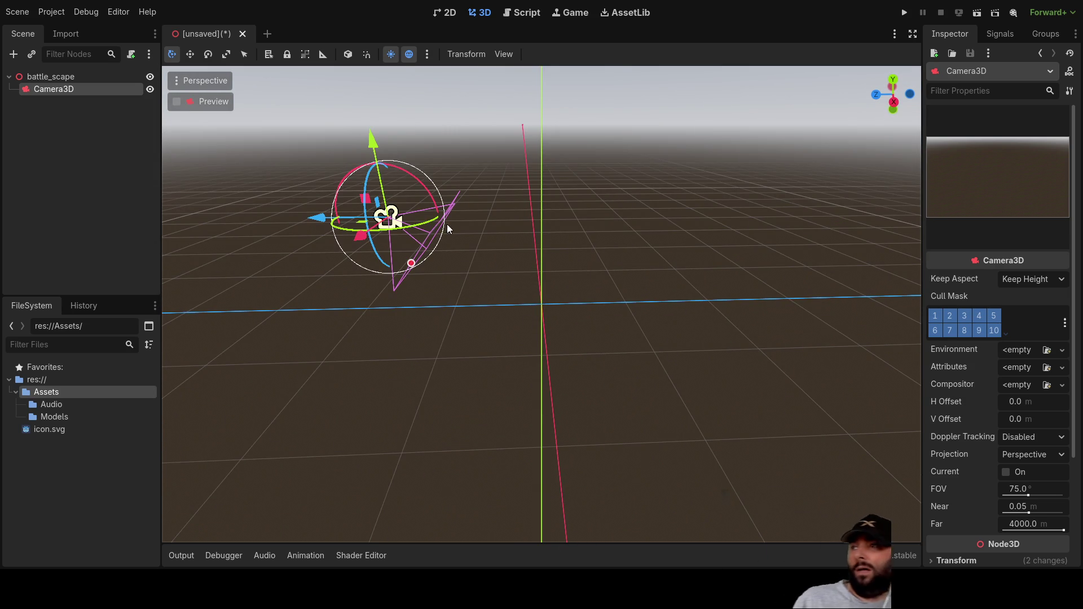
{"action": "left_click", "coordinate": [52, 77]}
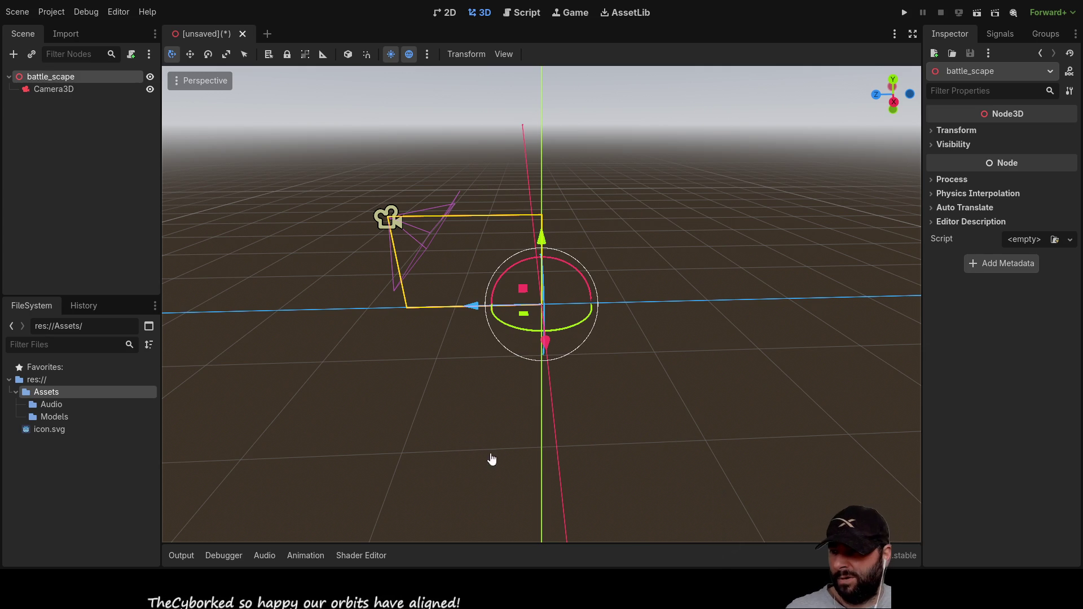
{"action": "key", "text": "ctrl+v"}
{"action": "mouse_move", "coordinate": [421, 300]}
{"action": "left_mouse_down"}
{"action": "mouse_move", "coordinate": [543, 330]}
{"action": "mouse_move", "coordinate": [651, 283]}
{"action": "mouse_move", "coordinate": [469, 319]}
{"action": "mouse_move", "coordinate": [294, 265]}
{"action": "left_mouse_up"}
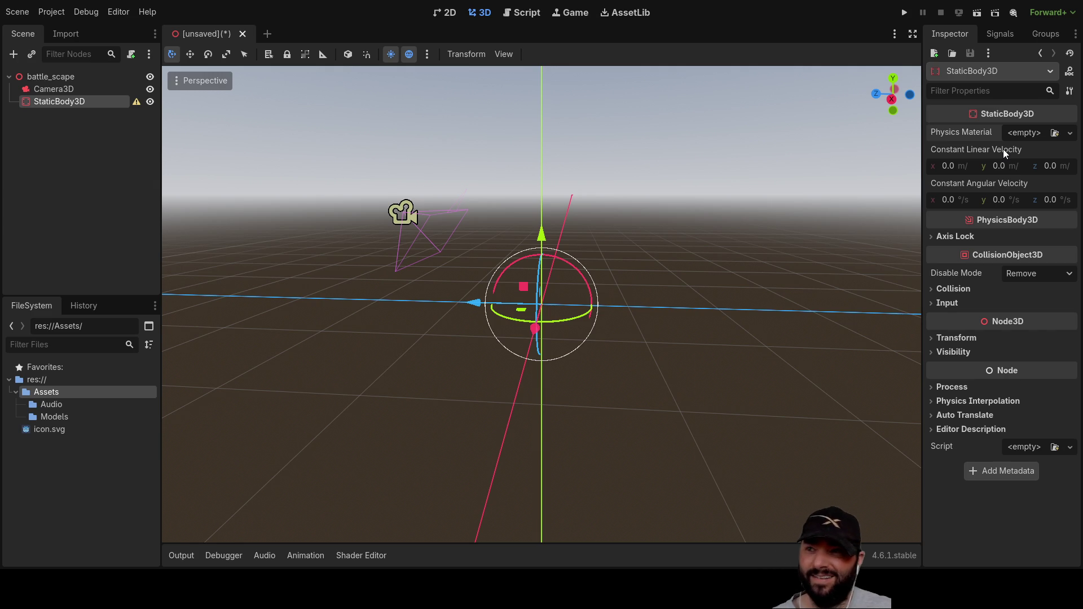
Step: Lift the StaticBody3D by 0.24 on the Y axis and view it from a lower angle
{"action": "mouse_move", "coordinate": [541, 238]}
{"action": "left_mouse_down"}
{"action": "mouse_move", "coordinate": [540, 184]}
{"action": "mouse_move", "coordinate": [539, 213]}
{"action": "left_mouse_up"}
{"action": "left_click_drag", "start_coordinate": [683, 273], "coordinate": [760, 303]}
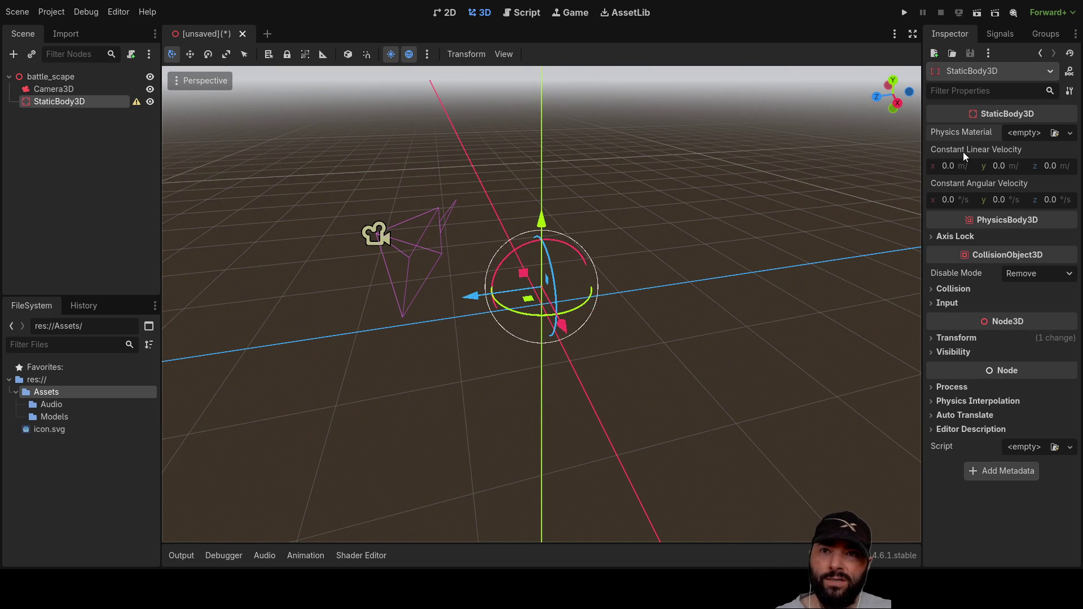